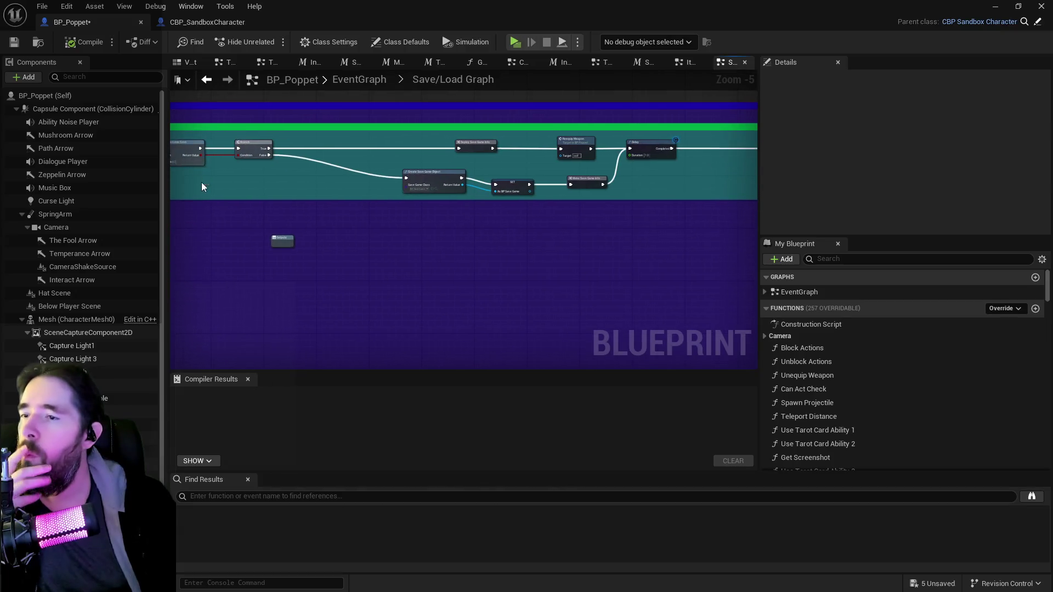
- Search the blueprint members for 'p' and place a Print String node in the graph
scroll(396, 143, up, 2)
click(821, 258)
text(print)
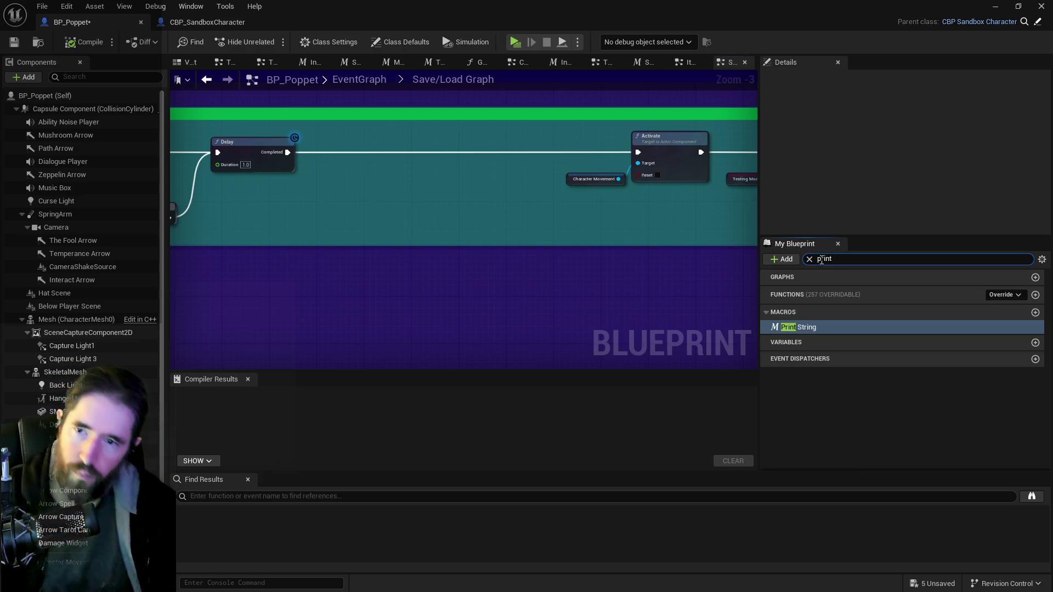
mouse_move(795, 327)
mouse_down()
mouse_move(311, 174)
mouse_move(465, 184)
mouse_move(282, 181)
mouse_move(376, 224)
mouse_move(181, 195)
mouse_move(453, 196)
mouse_move(298, 178)
mouse_move(673, 197)
mouse_move(322, 201)
mouse_move(492, 200)
mouse_move(324, 174)
mouse_move(335, 170)
mouse_up()
- Wire Delay's Completed output into the Print String, then cut the node back out
scroll(331, 209, down, 1)
drag(256, 176, 332, 188)
click(331, 188)
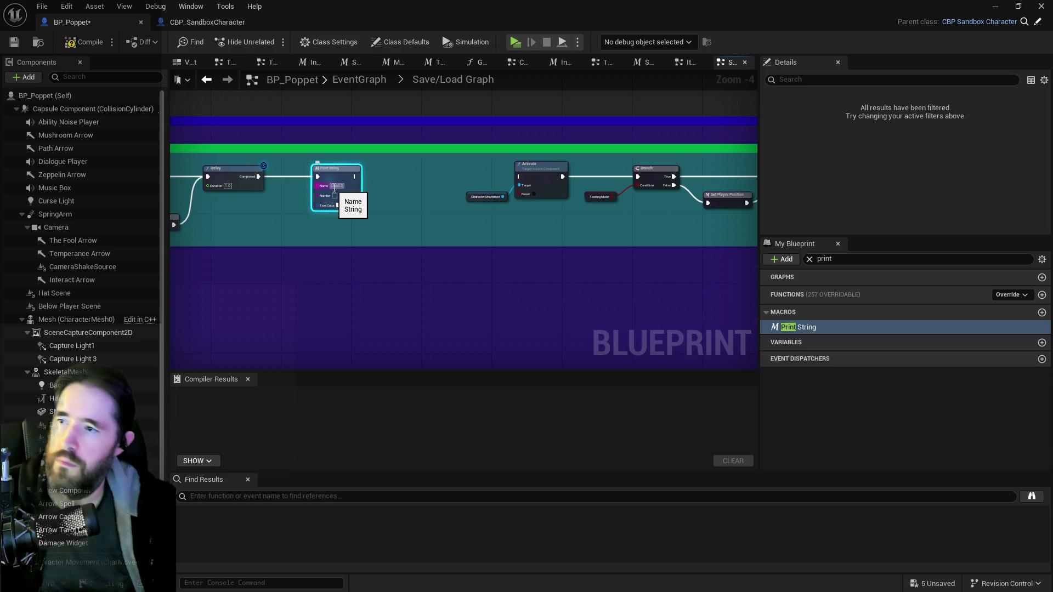
click(428, 205)
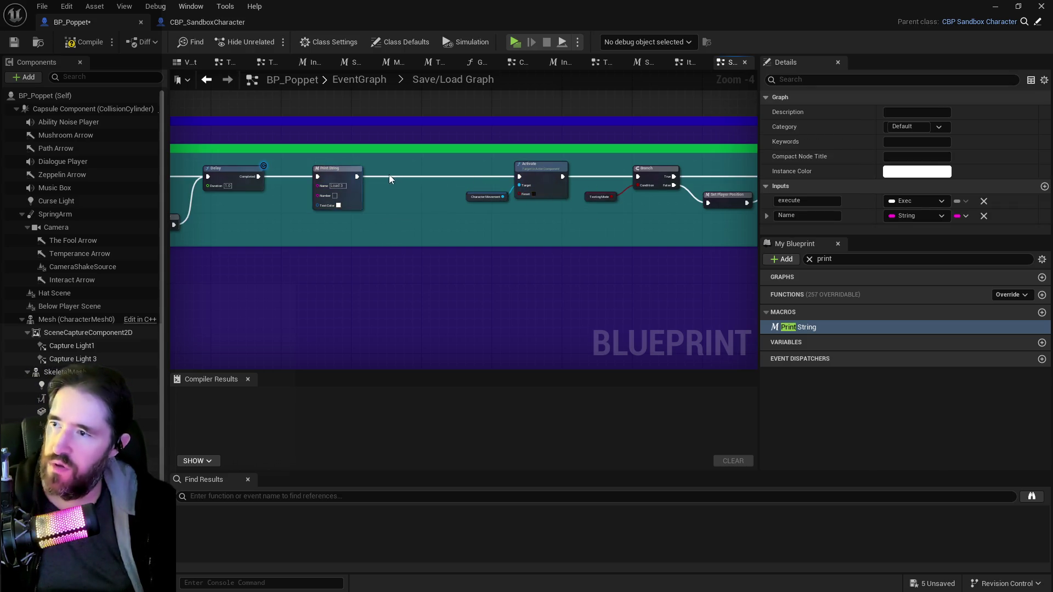
key(ctrl+z)
key(ctrl+z)
key(ctrl+z)
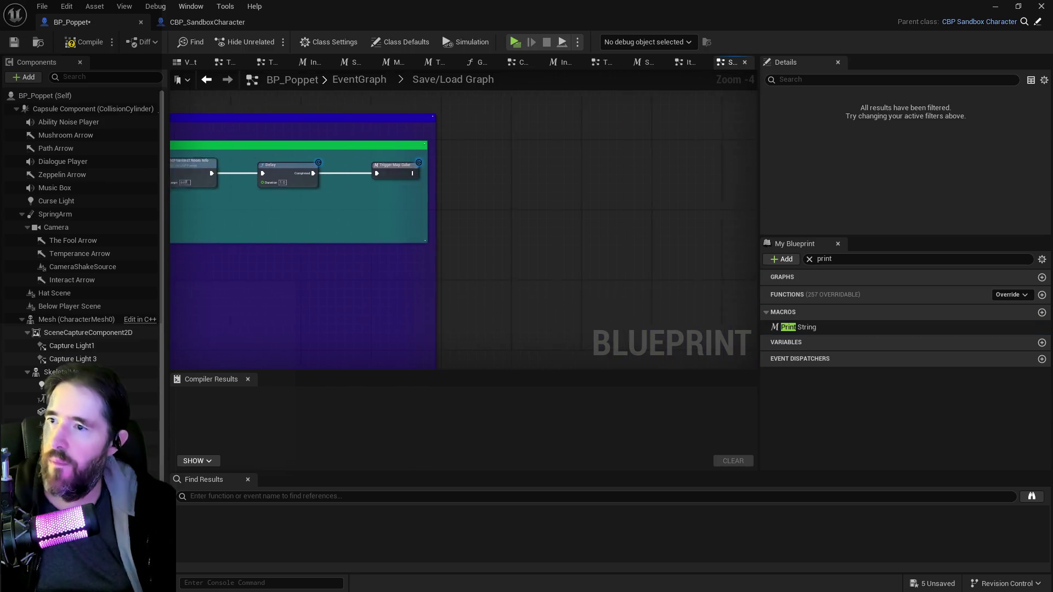
- Paste the Print String back and wire it after Trigger Map Cube's exec output
key(ctrl+y)
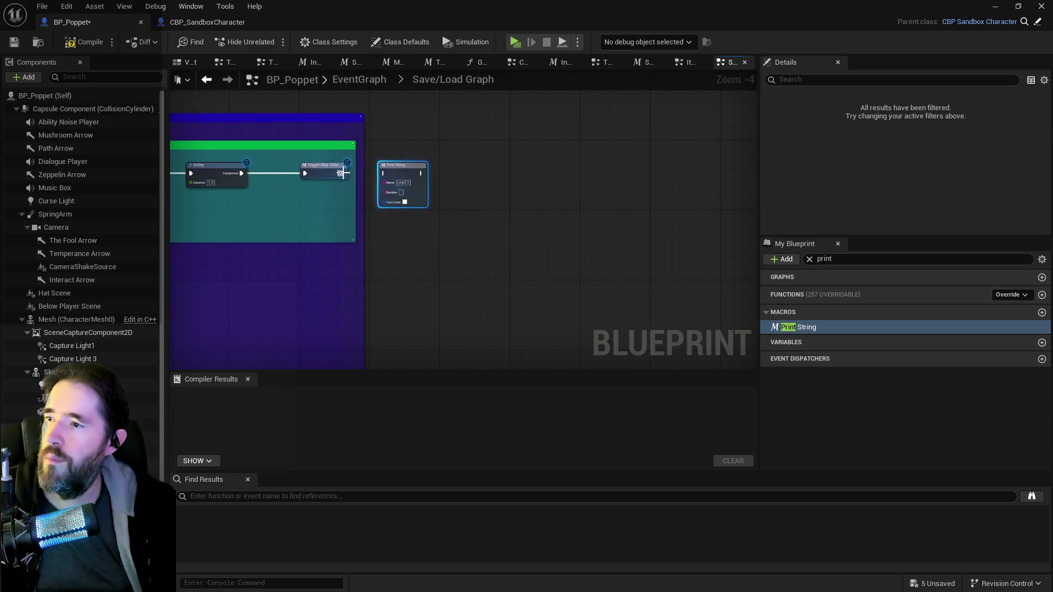
drag(336, 174, 383, 174)
click(403, 179)
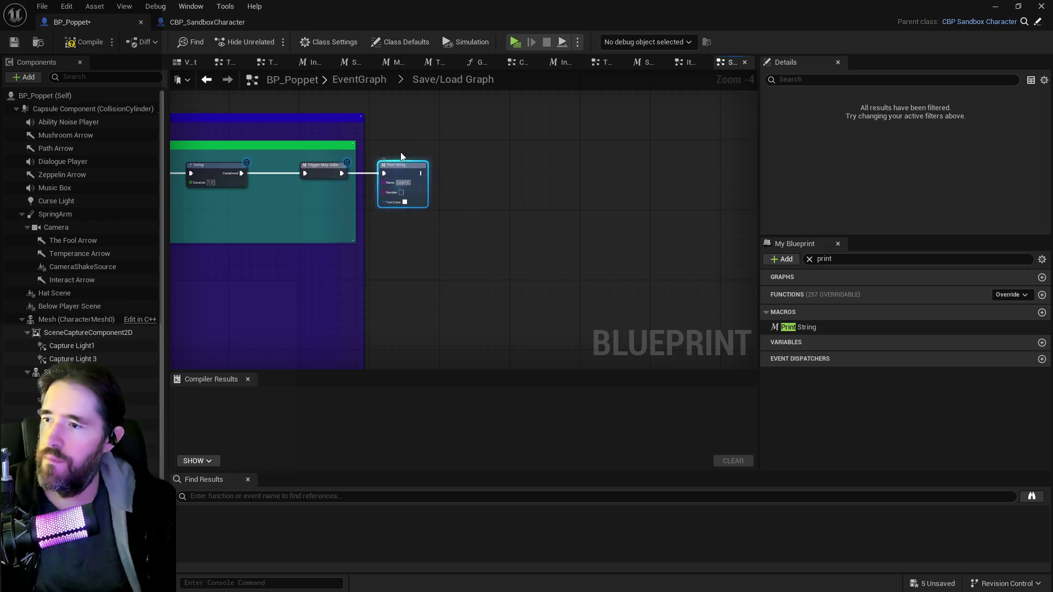
scroll(400, 153, up, 4)
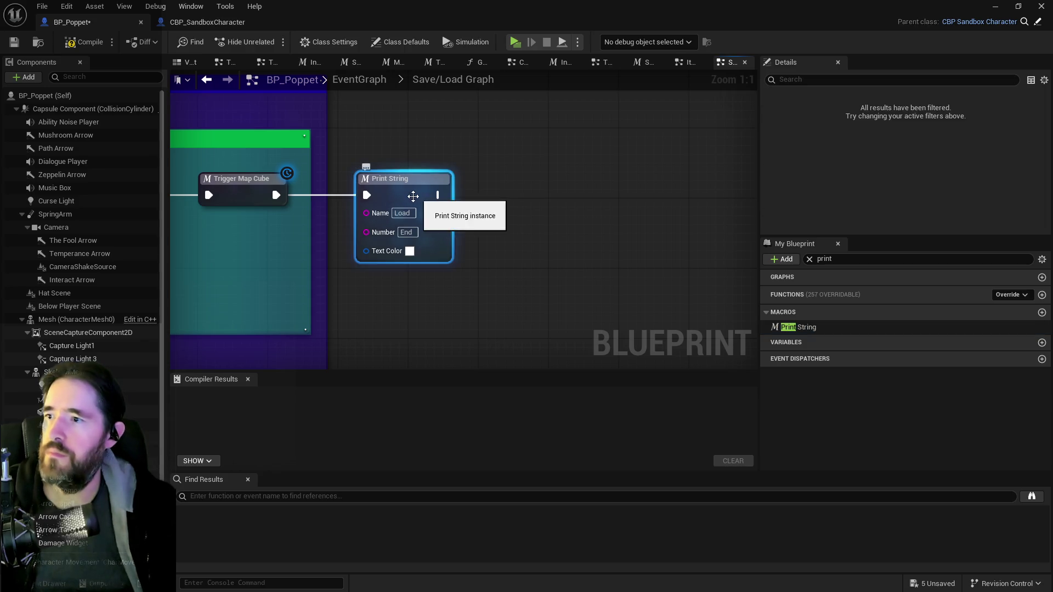
scroll(384, 220, down, 4)
mouse_move(315, 254)
mouse_down()
mouse_move(486, 277)
mouse_move(731, 260)
mouse_up()
drag(487, 212, 651, 216)
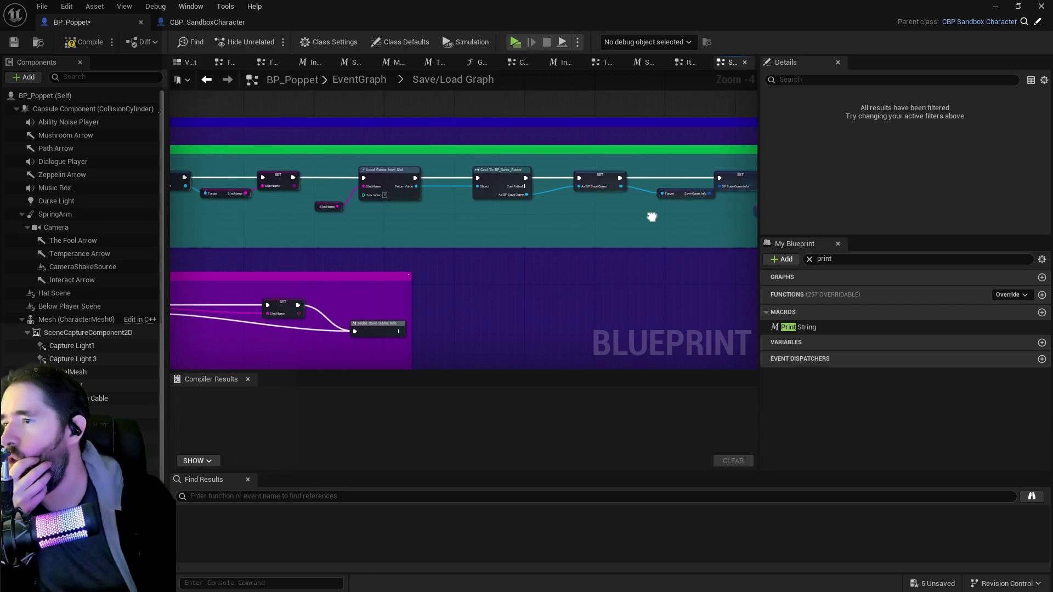
- Place a new Print String between SET and Load Game from Slot and wire it in
drag(322, 207, 554, 219)
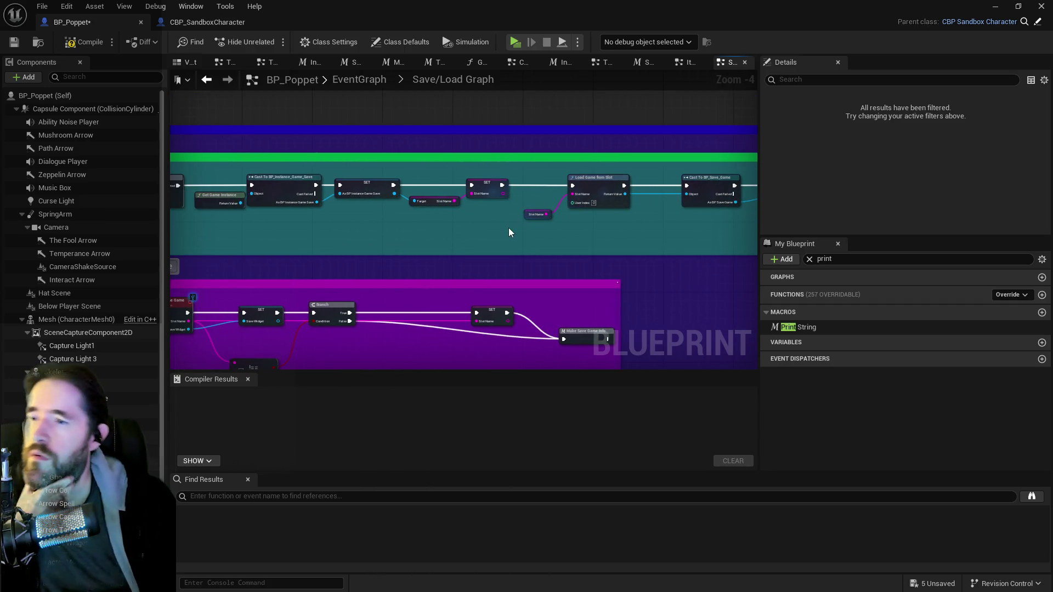
mouse_move(799, 327)
mouse_down()
mouse_move(501, 205)
mouse_move(462, 219)
mouse_up()
mouse_move(502, 185)
mouse_down()
mouse_move(462, 234)
mouse_move(577, 185)
mouse_up()
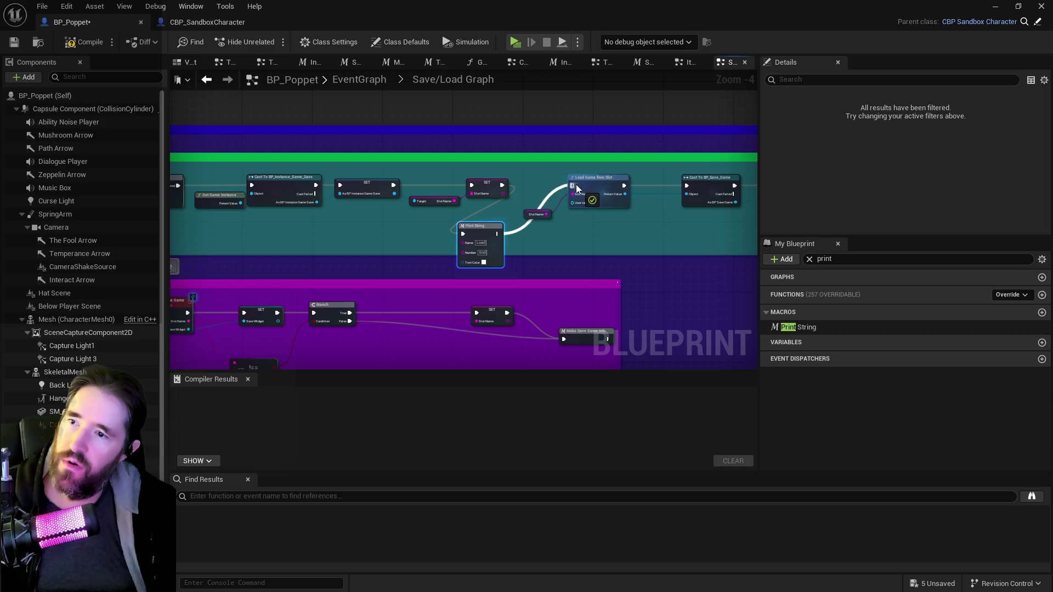
click(473, 242)
scroll(472, 242, up, 4)
- Set the new Print String's Number pin to 2
click(492, 262)
text(2)
key(Return)
scroll(425, 264, down, 3)
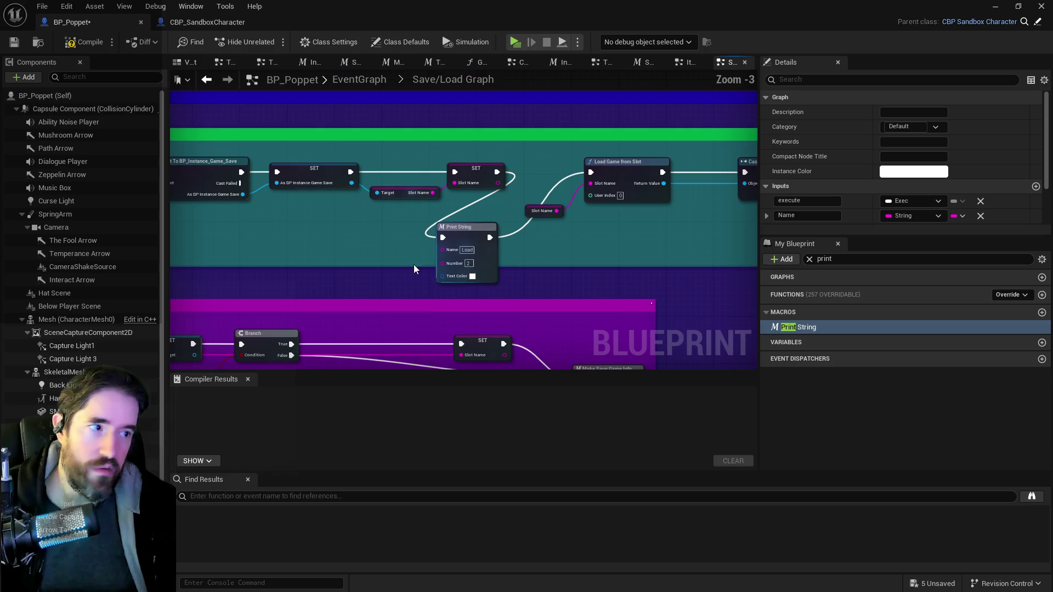
click(481, 232)
scroll(260, 244, down, 2)
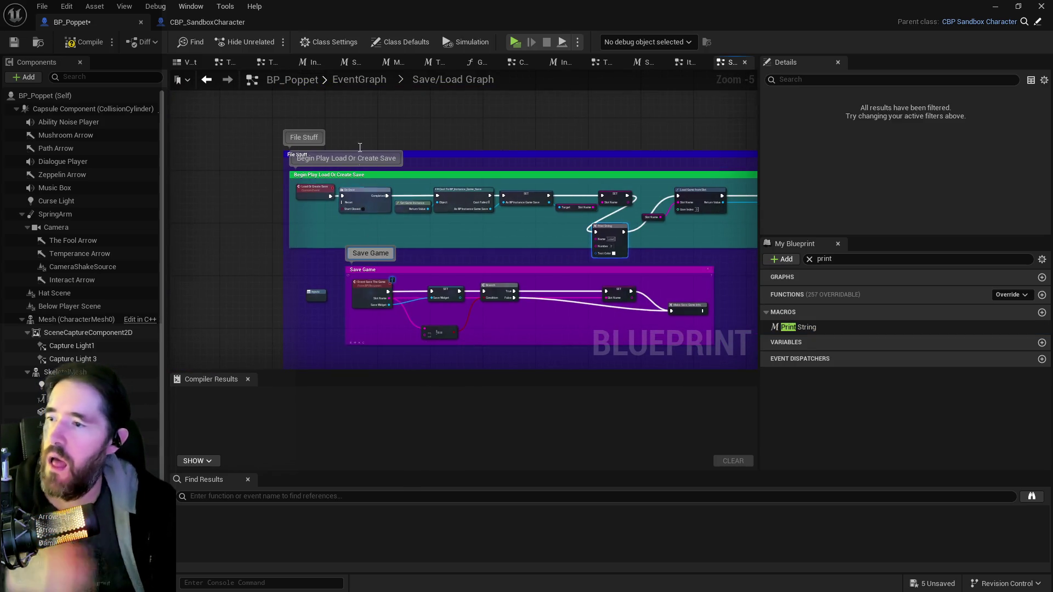
drag(411, 317, 406, 138)
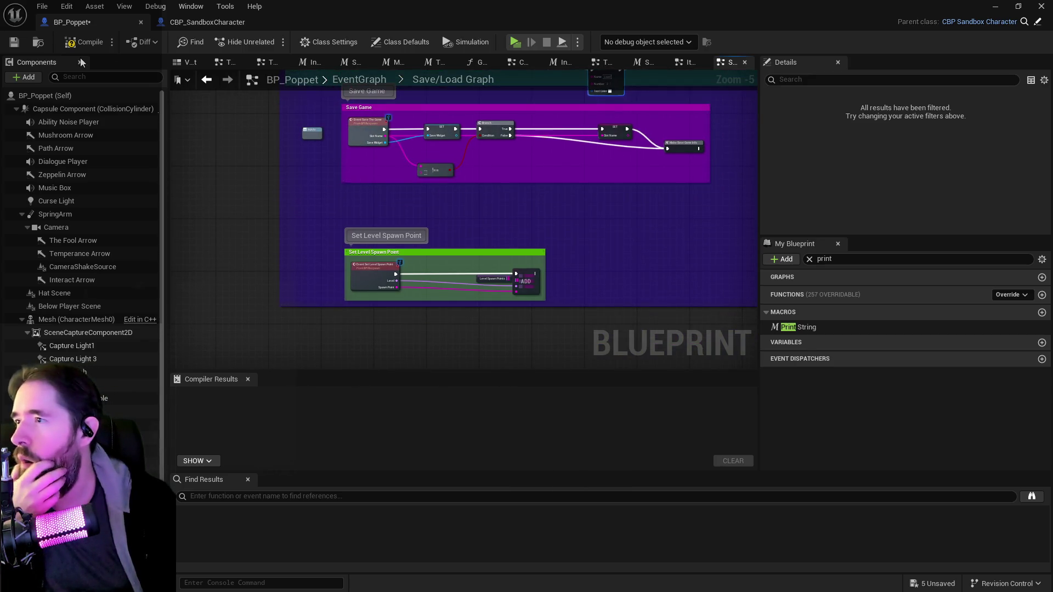
- Compile BP_Poppet, playtest until 'Load 2' prints, then stop the session with Esc
click(8, 46)
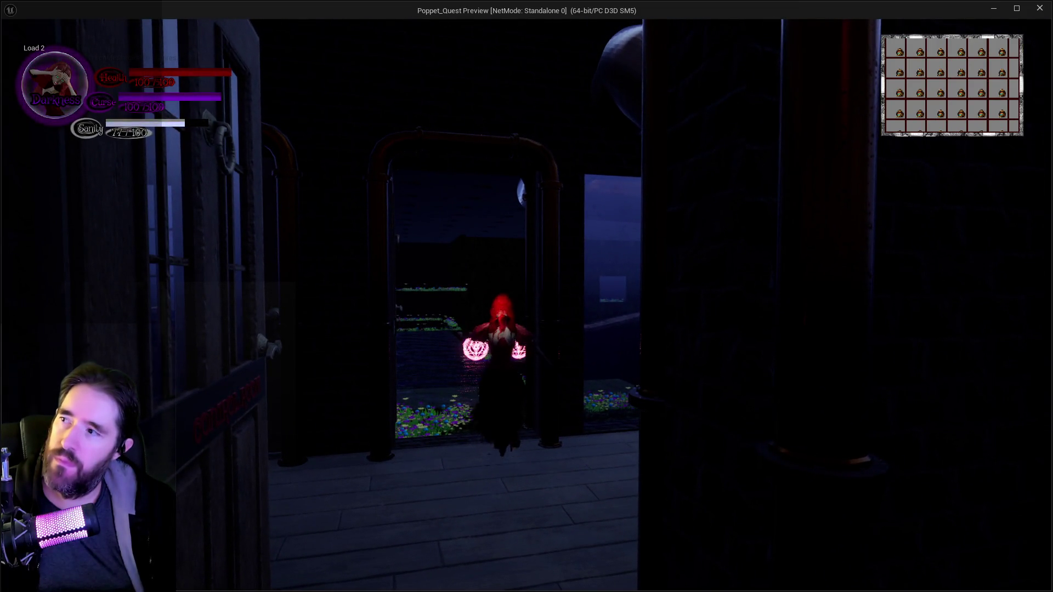
key(alt+Tab)
key(Escape)
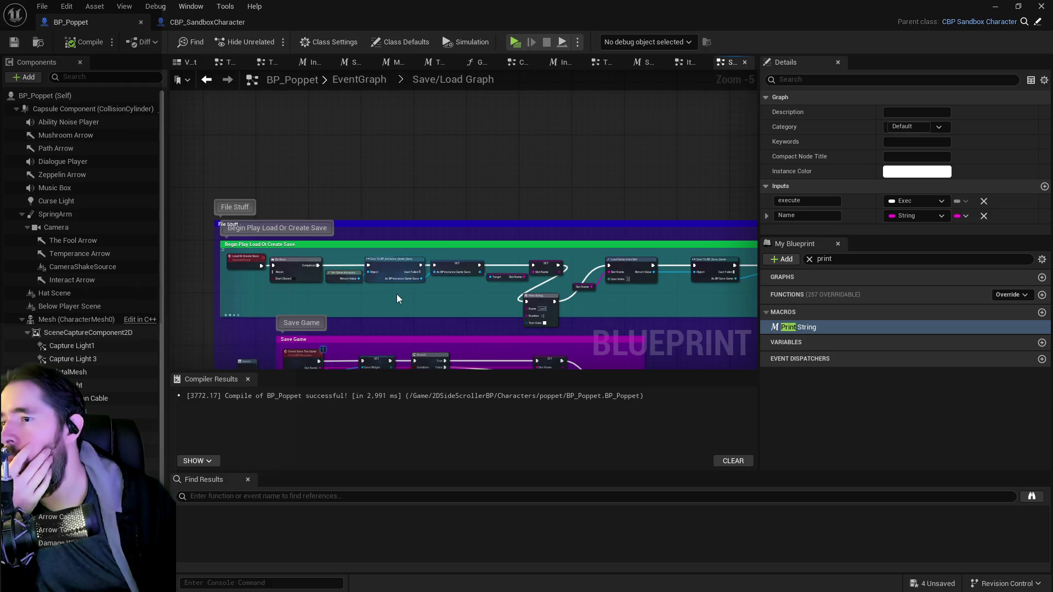
- Paste a Print String after SET, wire it into Does Save Game Exist, and number it 22
scroll(497, 301, up, 1)
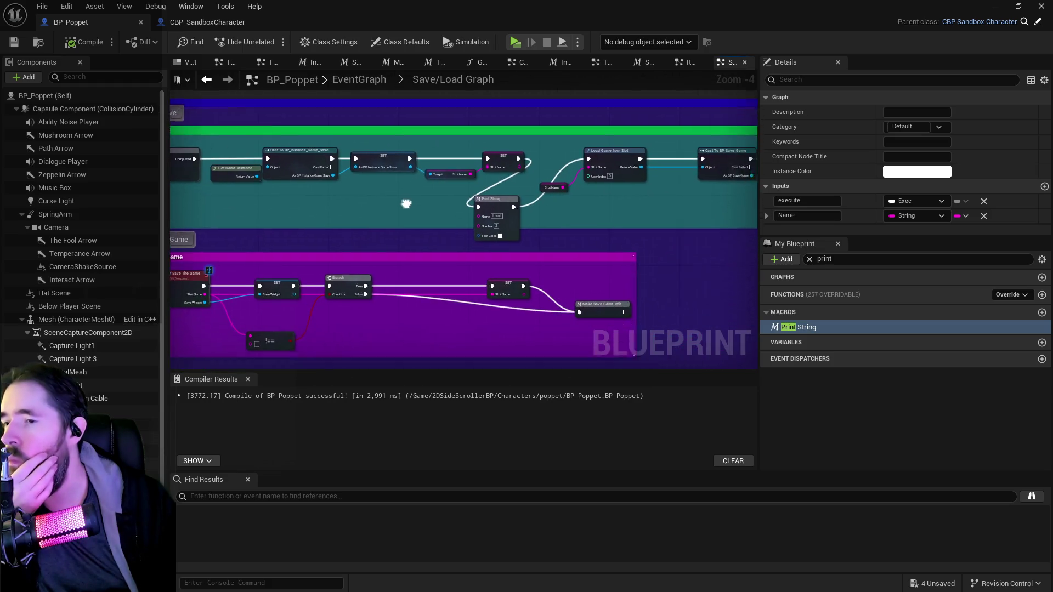
drag(577, 190, 340, 212)
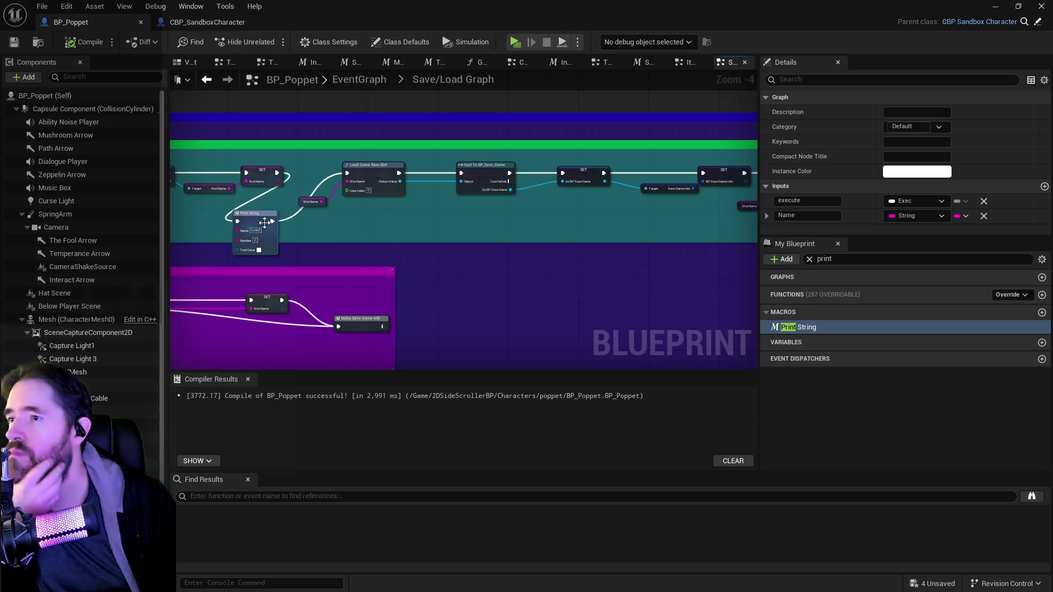
mouse_move(515, 242)
mouse_down()
mouse_move(249, 245)
mouse_move(438, 260)
mouse_up()
key(ctrl+v)
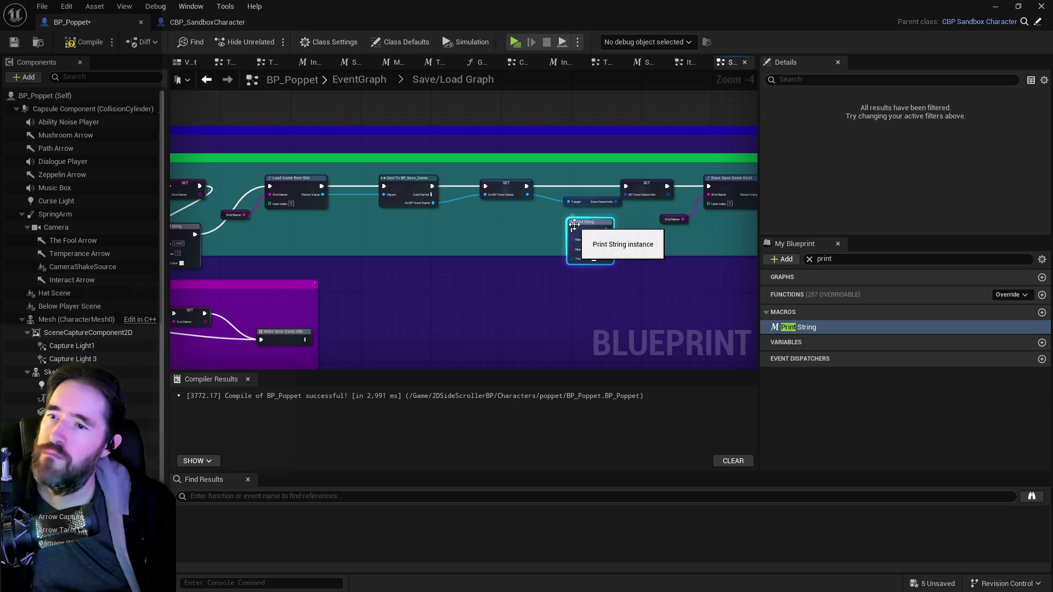
mouse_move(667, 186)
mouse_down()
mouse_move(583, 233)
mouse_move(263, 255)
mouse_move(285, 241)
mouse_move(320, 245)
mouse_move(411, 199)
mouse_up()
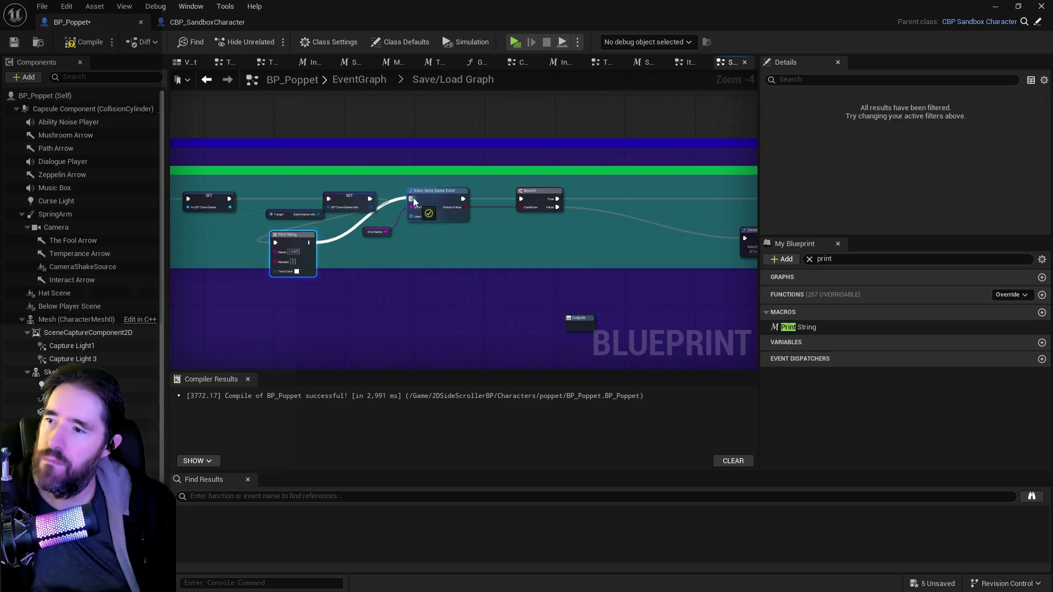
scroll(339, 259, up, 2)
click(302, 256)
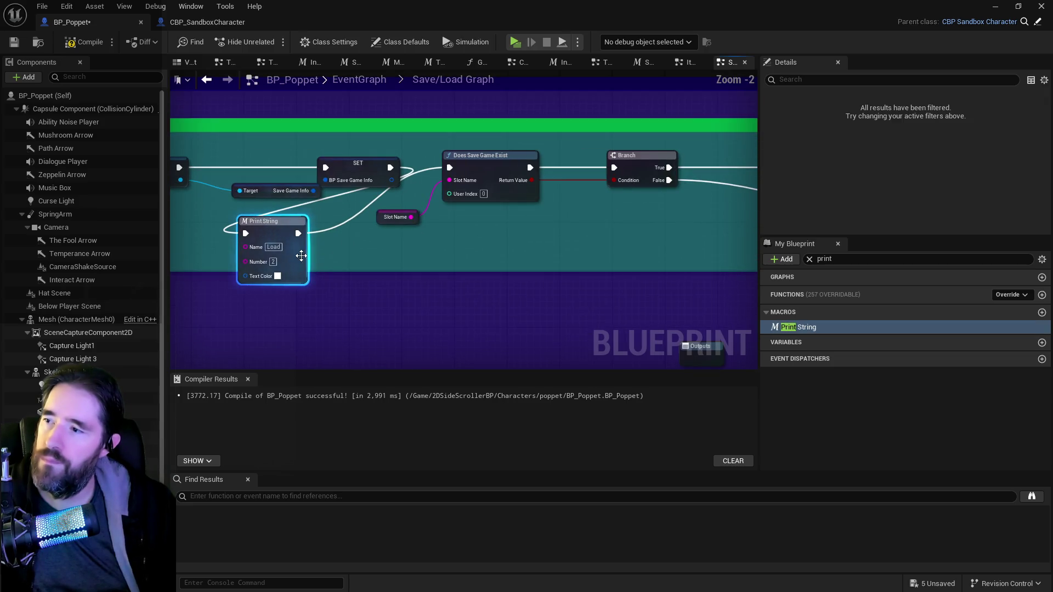
click(273, 262)
text(22)
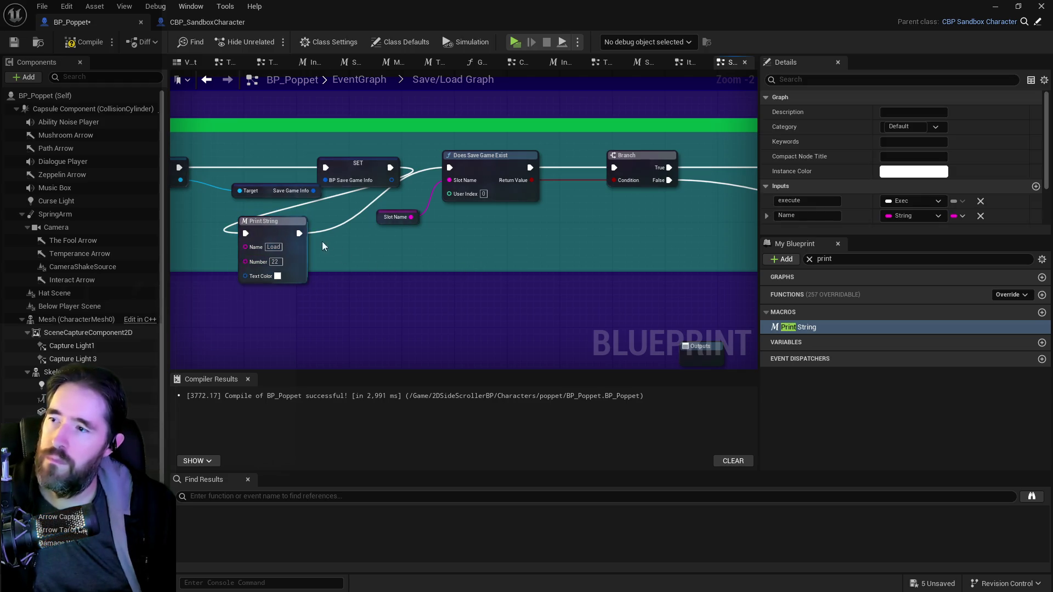
- Add a Print String numbered 222 on the Branch False path, then compile
mouse_move(484, 234)
mouse_down()
mouse_move(266, 265)
mouse_move(411, 270)
mouse_move(242, 270)
mouse_up()
mouse_move(360, 278)
mouse_down()
mouse_move(404, 270)
mouse_move(154, 250)
mouse_move(505, 261)
mouse_move(326, 206)
mouse_move(729, 204)
mouse_move(362, 203)
mouse_move(389, 177)
mouse_up()
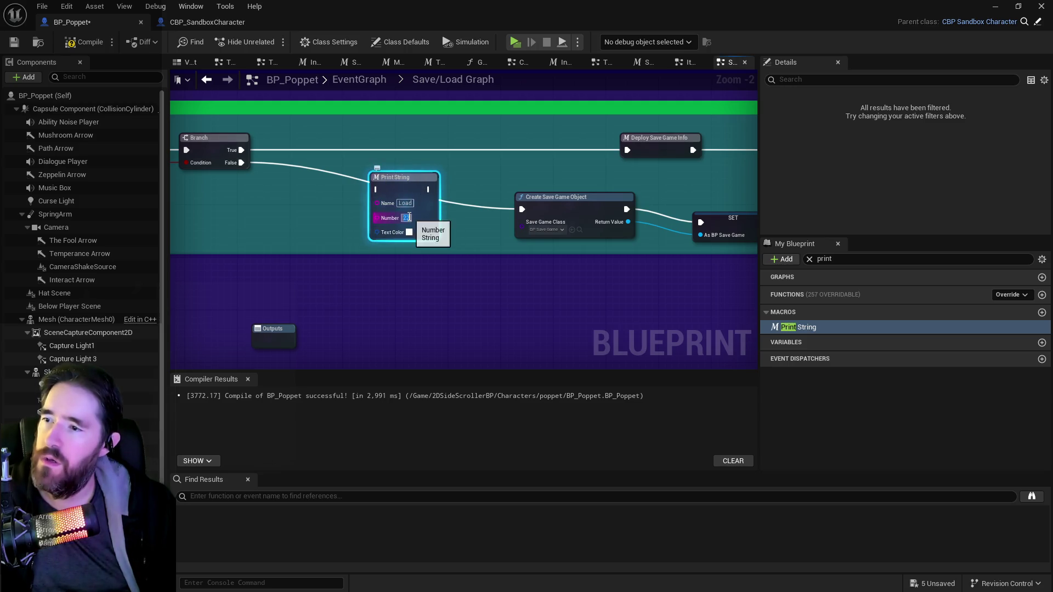
text(2)
mouse_move(241, 163)
mouse_down()
mouse_move(532, 212)
mouse_move(524, 210)
mouse_up()
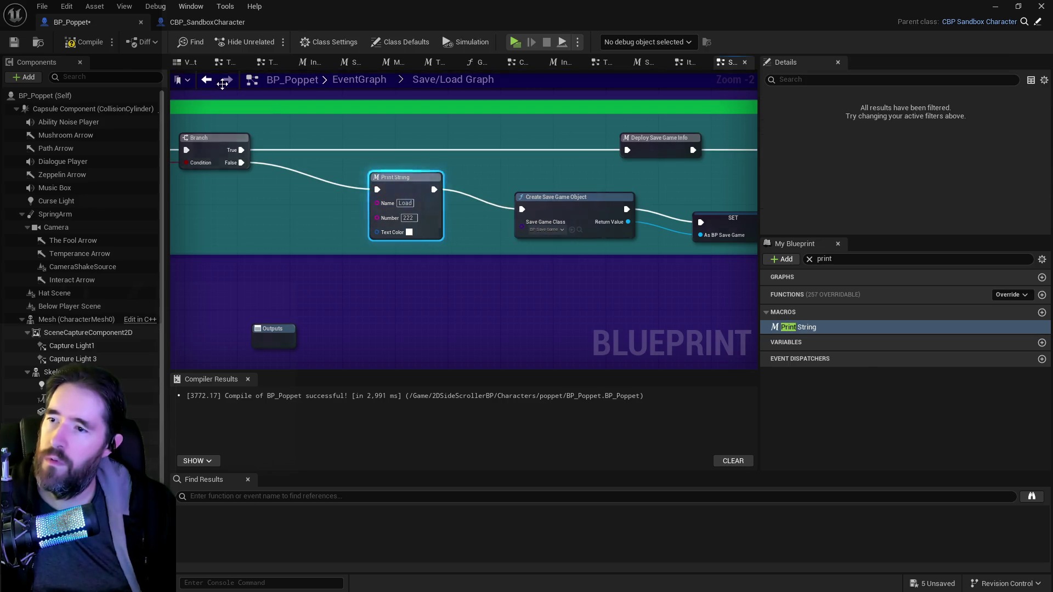
click(10, 43)
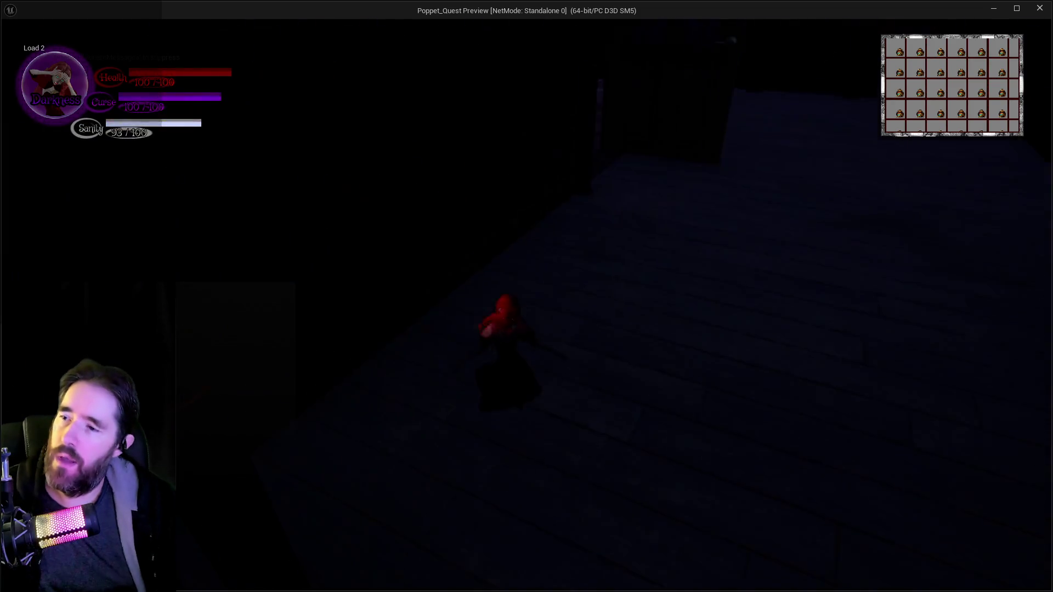
- Stop the playtest with Esc and return to the Save/Load Graph
key(Escape)
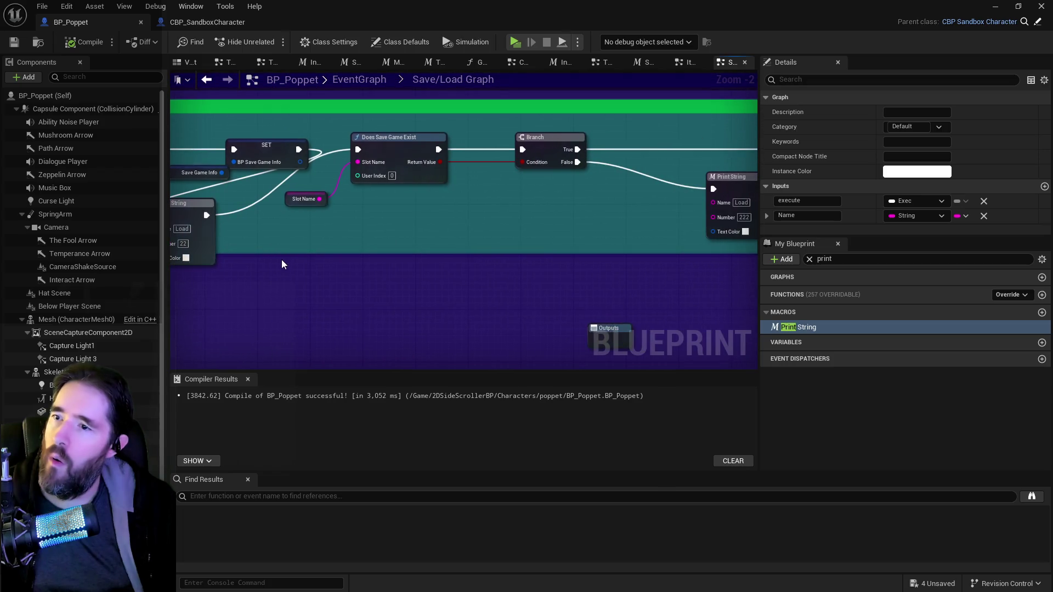
- Duplicate the Print String numbered 22 and set the copy's Number to 2
mouse_move(400, 245)
mouse_down()
mouse_move(416, 267)
mouse_move(160, 277)
mouse_up()
click(471, 211)
drag(389, 217, 645, 229)
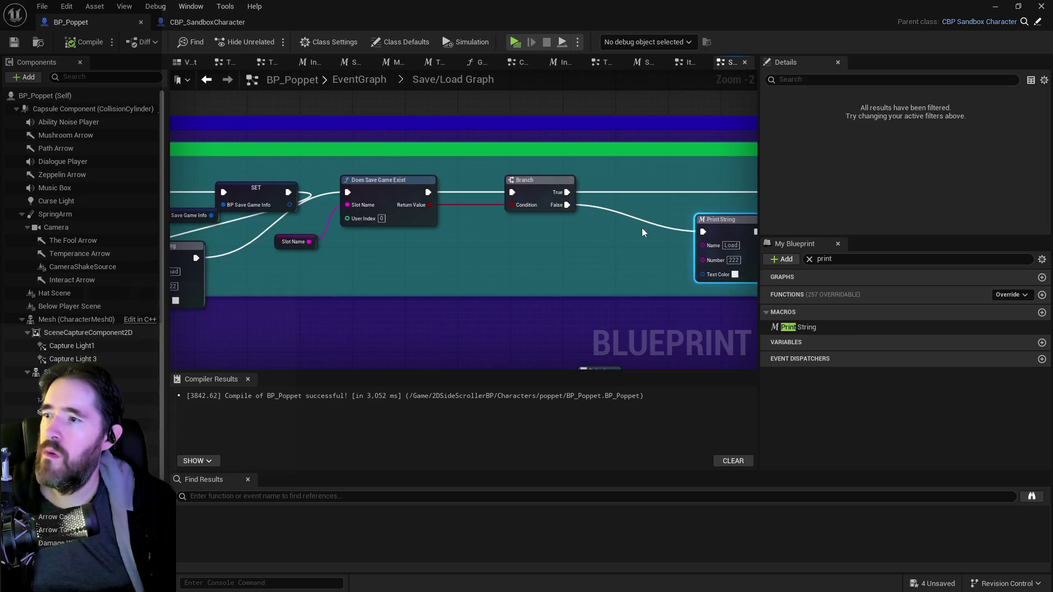
drag(569, 235, 381, 236)
mouse_move(608, 206)
mouse_down()
mouse_move(272, 207)
mouse_move(621, 235)
mouse_move(660, 255)
mouse_up()
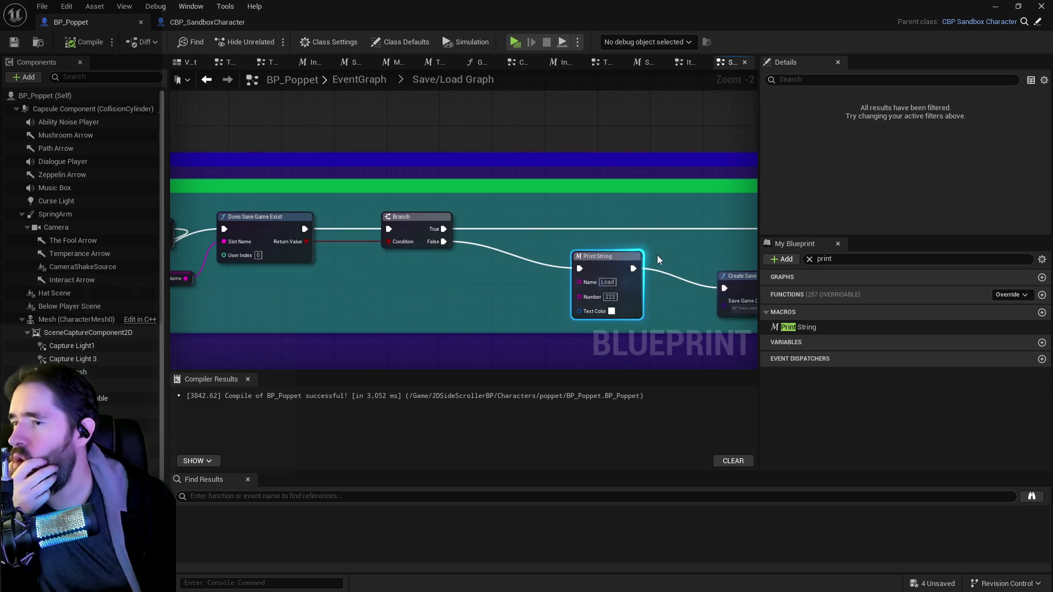
drag(281, 252, 511, 250)
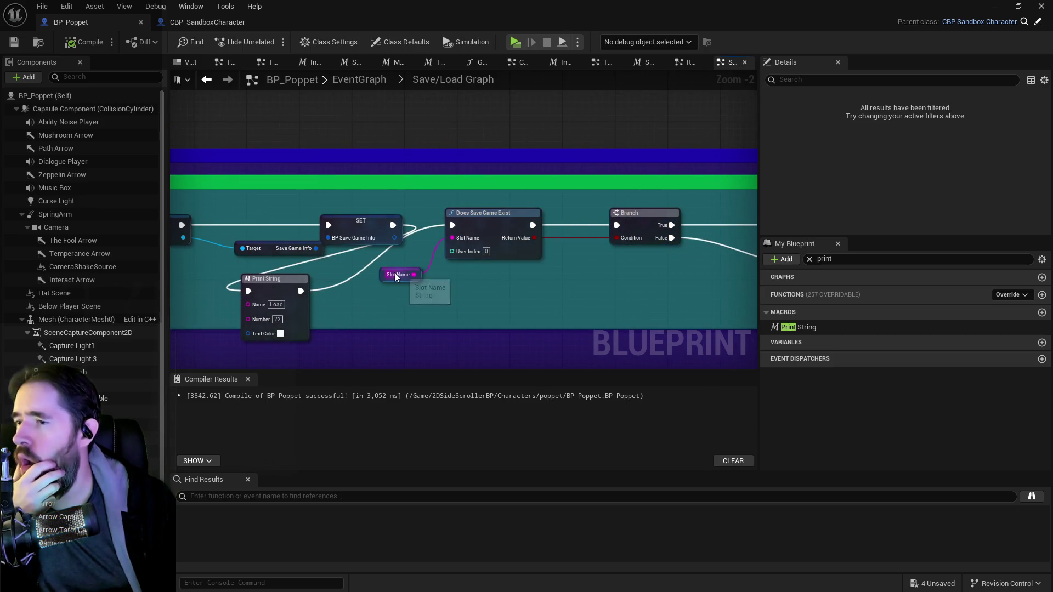
mouse_move(716, 300)
mouse_down()
mouse_move(656, 300)
mouse_move(561, 265)
mouse_up()
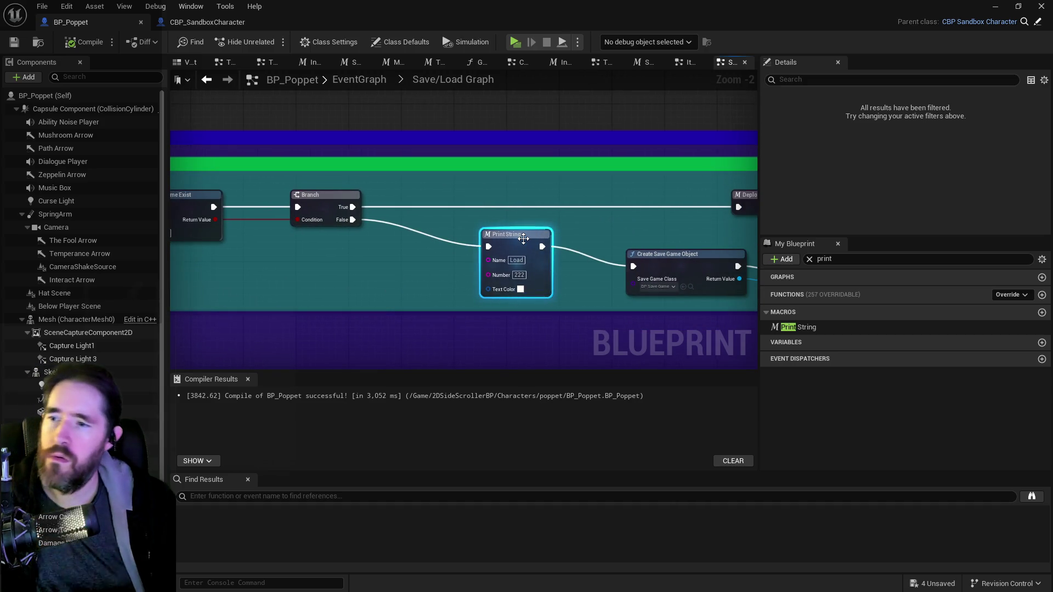
key(ctrl+d)
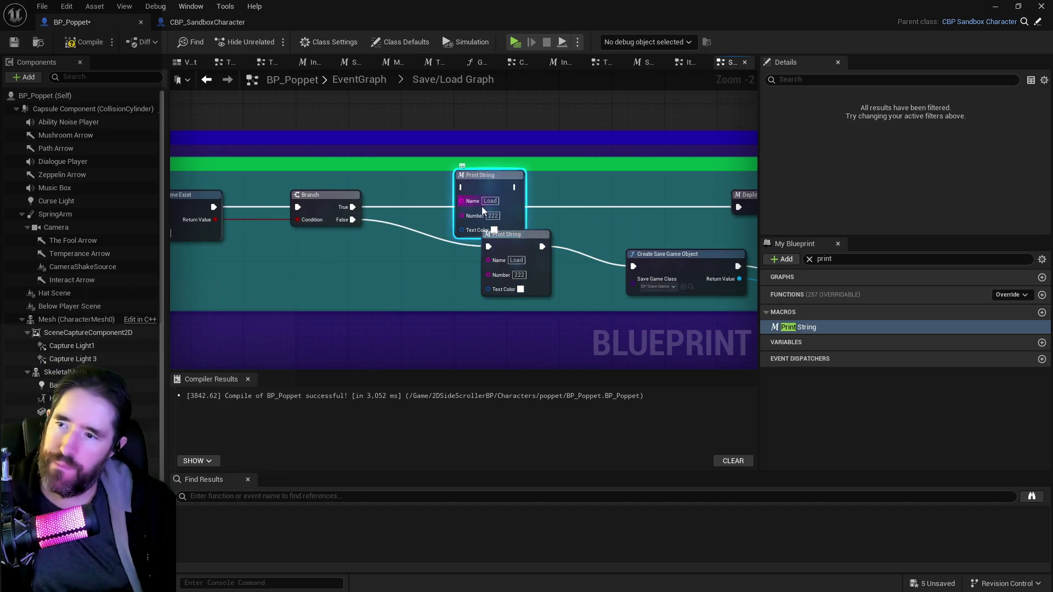
text(2)
key(Return)
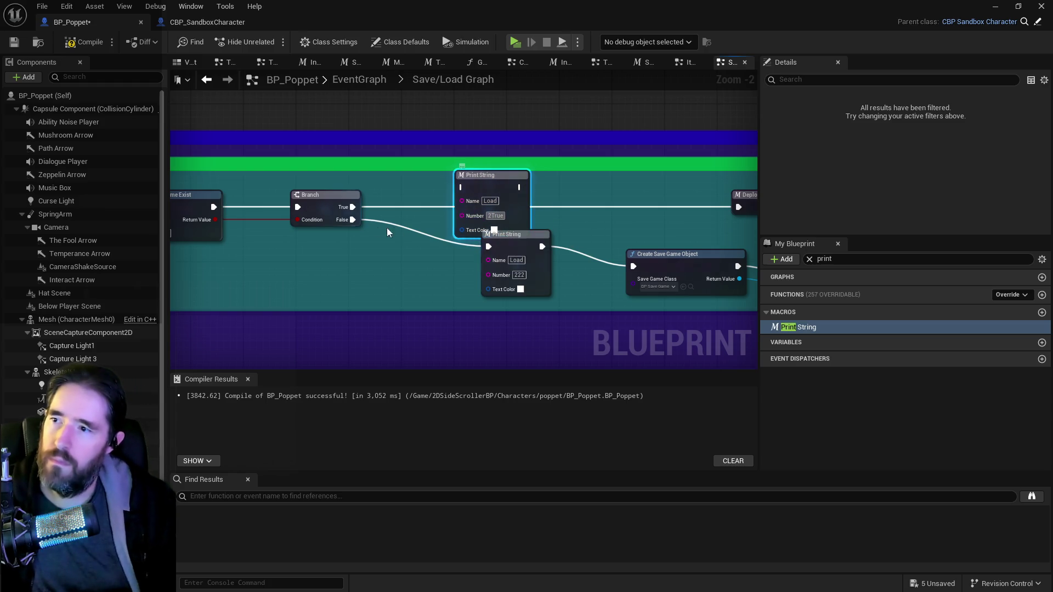
- Route the Branch True path through the new Print String to Deploy Save Game, opening Deploy Save Game Info
drag(353, 206, 460, 187)
mouse_move(527, 190)
mouse_down()
mouse_move(710, 216)
mouse_move(730, 208)
mouse_move(707, 211)
mouse_up()
double_click(548, 204)
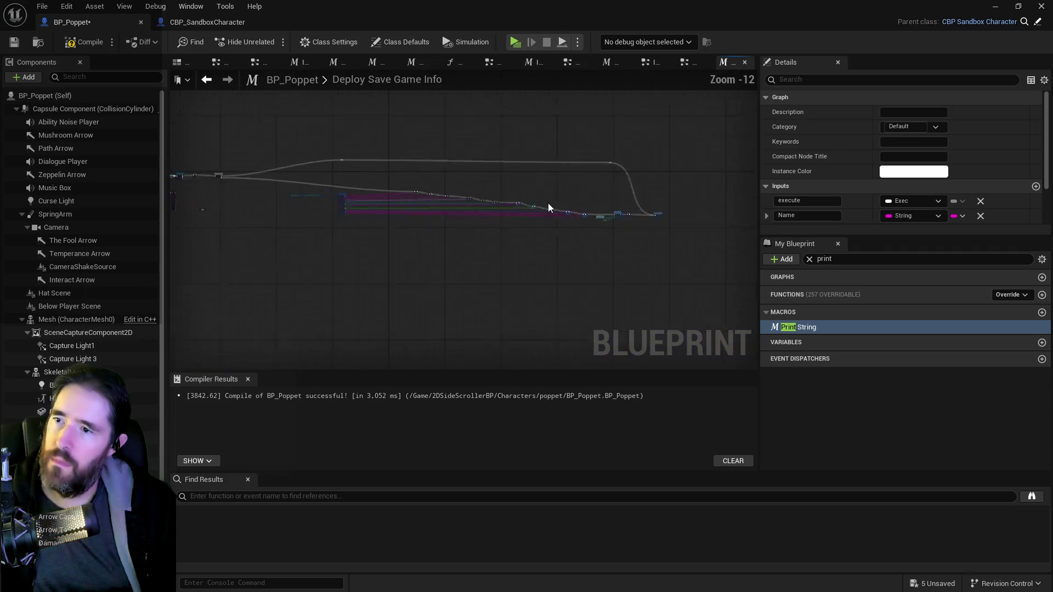
- Compile BP_Poppet, play the level in Standalone showing 'Load 2', then stop the session
scroll(219, 196, up, 4)
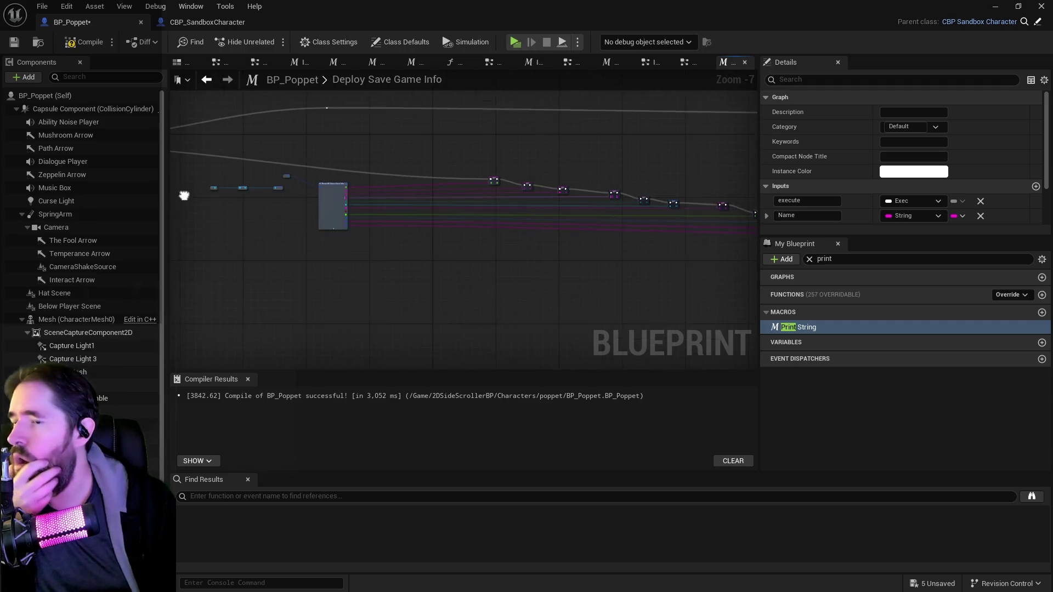
click(13, 43)
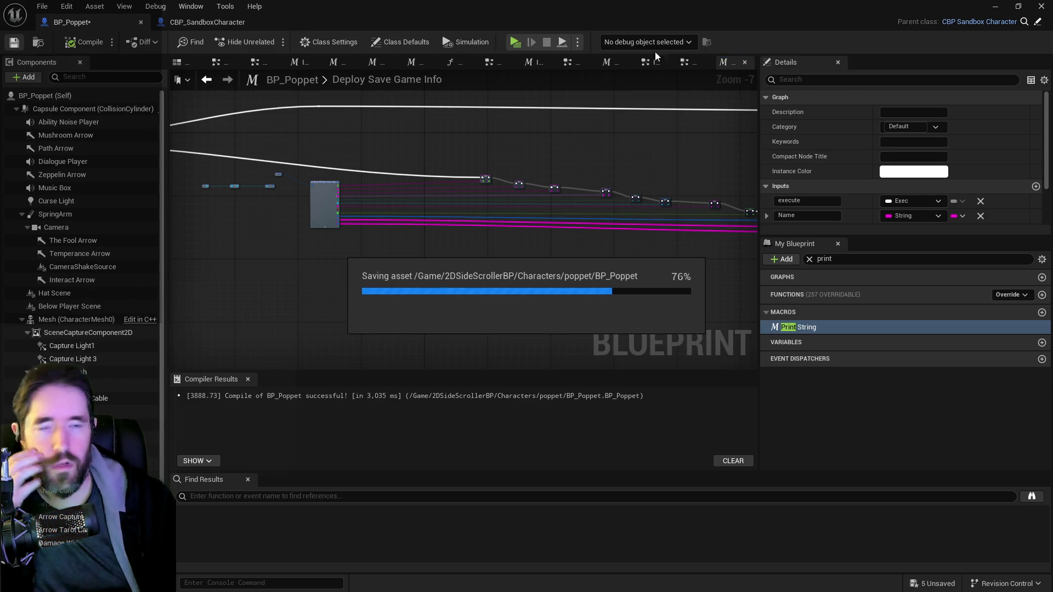
click(510, 42)
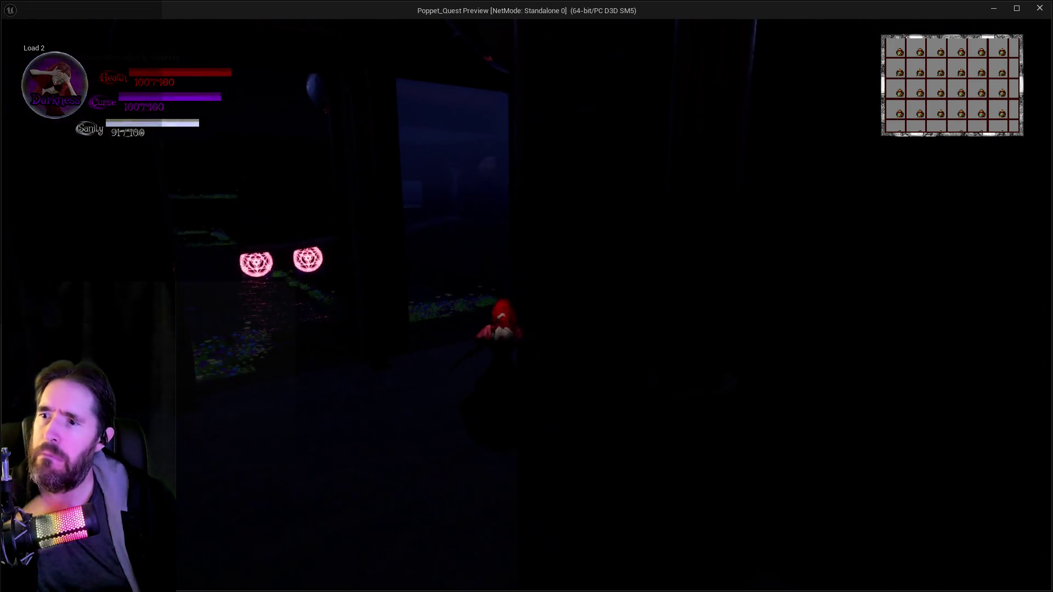
key(alt+Tab)
click(547, 42)
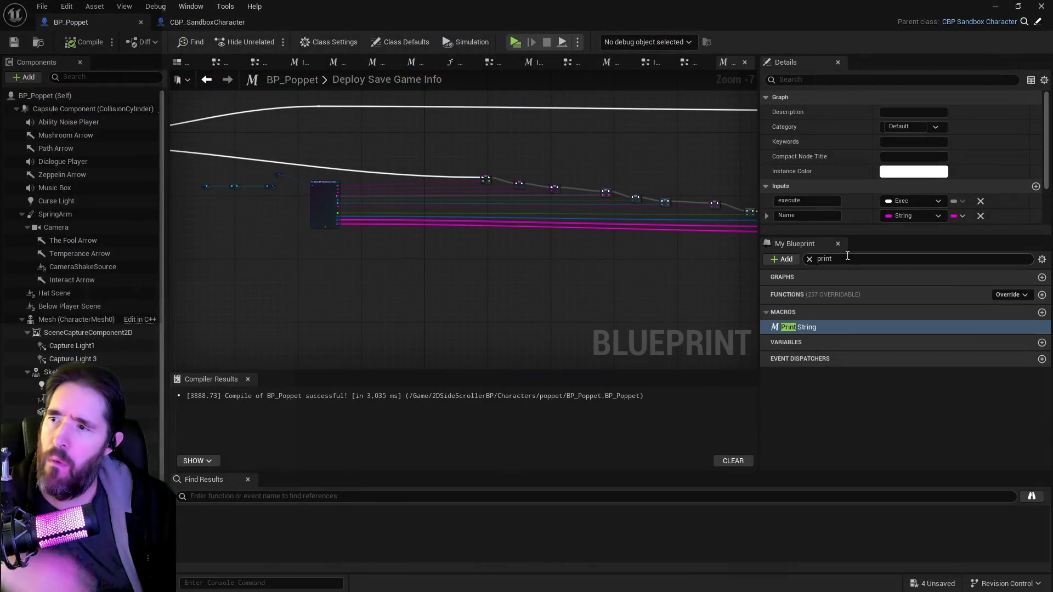
- In the Save/Load Graph, add a new Does Save Game Exist node after the Load Print String
click(684, 62)
drag(484, 139, 544, 189)
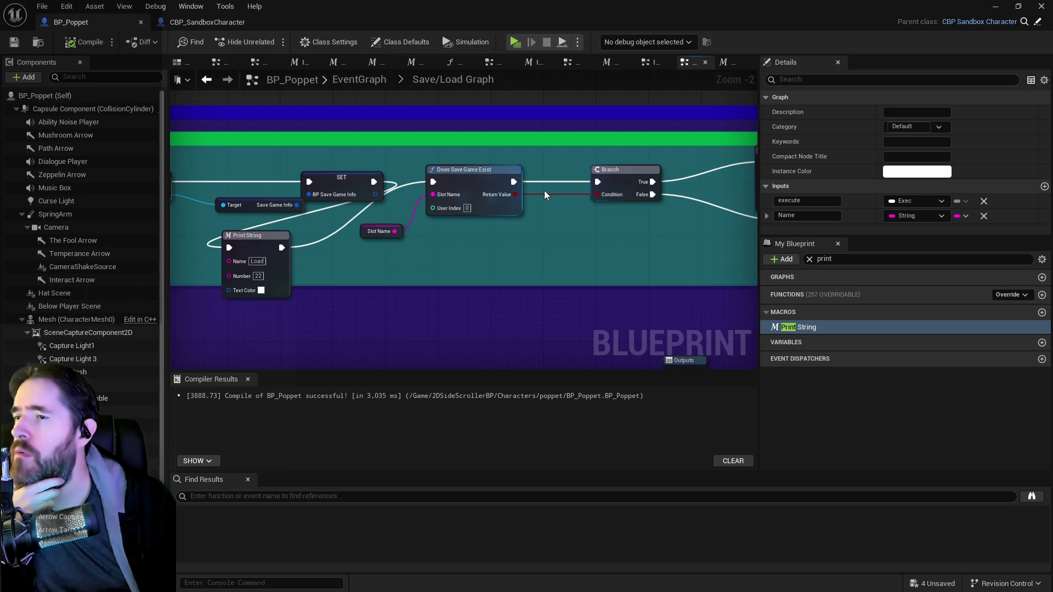
drag(493, 226, 438, 220)
click(732, 147)
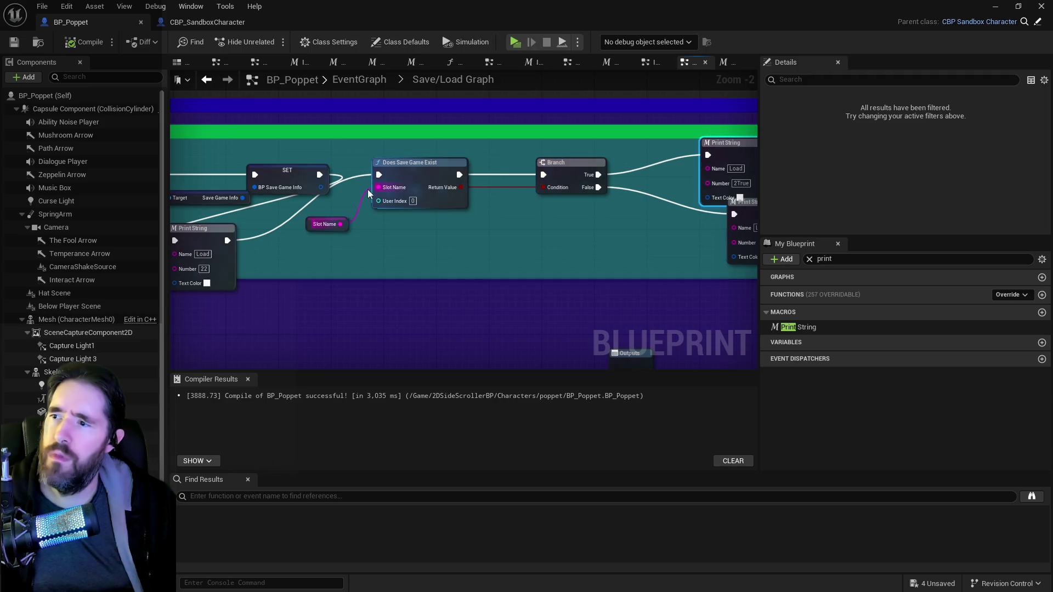
drag(335, 225, 421, 209)
mouse_move(513, 158)
mouse_down()
mouse_move(548, 171)
mouse_move(511, 164)
mouse_up()
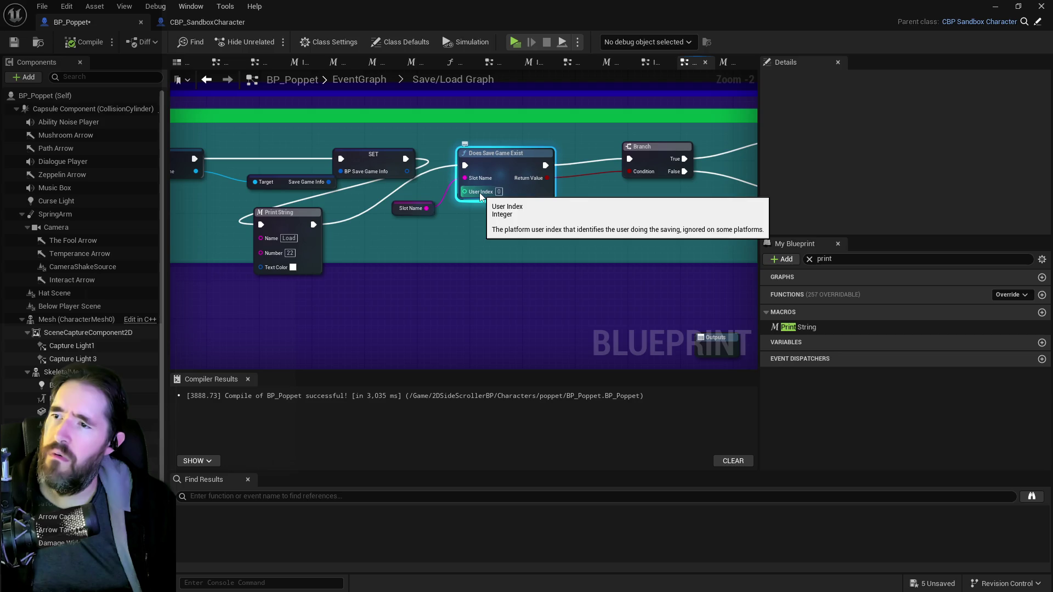
click(280, 212)
drag(314, 224, 478, 233)
text(does sa)
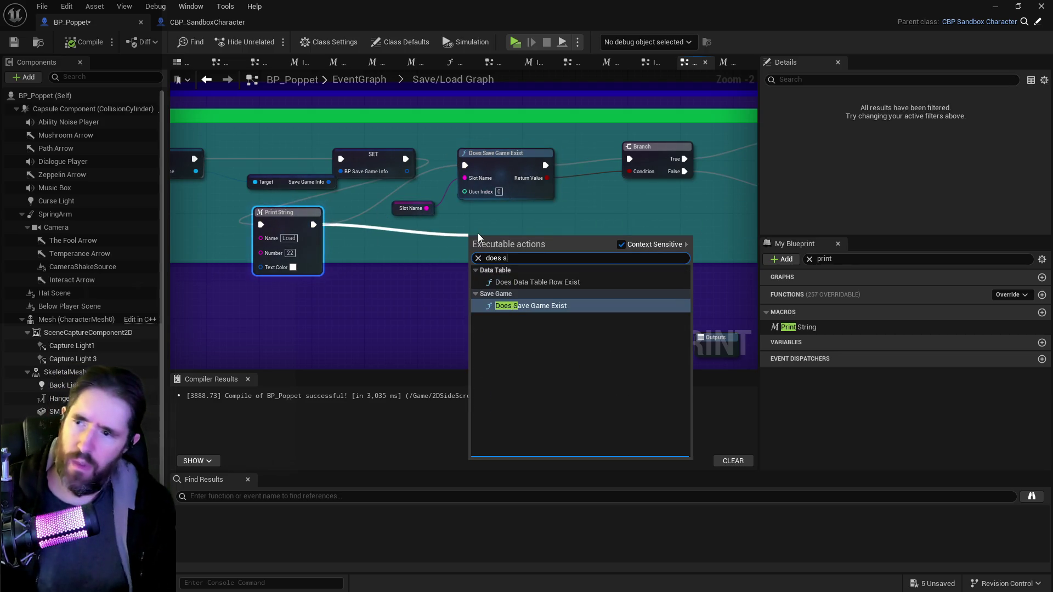
key(Return)
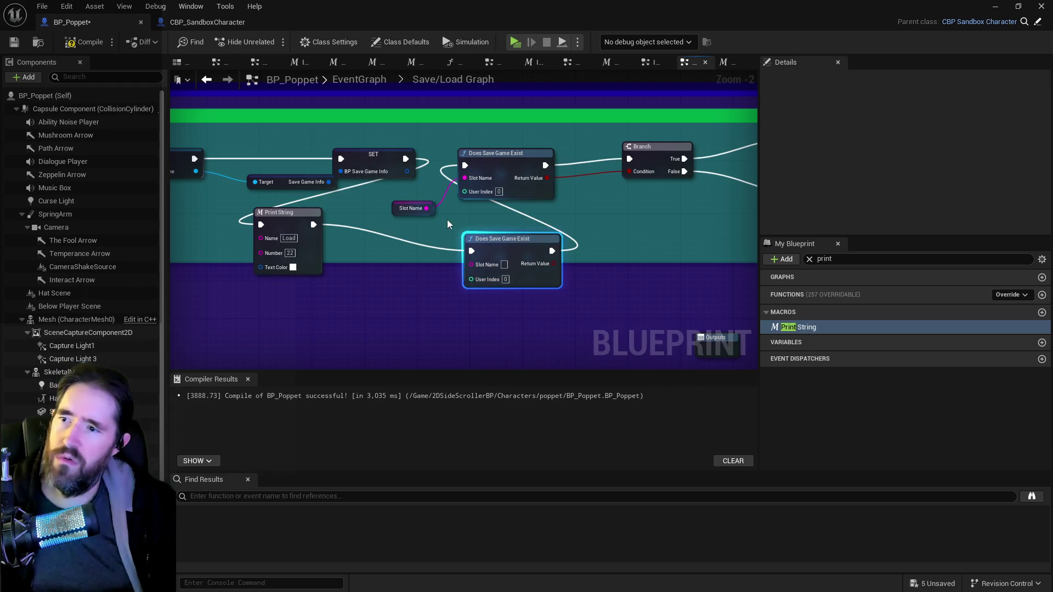
- Wire Slot Name and Return Value into the Branch, delete the old check, then compile and save
drag(423, 212, 472, 265)
click(510, 250)
mouse_move(552, 251)
mouse_down()
mouse_move(605, 169)
mouse_move(631, 160)
mouse_up()
drag(555, 264, 630, 171)
click(519, 160)
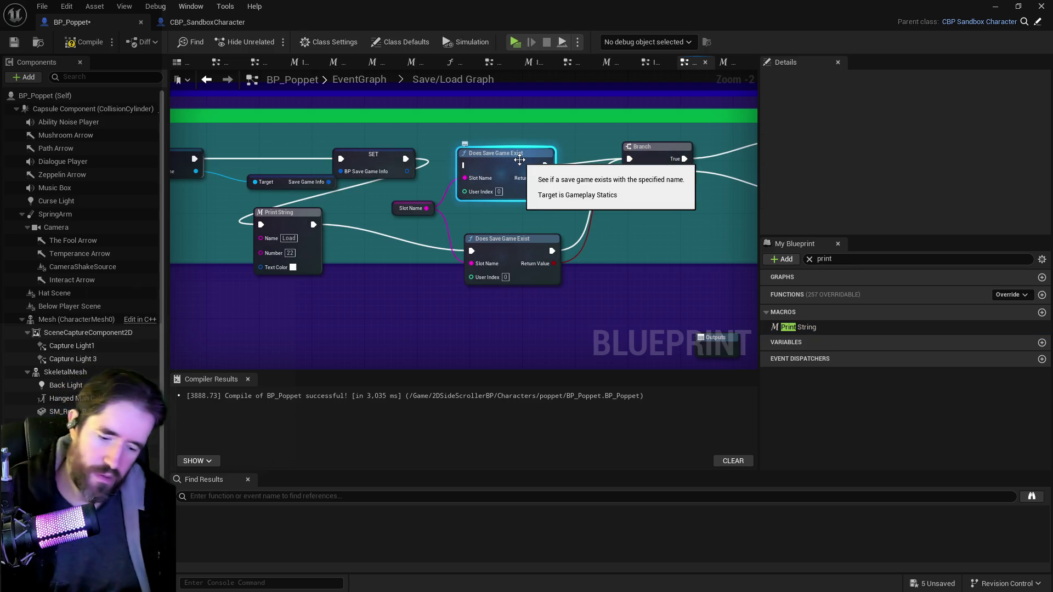
key(Delete)
mouse_move(504, 238)
mouse_down()
mouse_move(529, 173)
mouse_move(514, 153)
mouse_up()
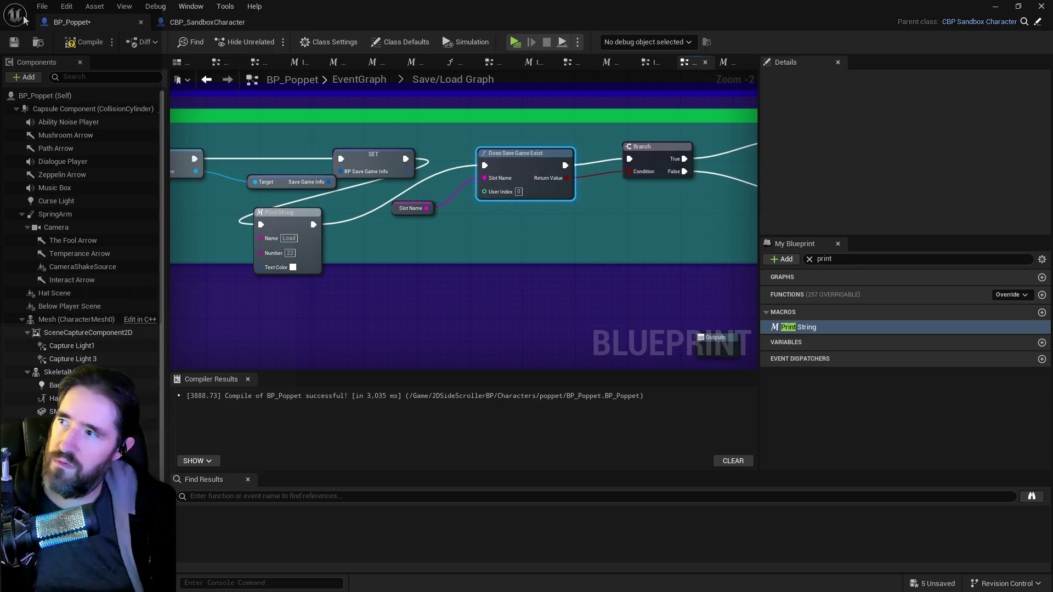
click(75, 52)
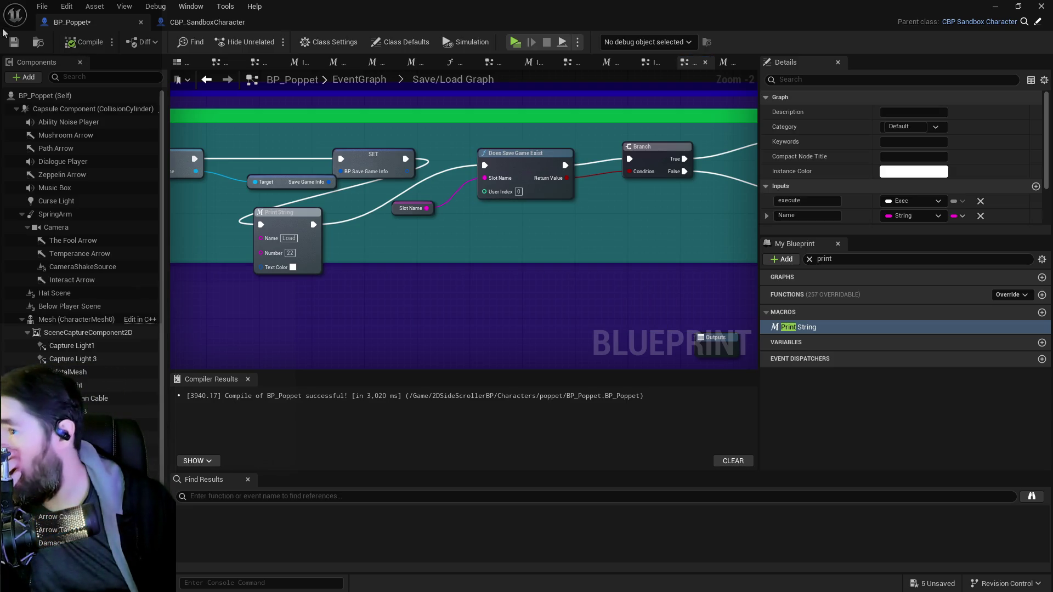
click(14, 42)
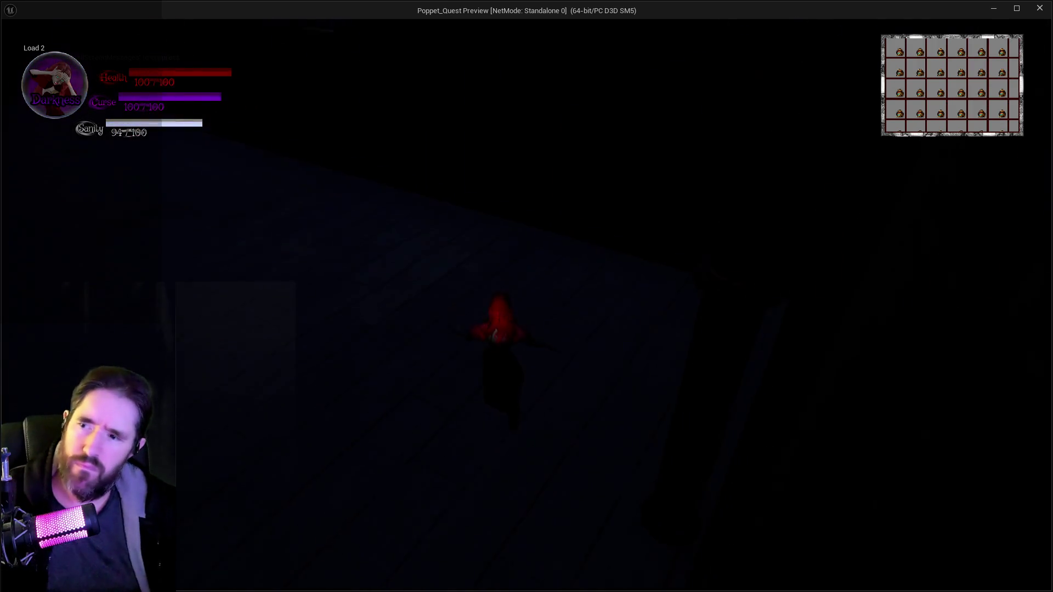
- Close the Poppet_Quest preview with Esc and return to the Save/Load Graph
key(Escape)
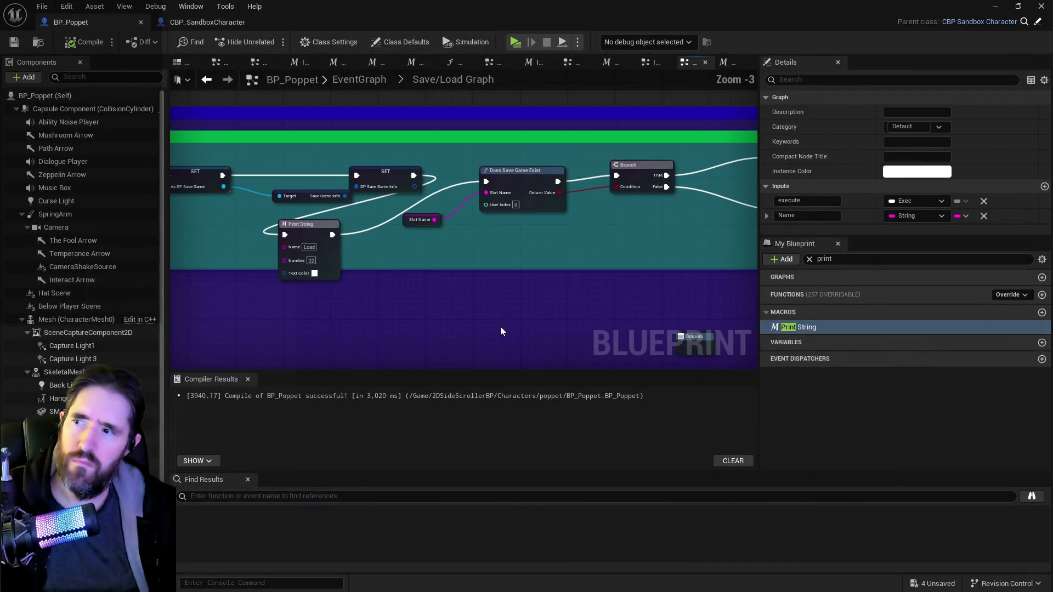
- Duplicate the Load Print String, wire Cast Failed into it as '2 Cast Failed', and compile
mouse_move(336, 282)
mouse_down()
mouse_move(183, 285)
mouse_move(197, 287)
mouse_up()
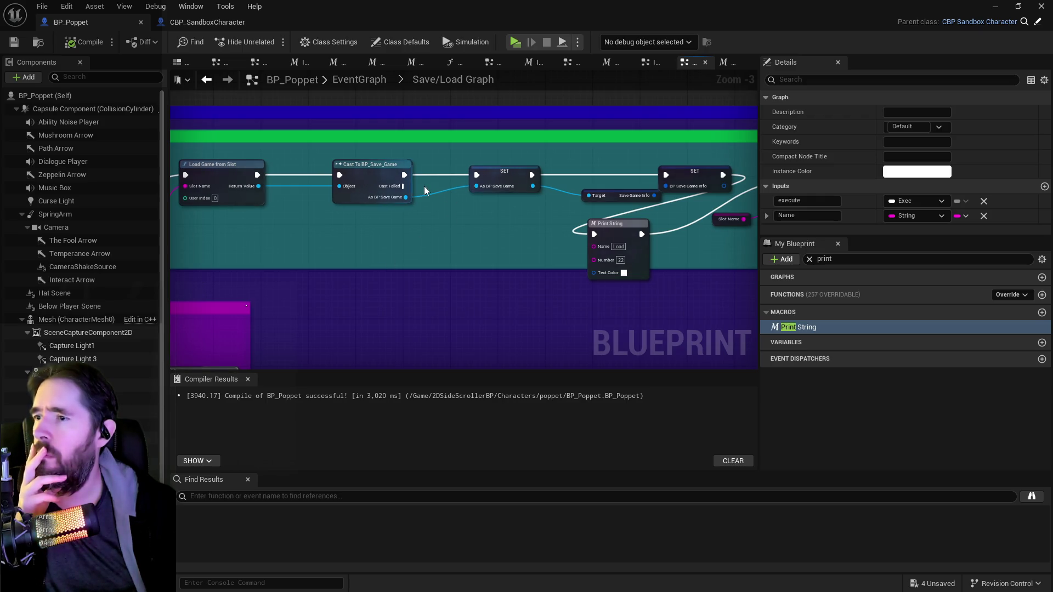
click(622, 229)
key(ctrl+c)
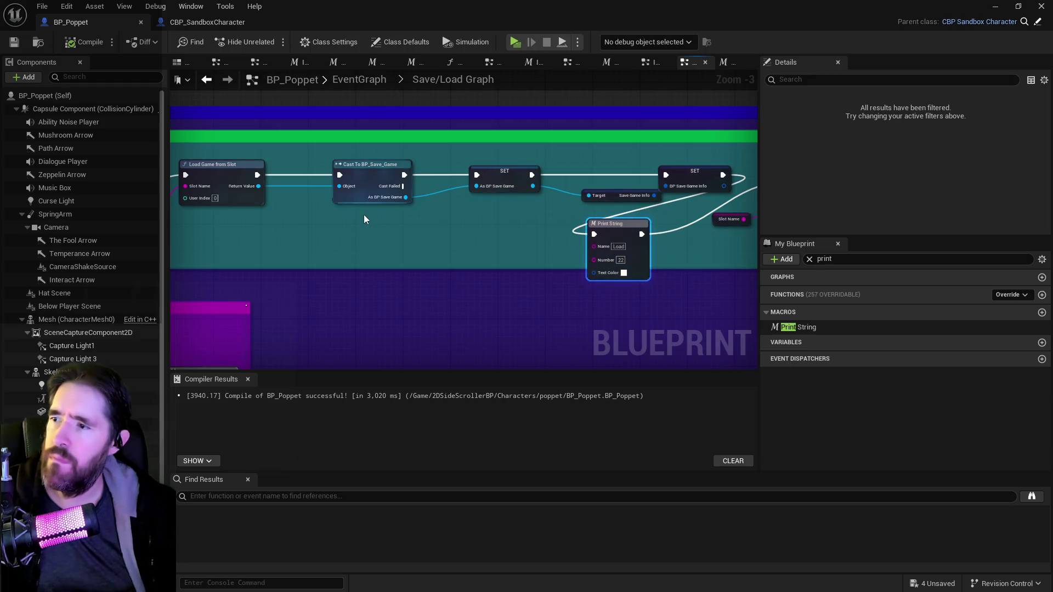
key(ctrl+v)
mouse_move(405, 189)
mouse_down()
mouse_move(451, 242)
mouse_move(464, 241)
mouse_up()
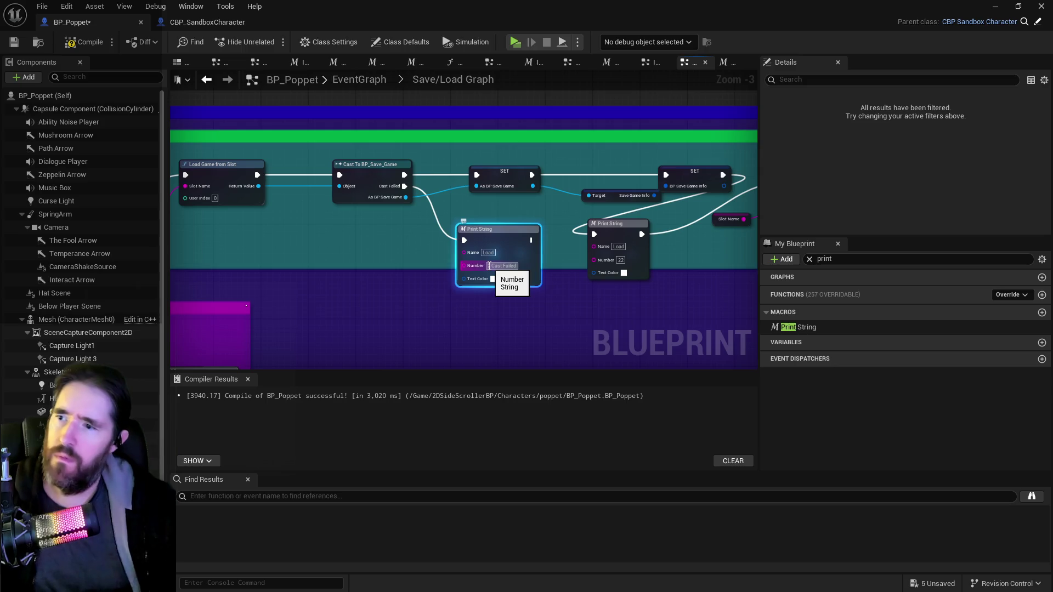
click(430, 265)
mouse_move(312, 206)
mouse_down()
mouse_move(344, 170)
mouse_move(428, 160)
mouse_move(433, 169)
mouse_up()
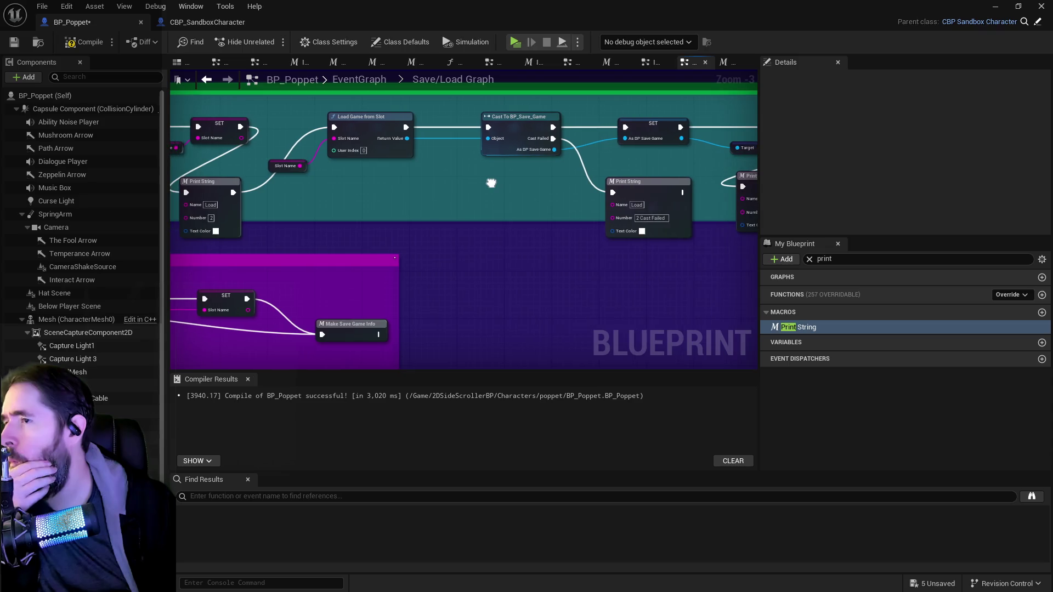
drag(491, 183, 493, 183)
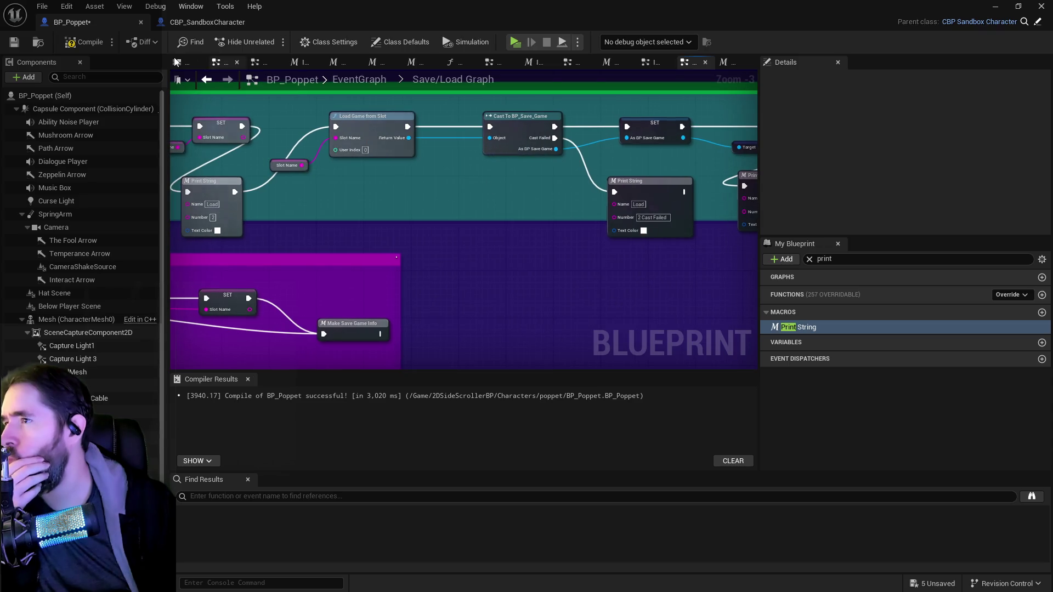
click(11, 45)
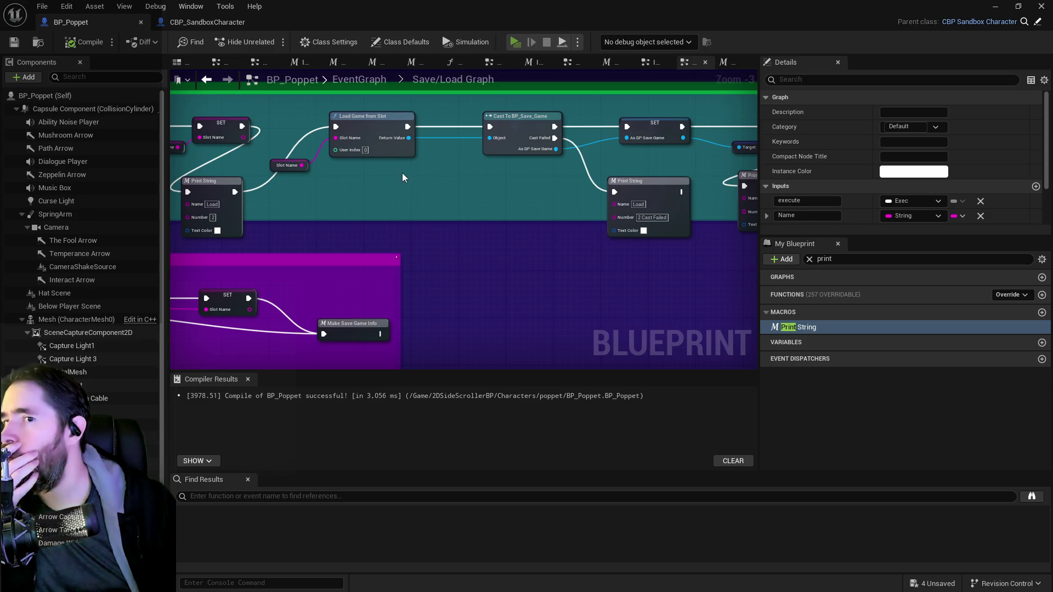
- Playtest with Alt+P to confirm 'Load 2 Cast Failed' prints, then exit back to the graph
key(alt+p)
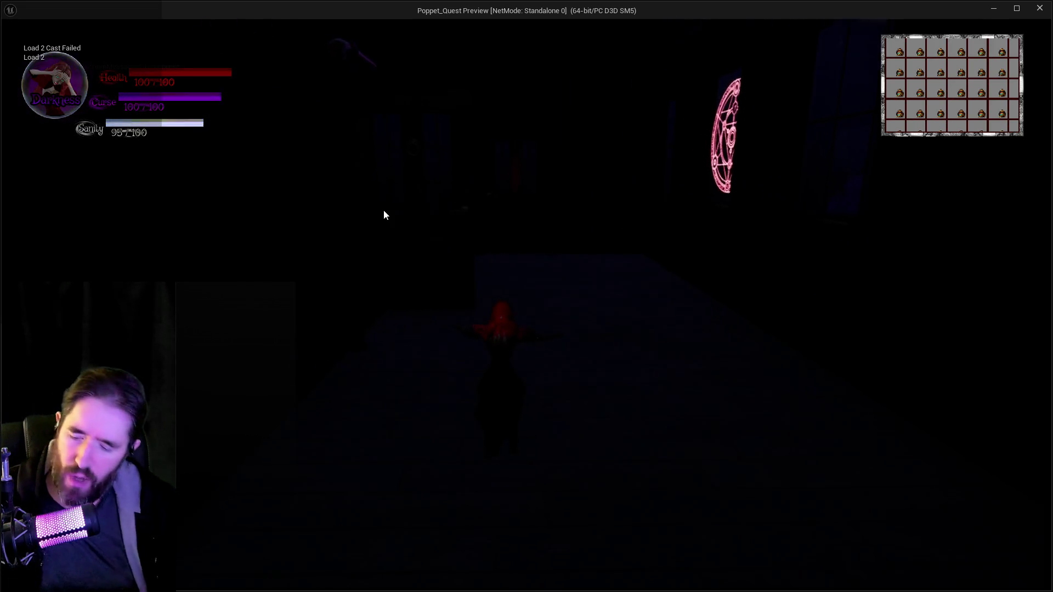
key(Escape)
scroll(329, 200, up, 1)
scroll(370, 222, down, 2)
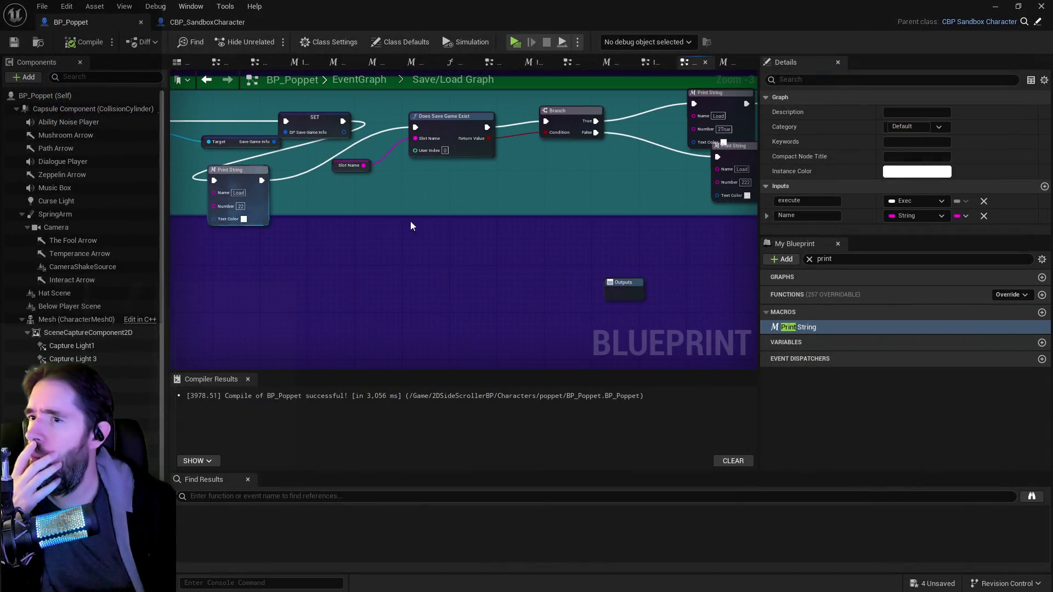
scroll(377, 206, down, 1)
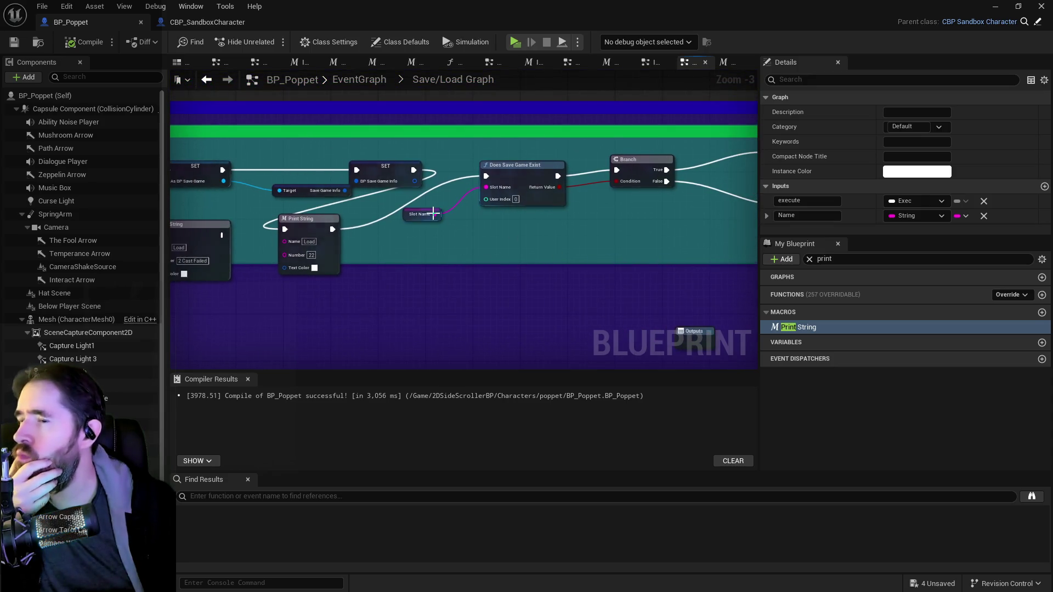
scroll(429, 214, down, 1)
drag(429, 214, 433, 209)
scroll(392, 199, up, 1)
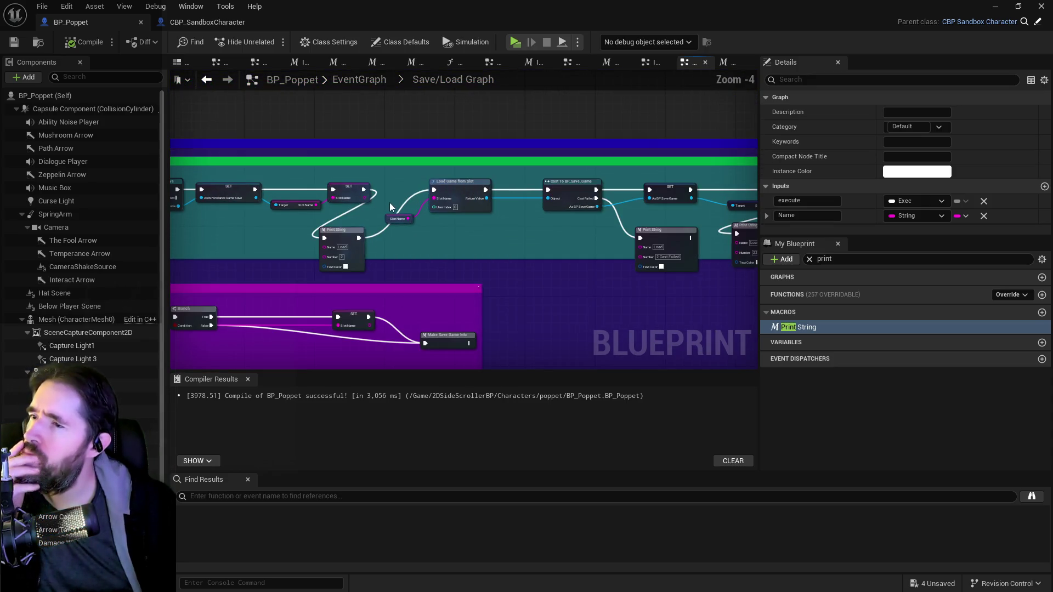
mouse_move(432, 236)
mouse_down()
mouse_move(403, 221)
mouse_move(208, 214)
mouse_move(545, 291)
mouse_up()
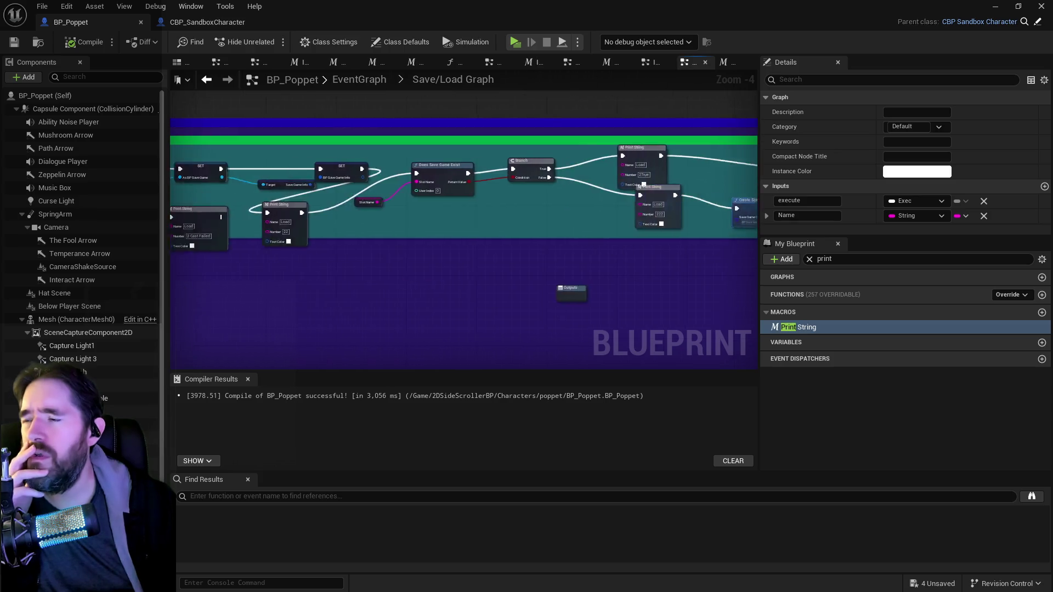
mouse_move(287, 209)
mouse_down()
mouse_move(753, 201)
mouse_move(713, 189)
mouse_move(556, 184)
mouse_up()
mouse_move(449, 182)
mouse_down()
mouse_move(481, 187)
mouse_move(198, 172)
mouse_move(240, 188)
mouse_move(503, 181)
mouse_move(488, 181)
mouse_up()
drag(367, 128, 623, 153)
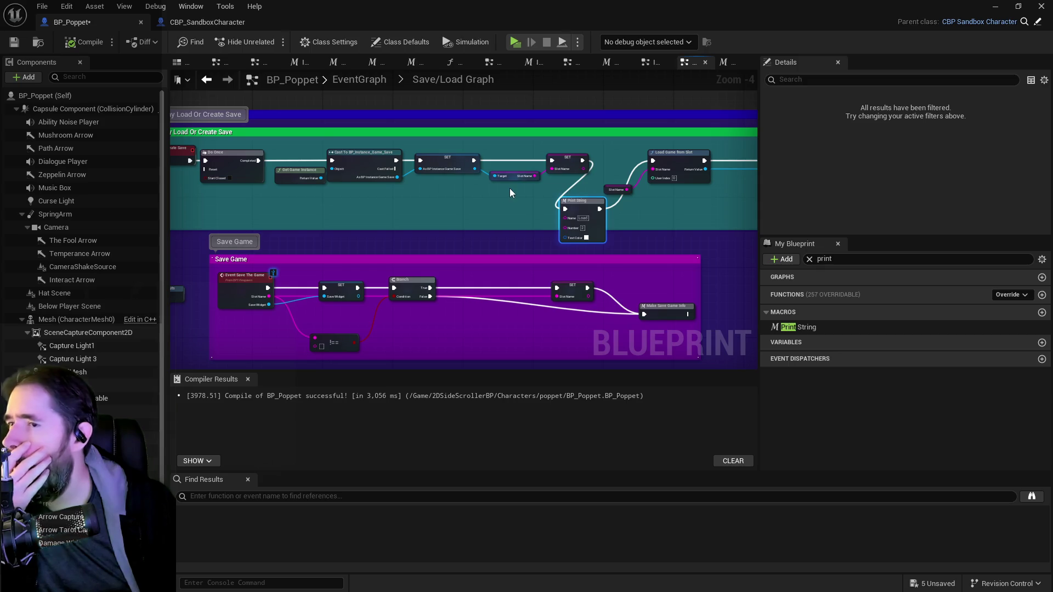
drag(509, 189, 383, 166)
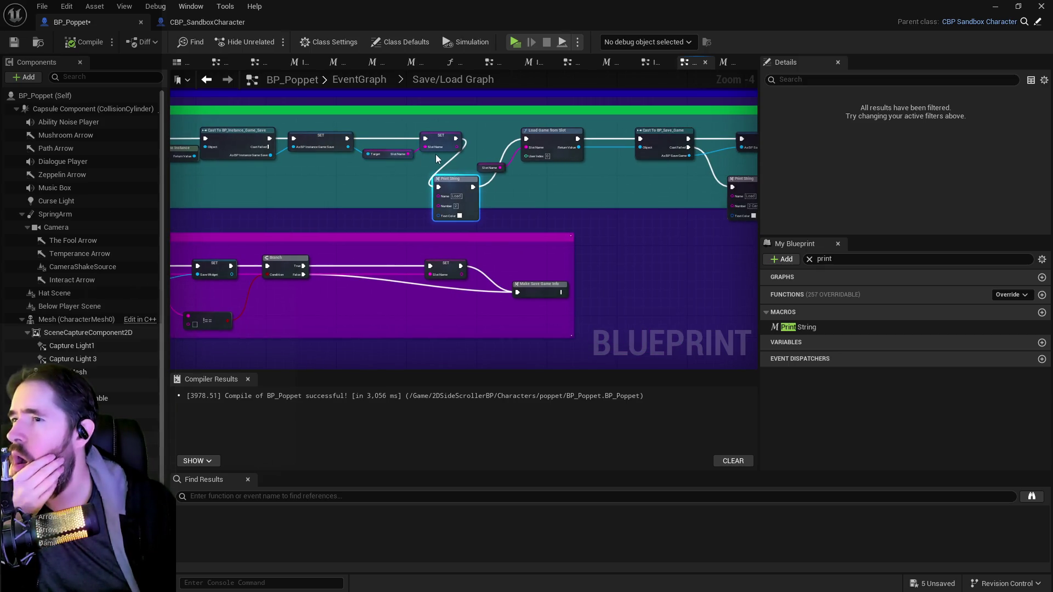
scroll(437, 159, up, 2)
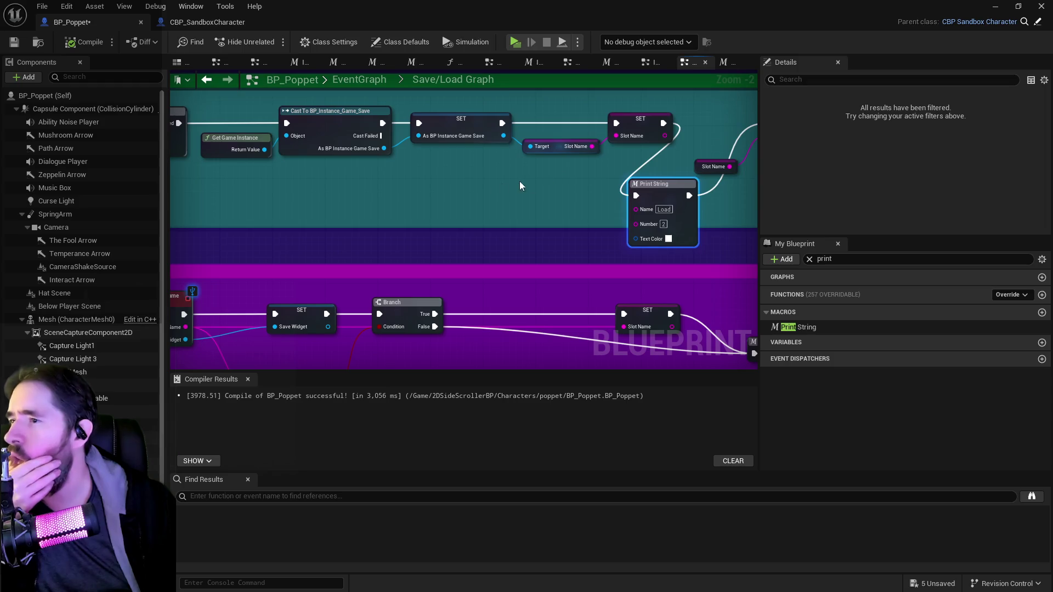
scroll(400, 200, down, 1)
drag(389, 203, 171, 202)
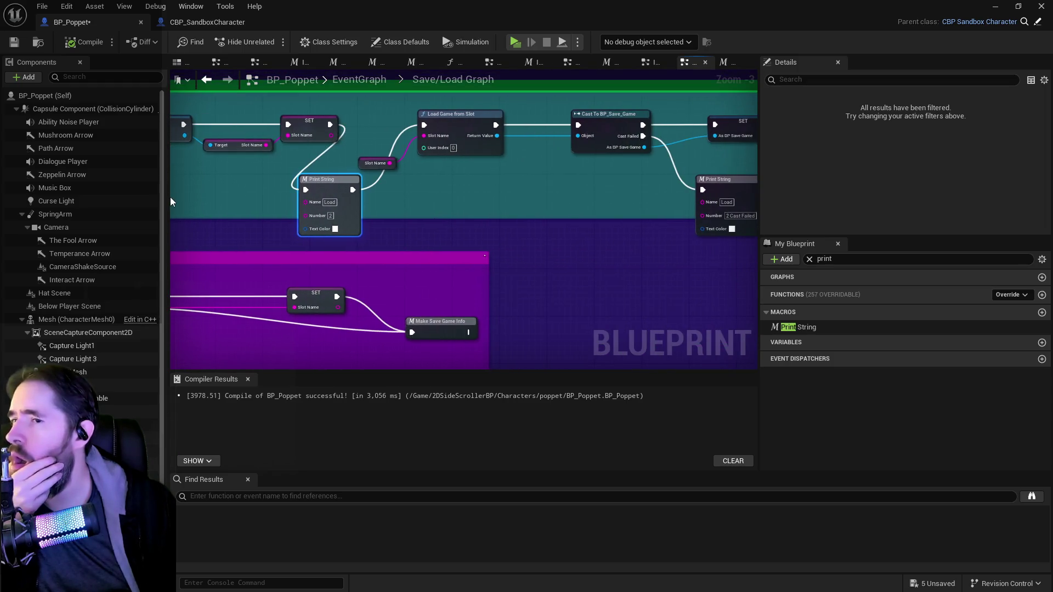
drag(496, 183, 187, 170)
drag(730, 165, 201, 193)
drag(425, 168, 713, 159)
scroll(327, 198, down, 1)
mouse_move(327, 198)
mouse_down()
mouse_move(247, 203)
mouse_move(542, 222)
mouse_move(350, 198)
mouse_up()
mouse_move(479, 199)
mouse_down()
mouse_move(175, 185)
mouse_move(400, 208)
mouse_move(621, 210)
mouse_up()
click(325, 221)
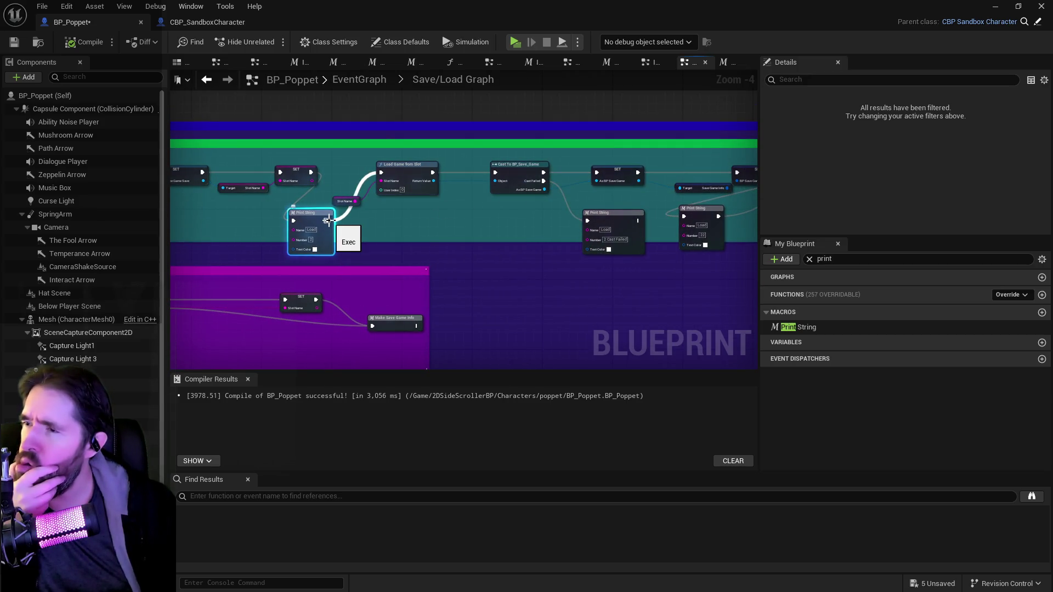
- Delete the top row of load nodes in the Save/Load Graph
drag(352, 179, 76, 171)
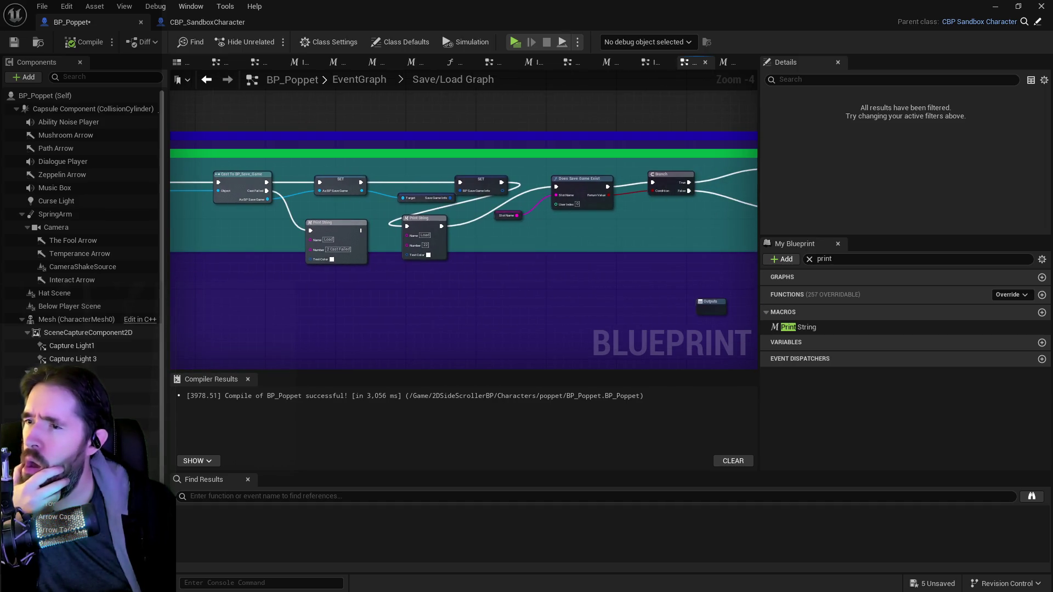
drag(277, 224, 408, 231)
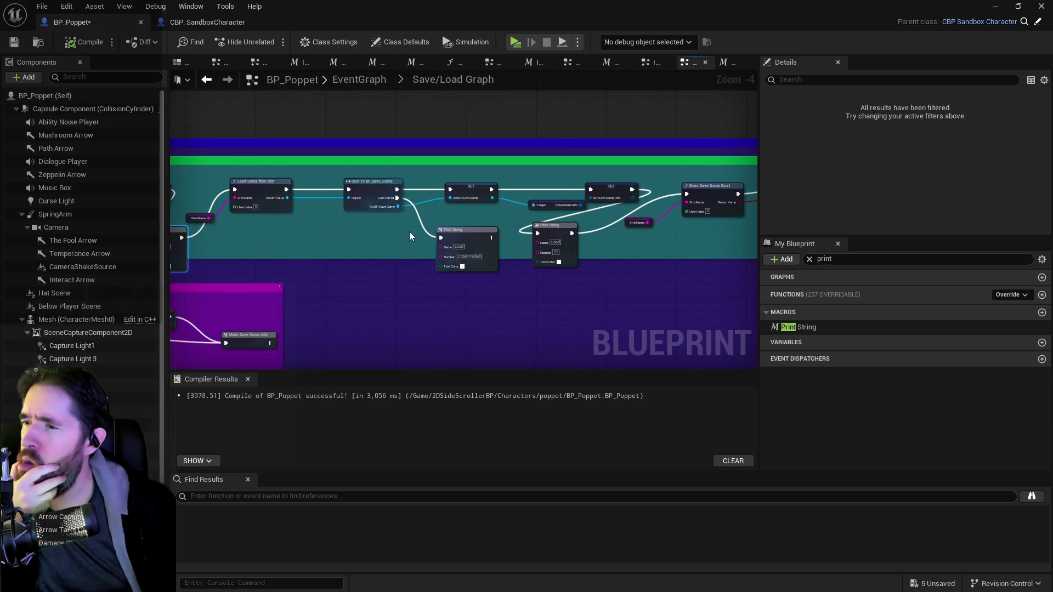
mouse_move(192, 173)
mouse_down()
mouse_move(217, 201)
mouse_move(637, 217)
mouse_up()
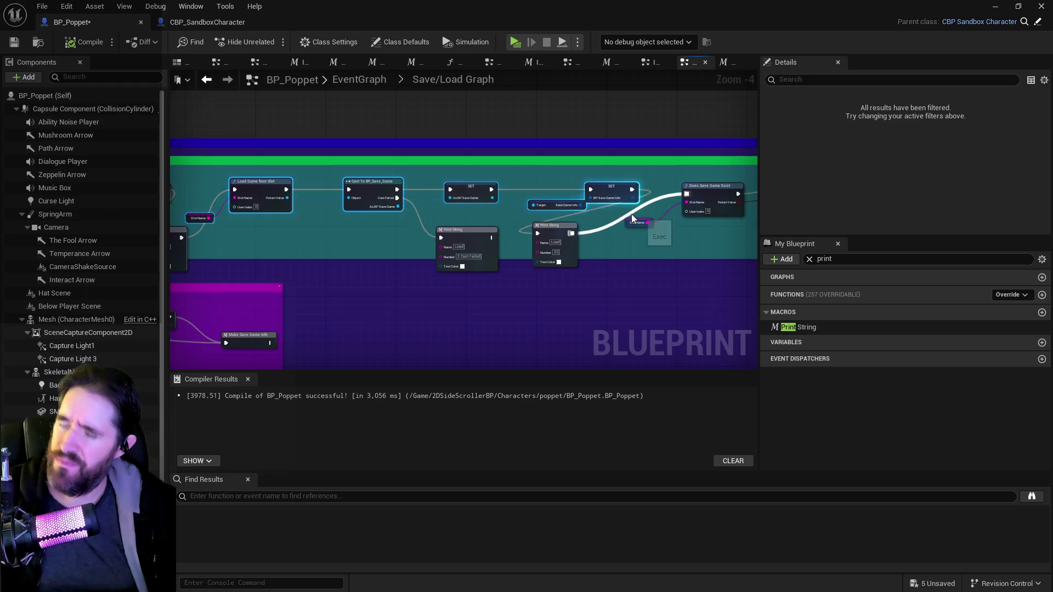
key(Delete)
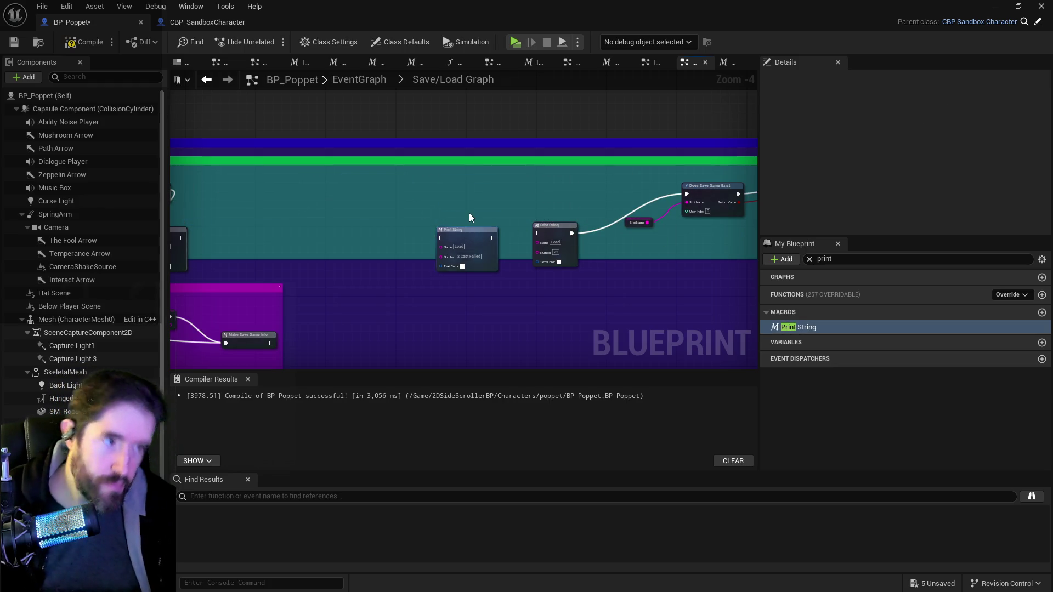
- Shift the Print Strings and Branch left, then connect Print String to Load Game from Slot and SET to Display Save Game Info
drag(495, 223, 325, 206)
drag(270, 167, 633, 245)
mouse_move(631, 175)
mouse_down()
mouse_move(447, 176)
mouse_move(422, 210)
mouse_up()
mouse_move(364, 184)
mouse_down()
mouse_move(216, 185)
mouse_move(494, 192)
mouse_move(647, 210)
mouse_move(852, 207)
mouse_up()
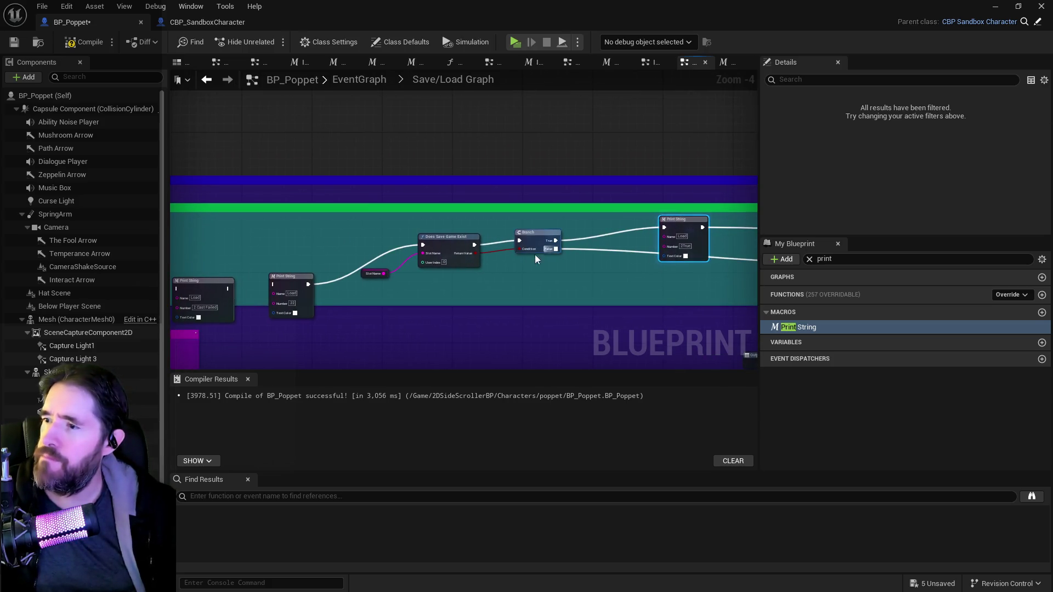
mouse_move(495, 287)
mouse_down()
mouse_move(388, 275)
mouse_move(286, 241)
mouse_up()
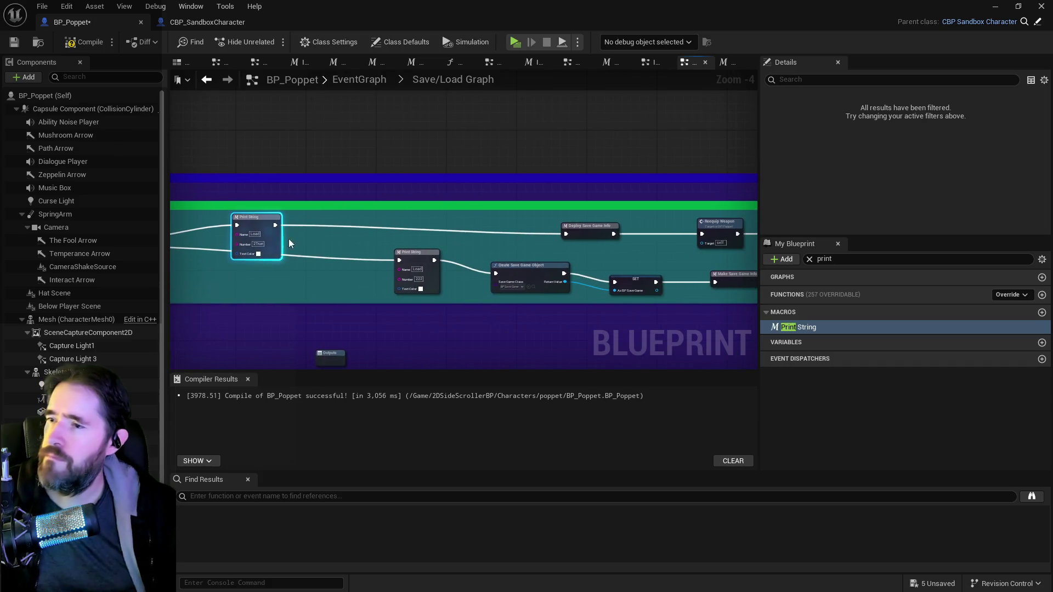
mouse_move(359, 153)
mouse_down()
mouse_move(483, 218)
mouse_move(376, 160)
mouse_move(406, 129)
mouse_move(399, 124)
mouse_up()
drag(734, 160, 496, 149)
mouse_move(555, 119)
mouse_down()
mouse_move(521, 153)
mouse_move(515, 212)
mouse_move(614, 159)
mouse_up()
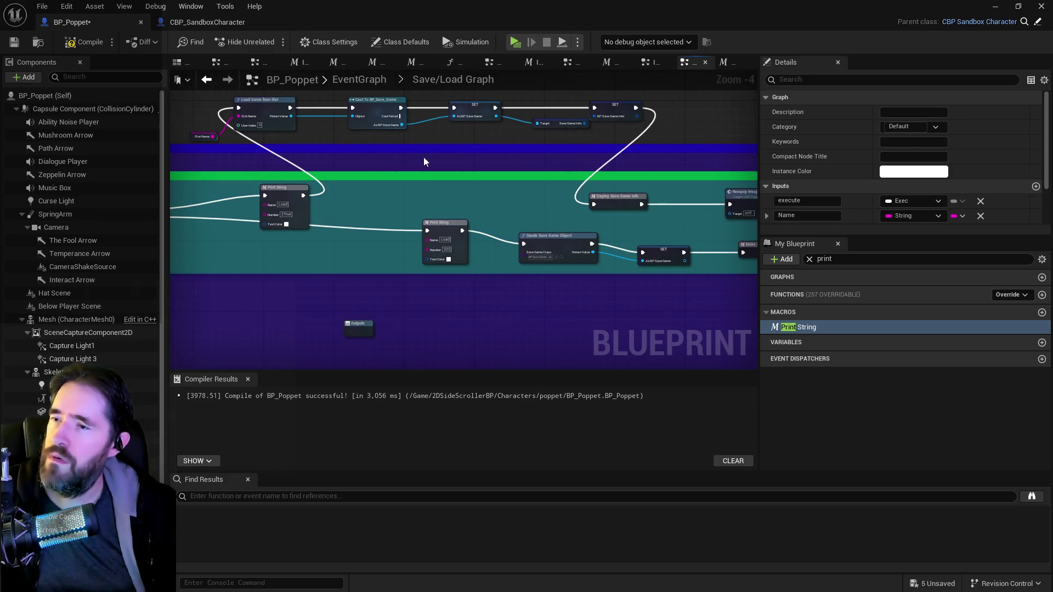
- Wire Cast Failed through a Print String into Does Save Game Exist and delete the extra Print String
drag(401, 147, 811, 174)
click(226, 278)
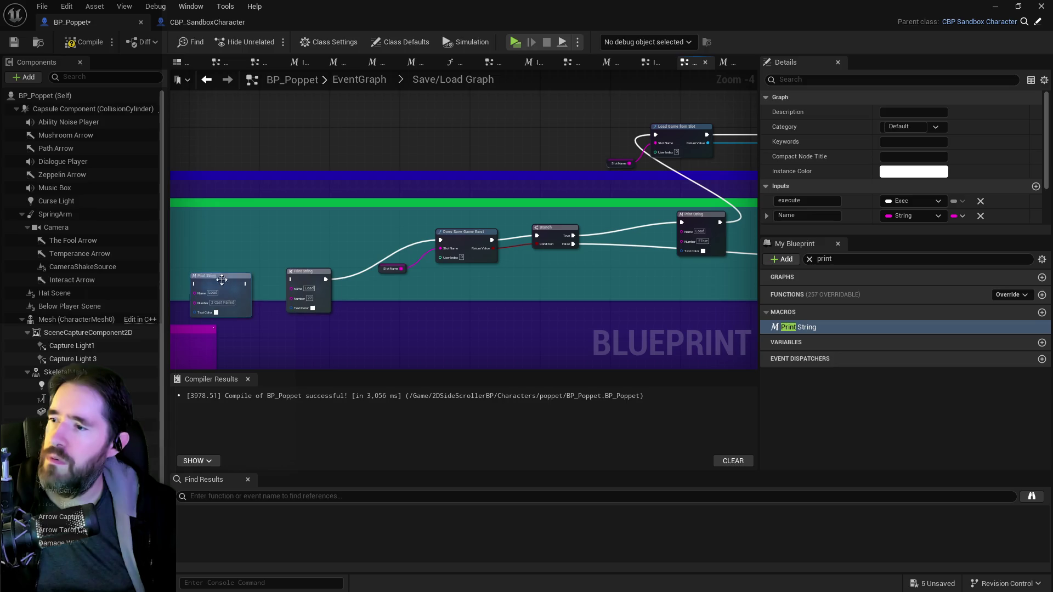
mouse_move(226, 278)
mouse_down()
mouse_move(428, 275)
mouse_move(470, 224)
mouse_move(553, 205)
mouse_up()
click(537, 161)
mouse_move(532, 142)
mouse_down()
mouse_move(546, 225)
mouse_move(553, 209)
mouse_up()
mouse_move(461, 197)
mouse_down()
mouse_move(291, 196)
mouse_move(230, 220)
mouse_move(264, 233)
mouse_move(303, 272)
mouse_move(367, 239)
mouse_move(368, 224)
mouse_up()
mouse_move(391, 224)
mouse_down()
mouse_move(688, 266)
mouse_move(651, 233)
mouse_up()
click(530, 269)
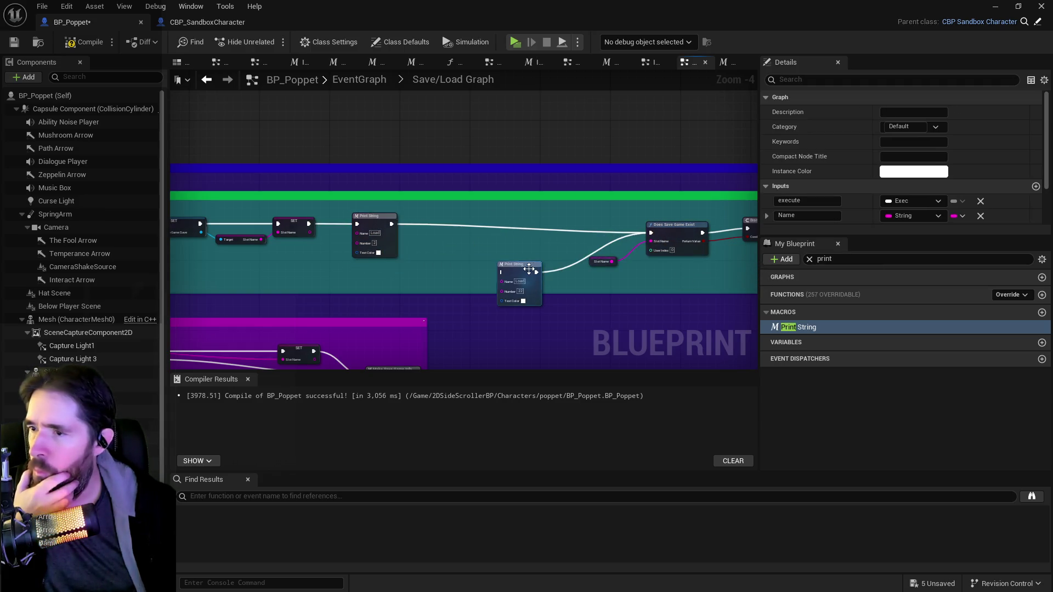
key(Delete)
mouse_move(528, 268)
mouse_down()
mouse_move(406, 250)
mouse_move(176, 253)
mouse_up()
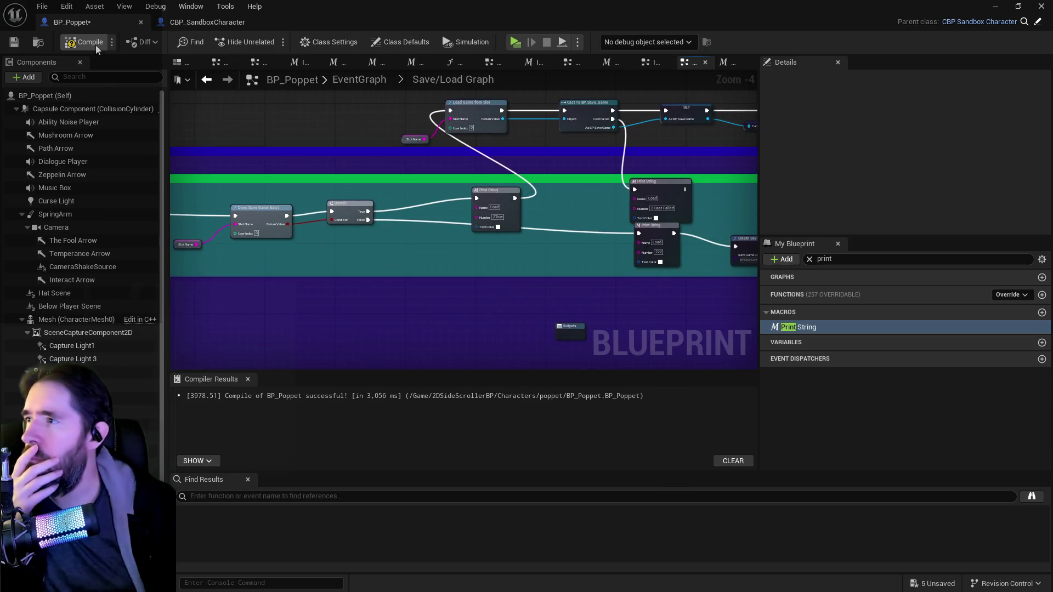
- Compile and save BP_Poppet, then launch a playtest
key(F7)
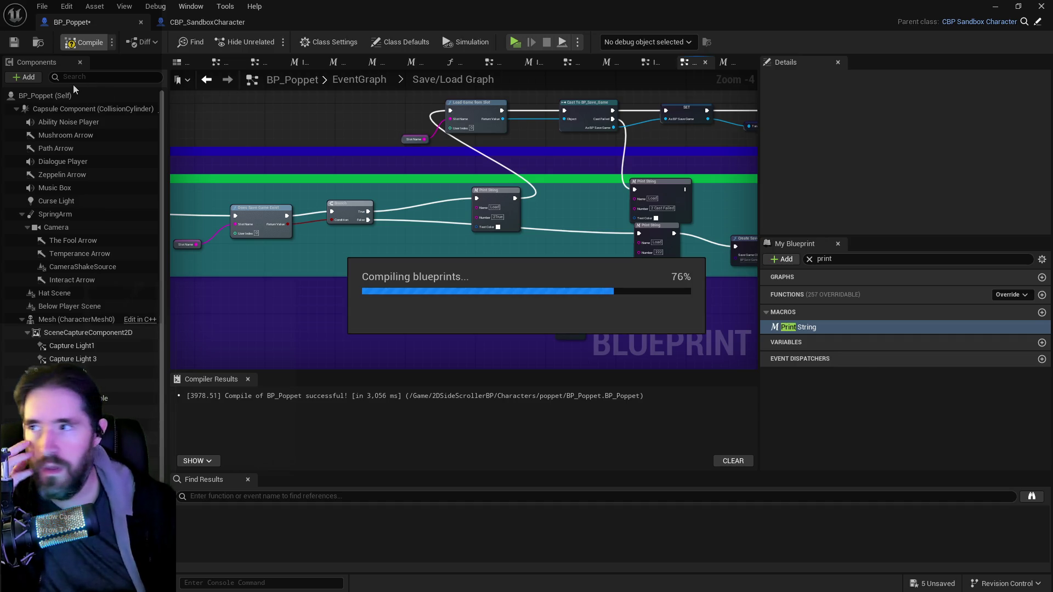
click(15, 48)
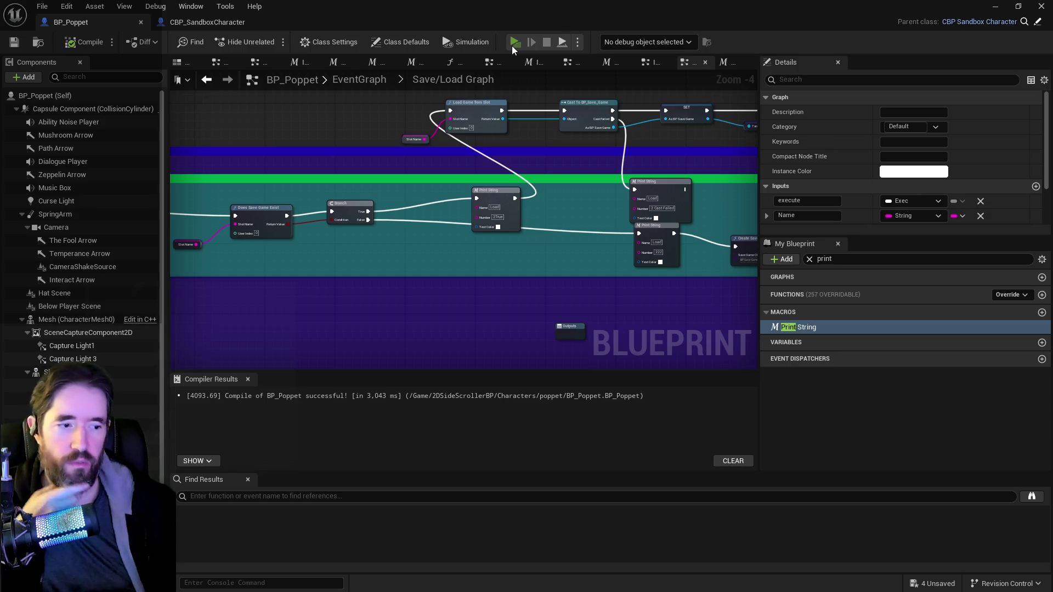
click(513, 44)
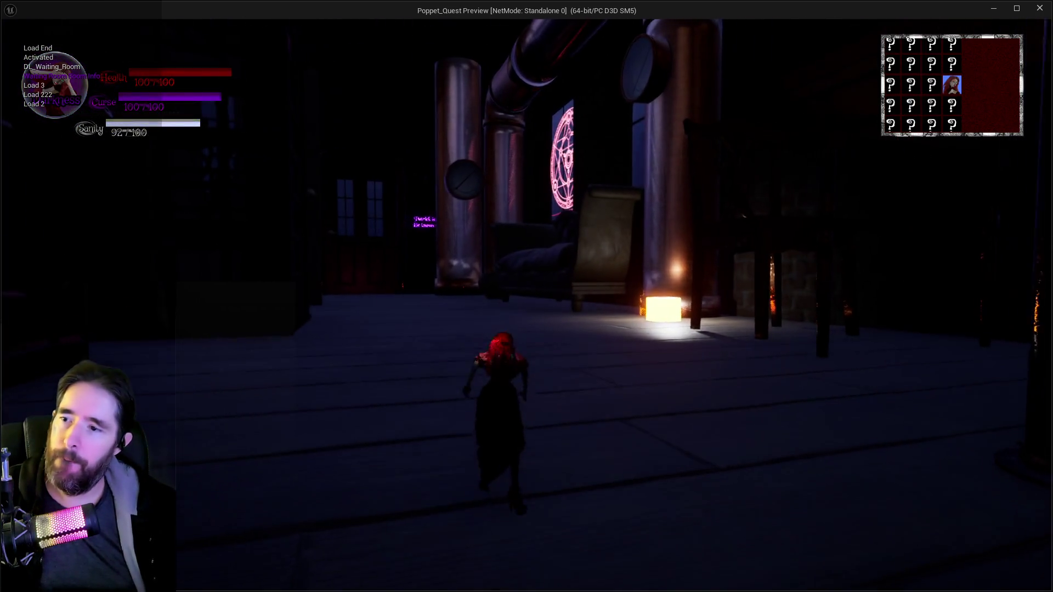
- Walk forward and run 'stat fps' in the console to show the frame rate
key(w)
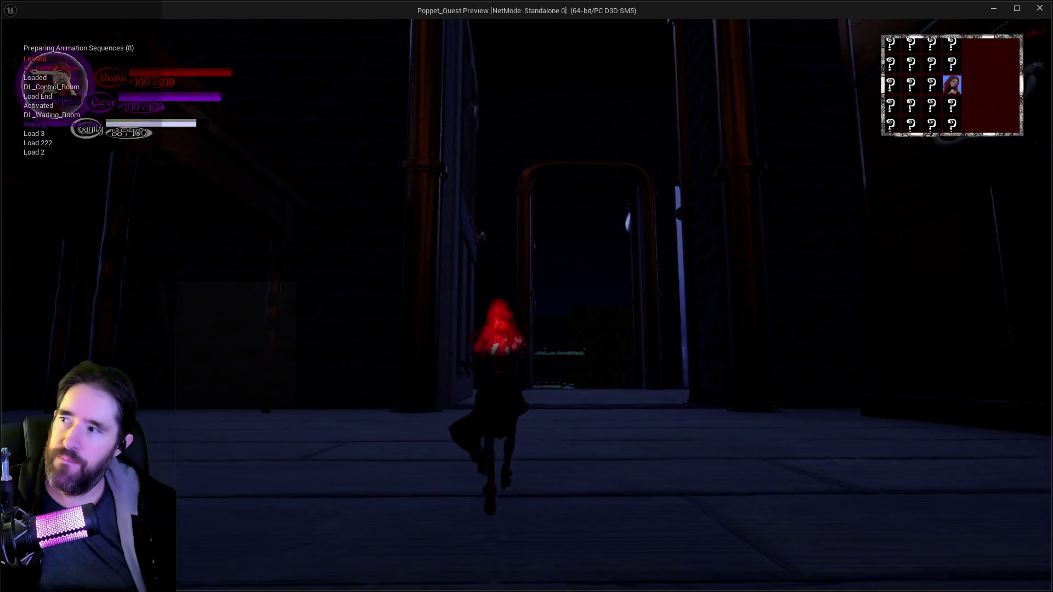
key(w)
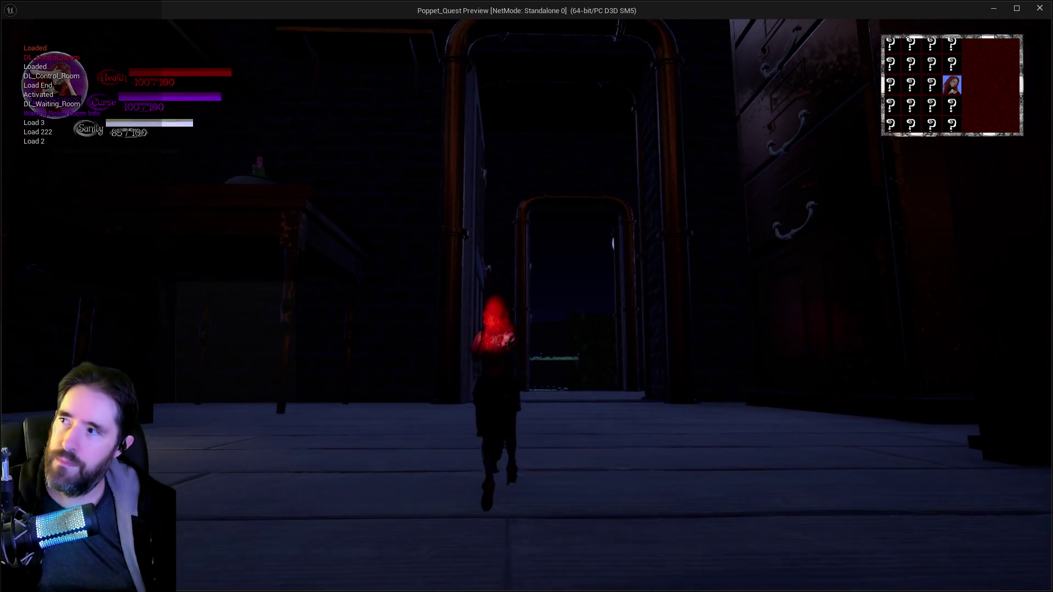
key(w)
key(grave)
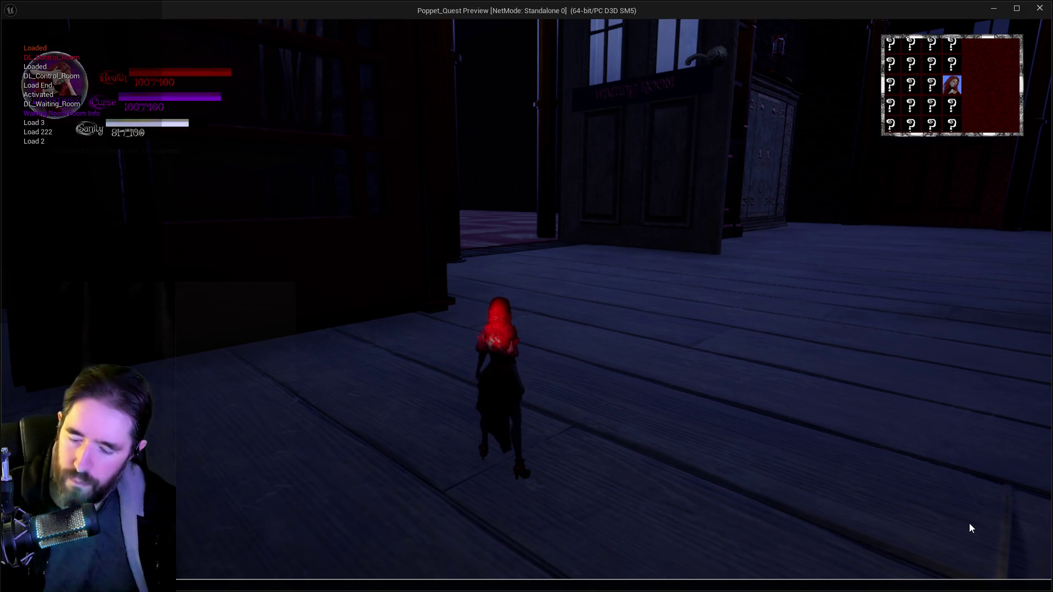
text(stat fps)
key(Return)
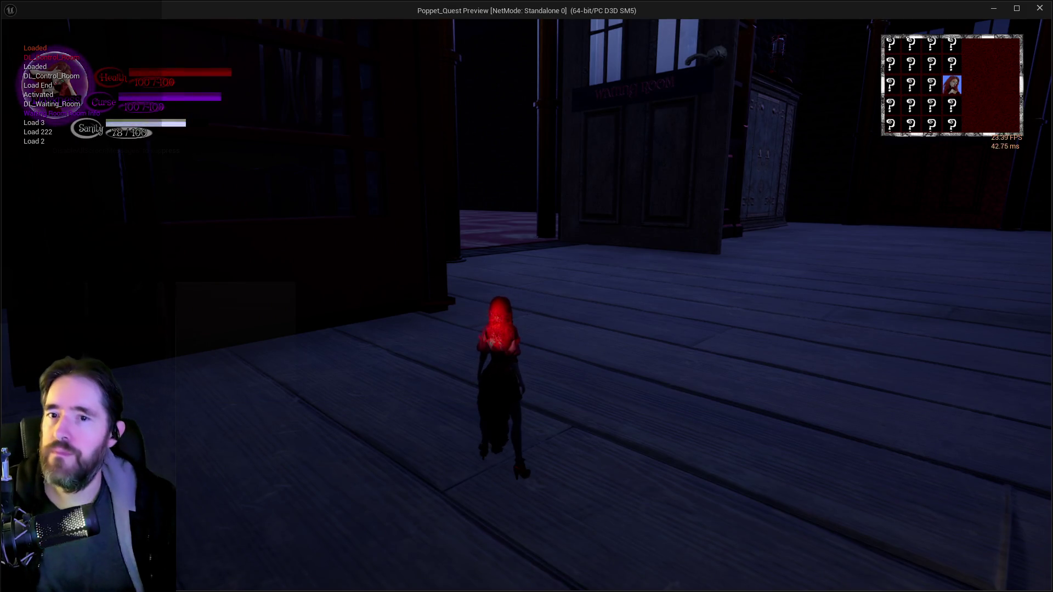
- Run around the Waiting Room, through the Toy Maze, and back to the Waiting Room
key(w)
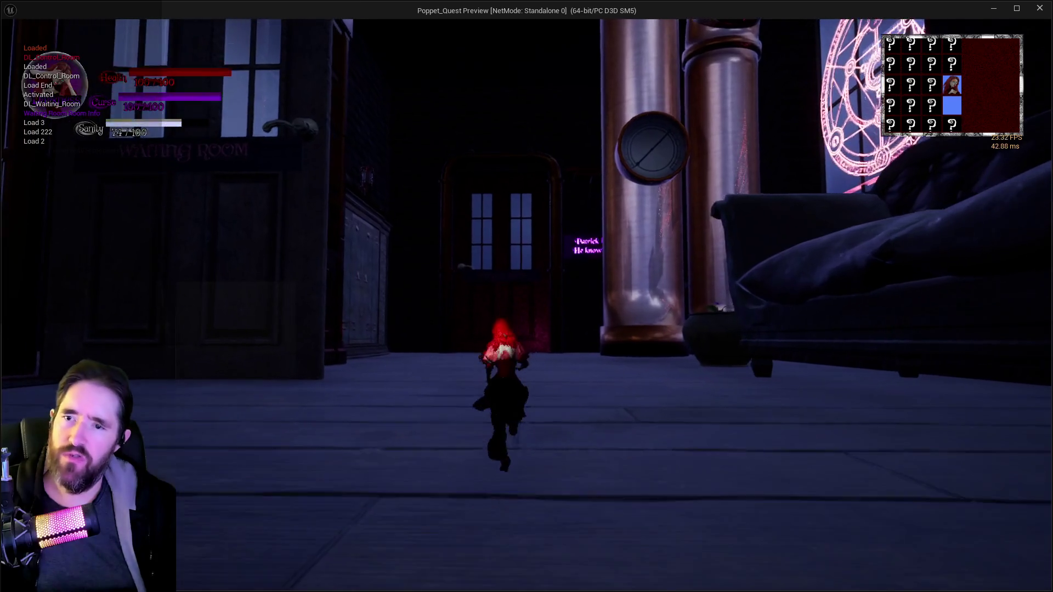
key(w)
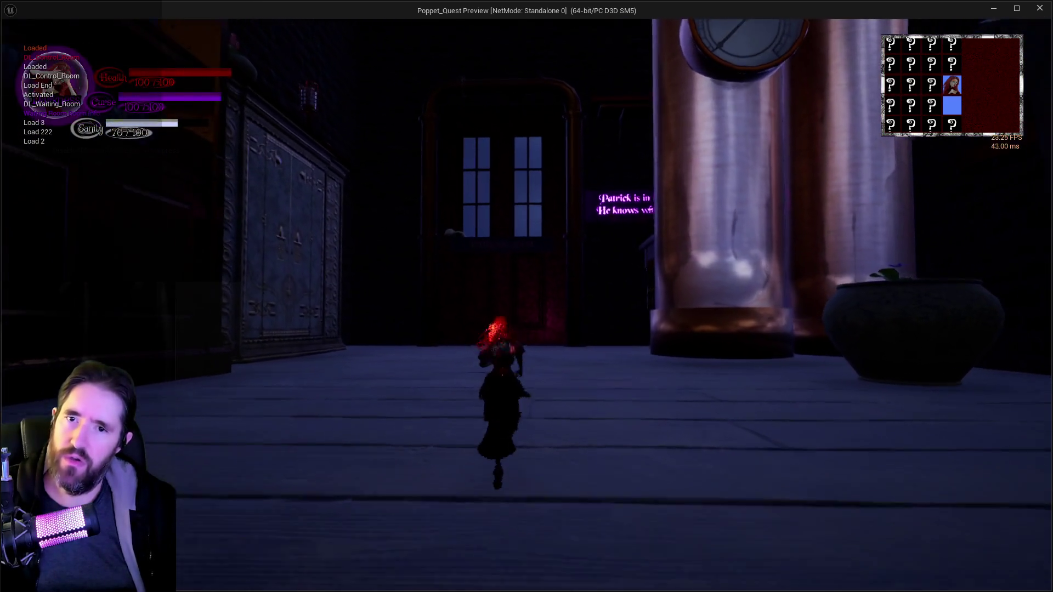
key(w)
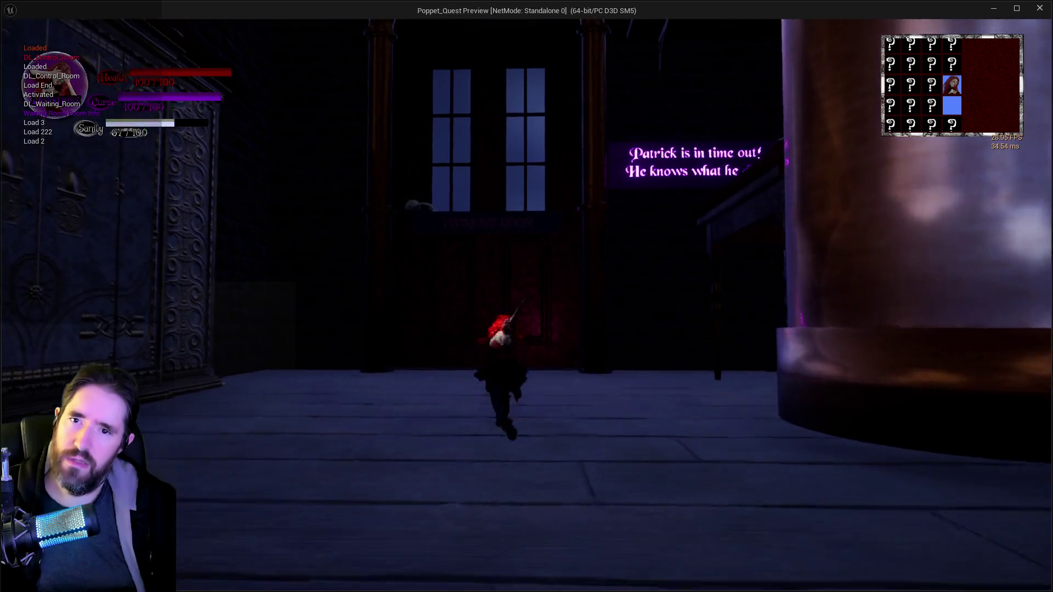
key(w)
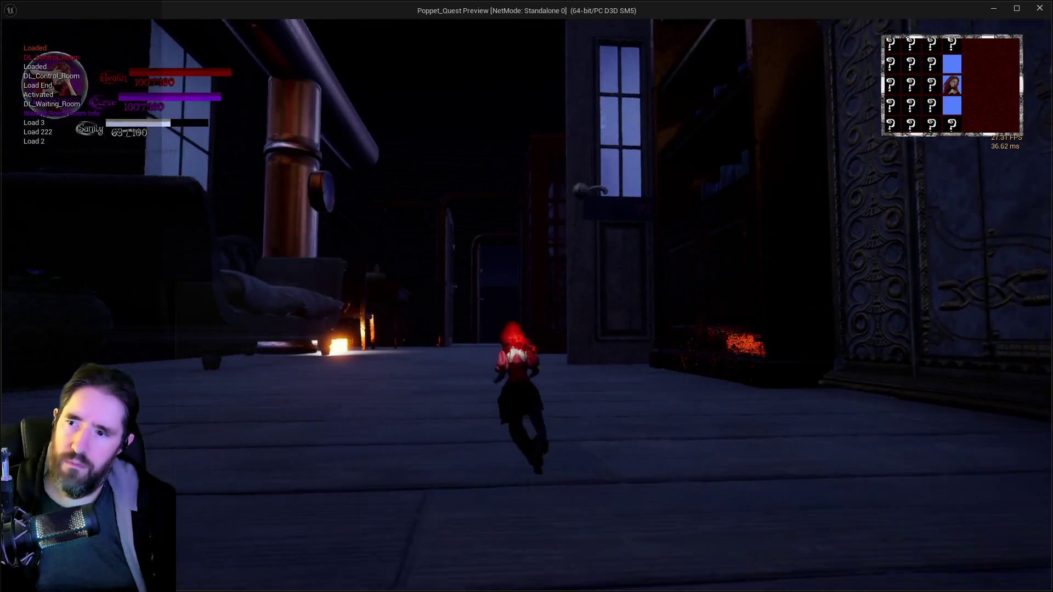
key(w)
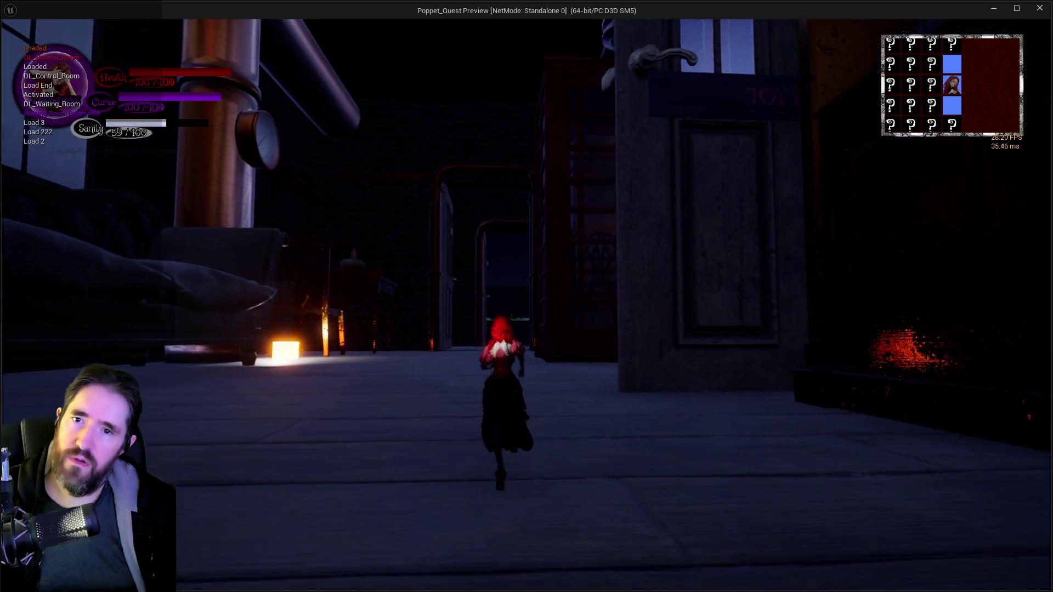
key(w)
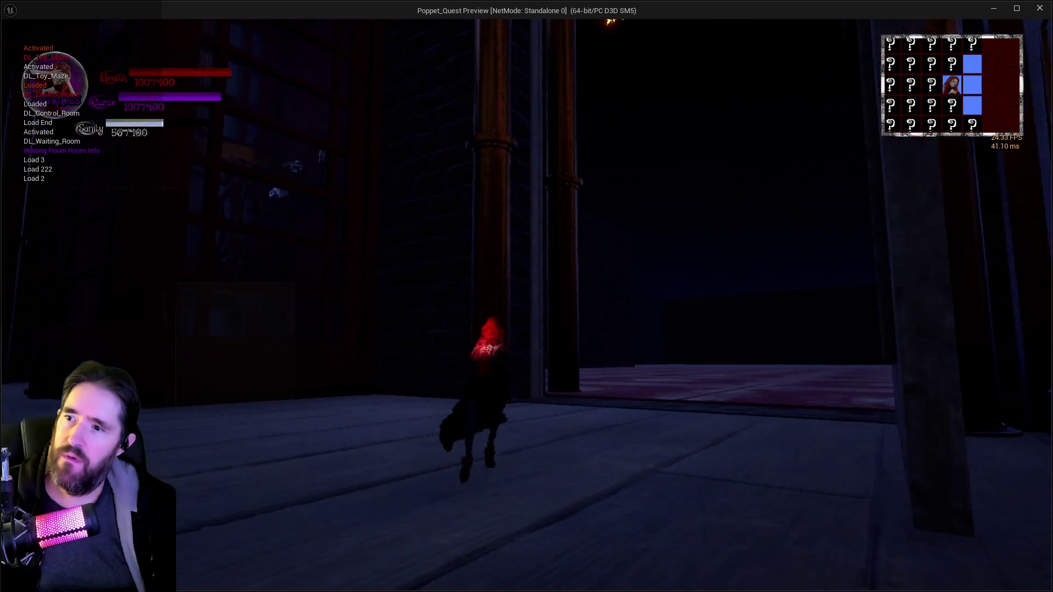
key(w)
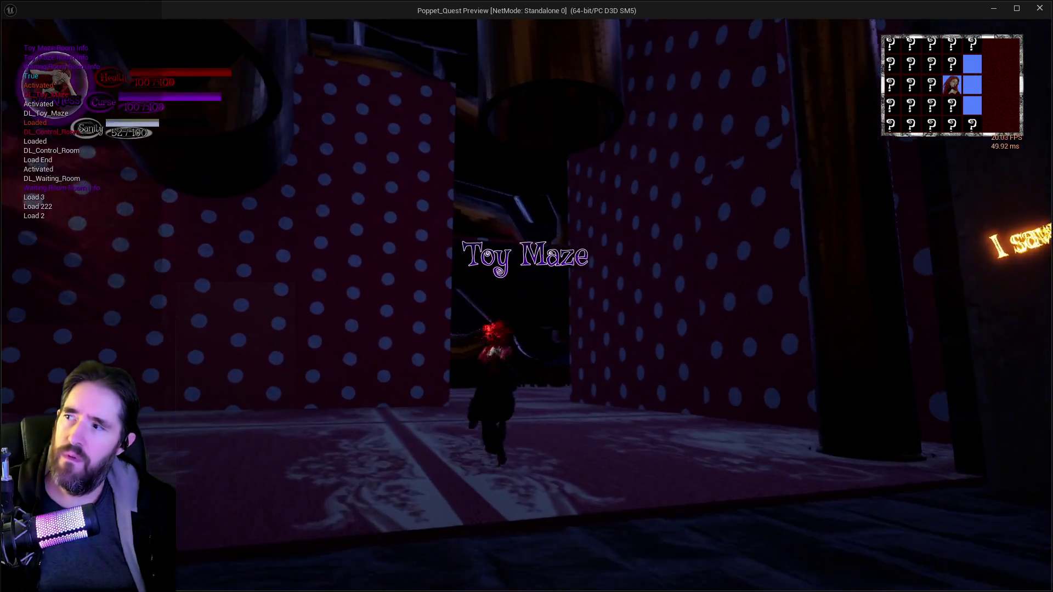
key(w)
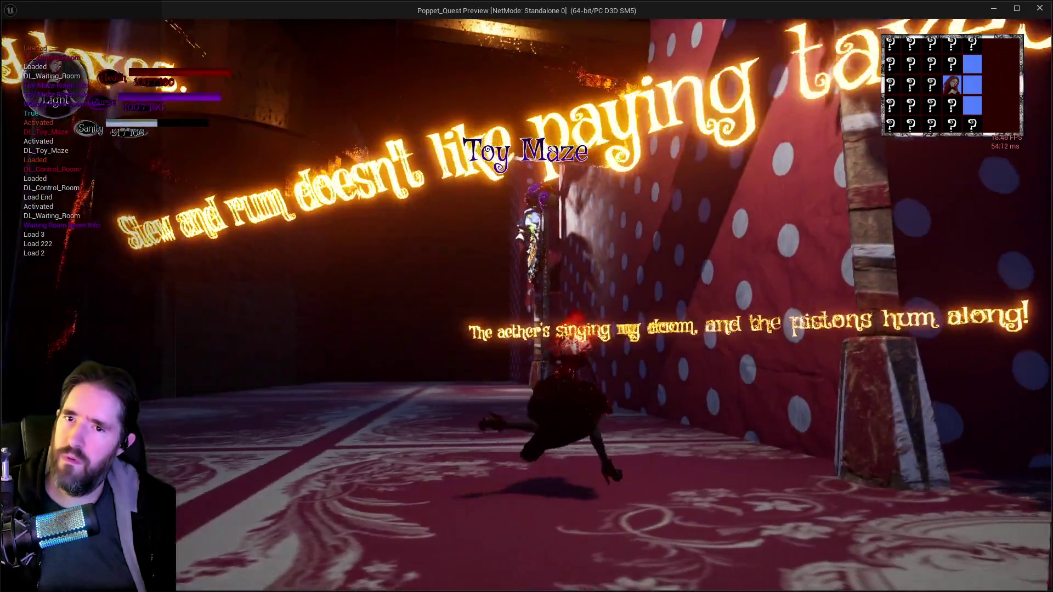
key(w)
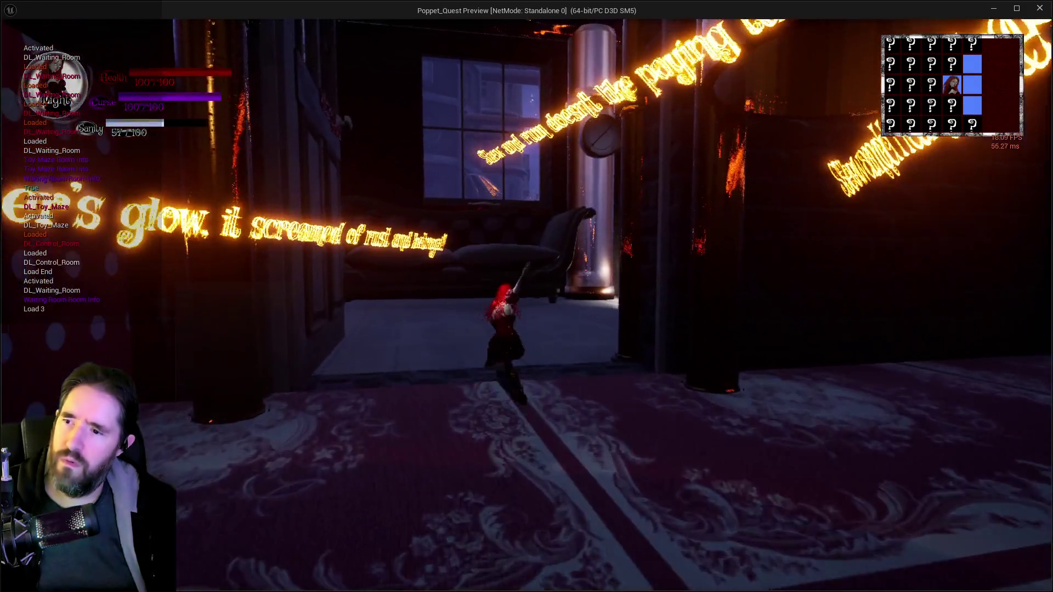
- Cross the Waiting Room and run down the corridors into the Control Room
key(a)
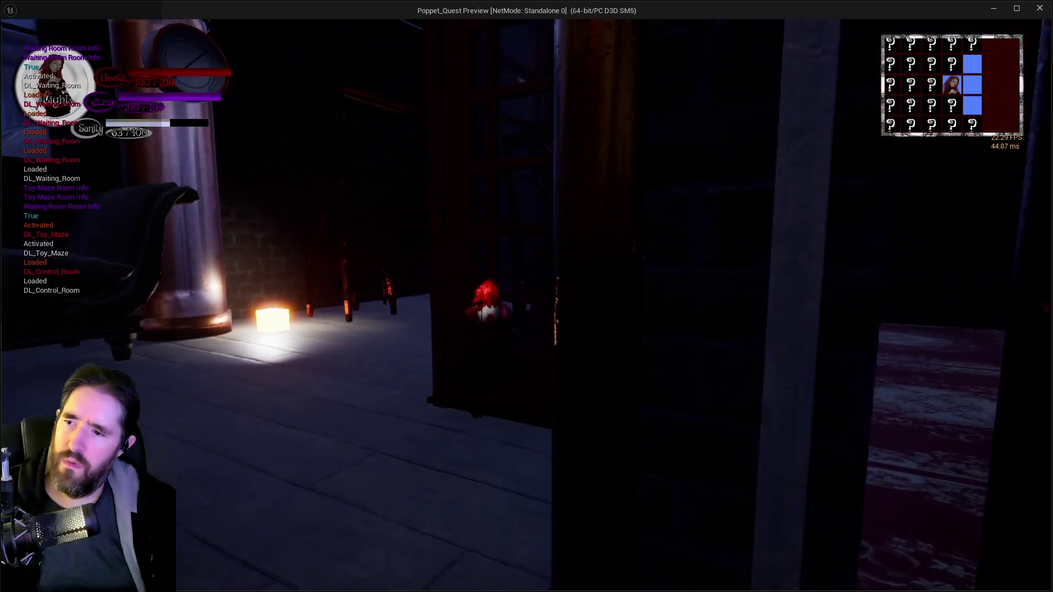
key(w)
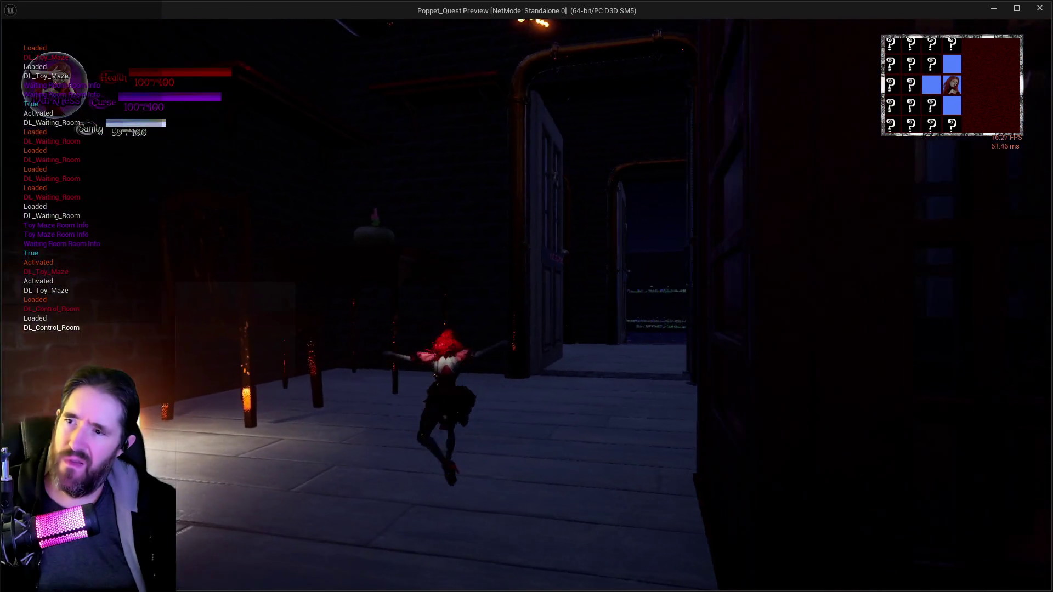
key(w)
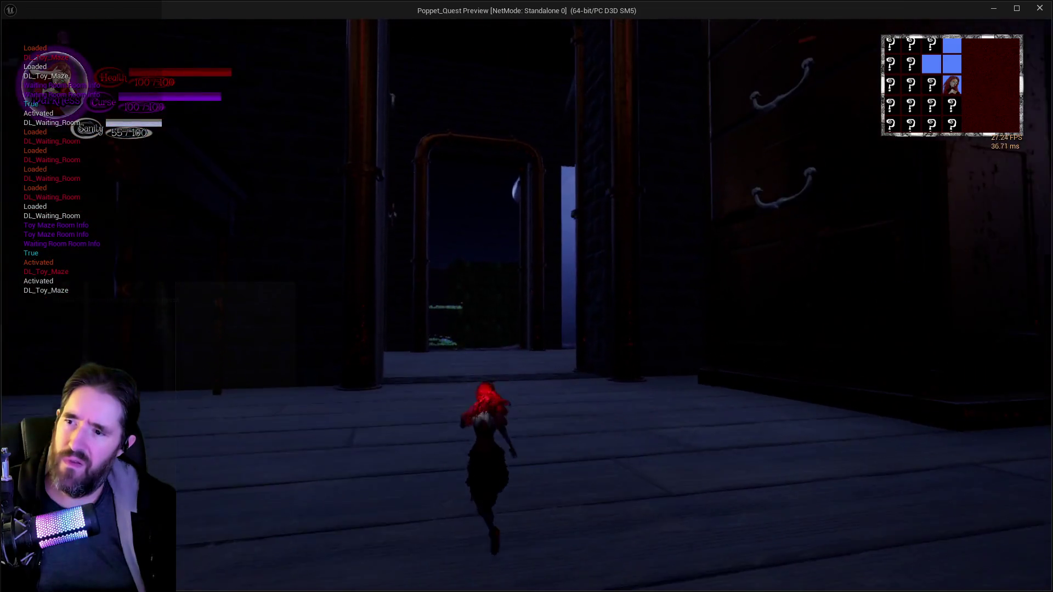
key(w)
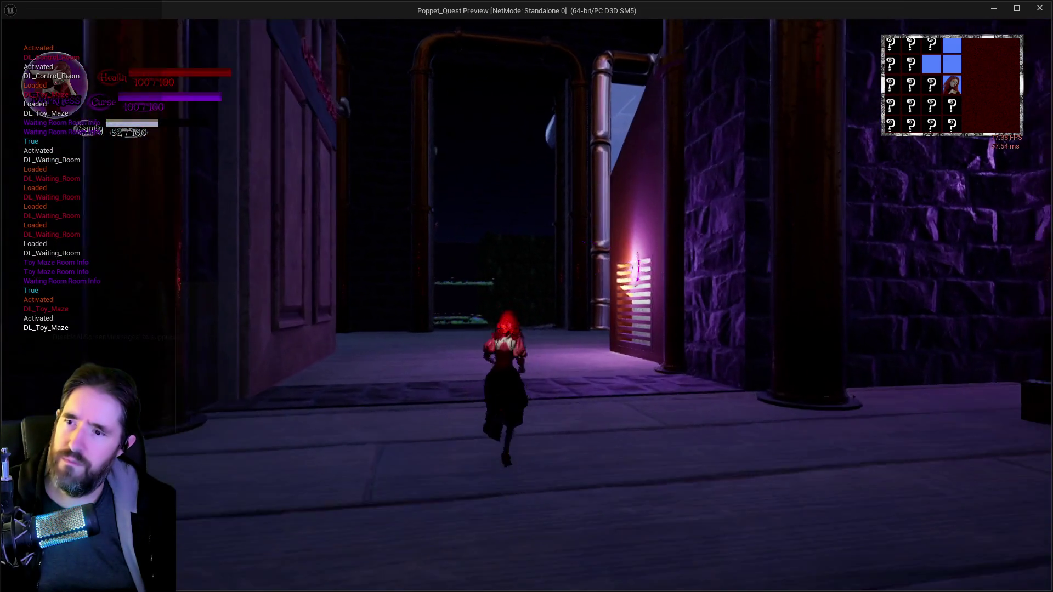
key(w)
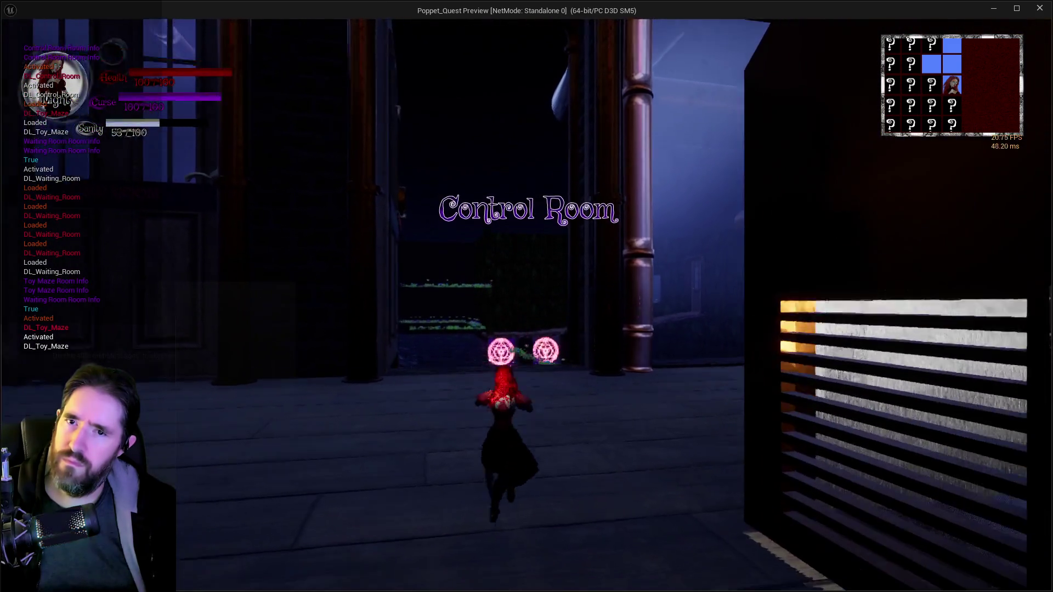
key(w)
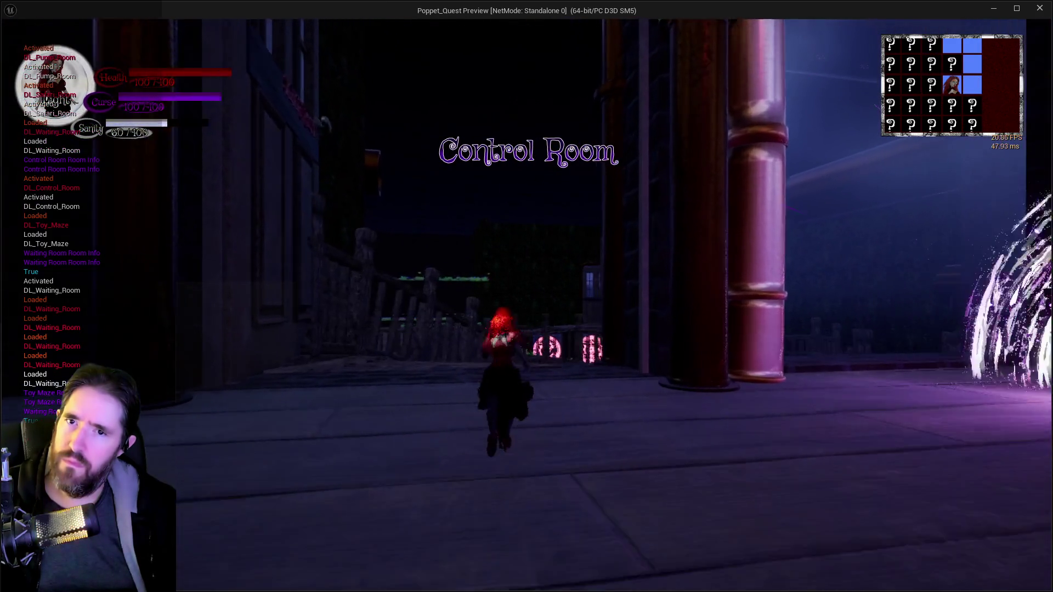
key(w)
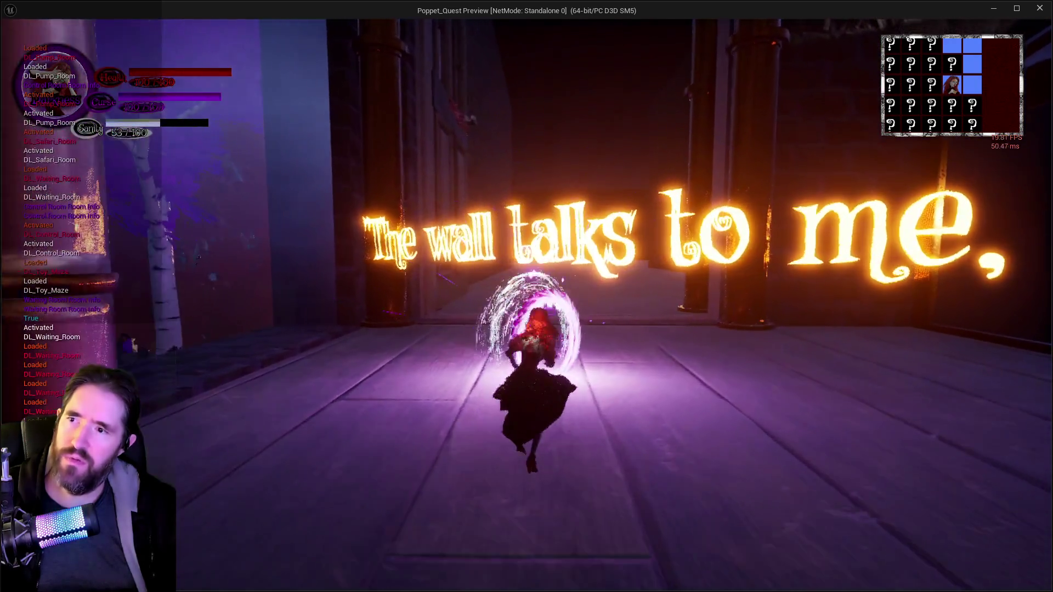
- Continue through the Storage Room and forest into the dark Pirate's Plunder room
key(w)
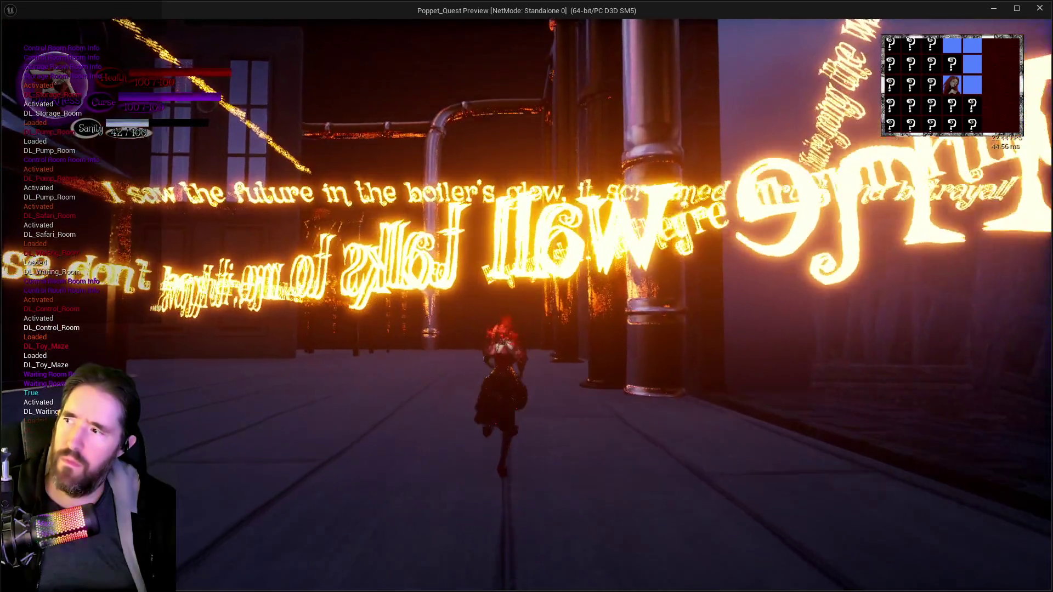
key(w)
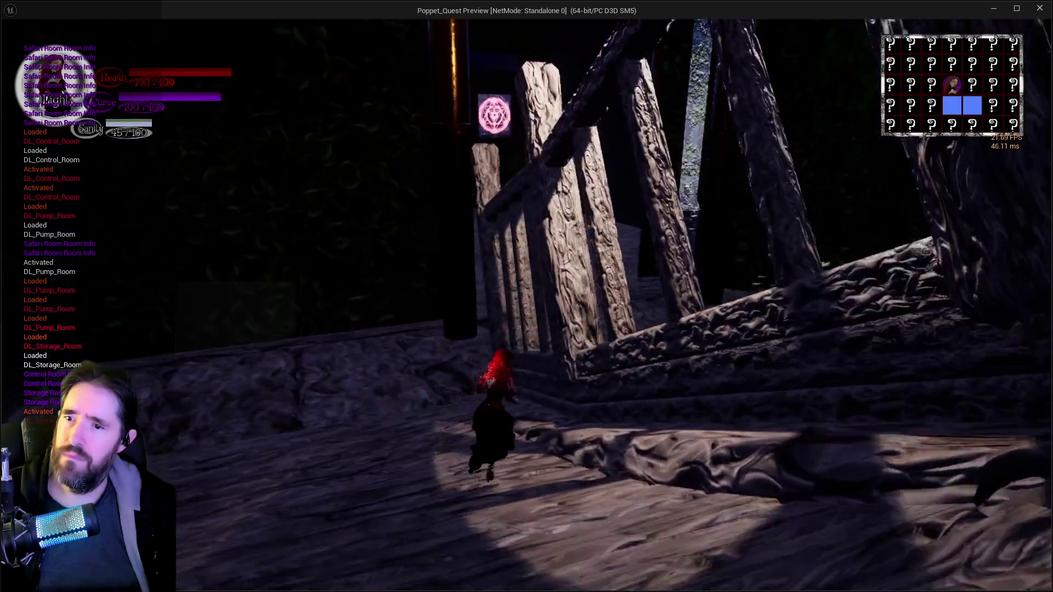
key(w)
key(w)
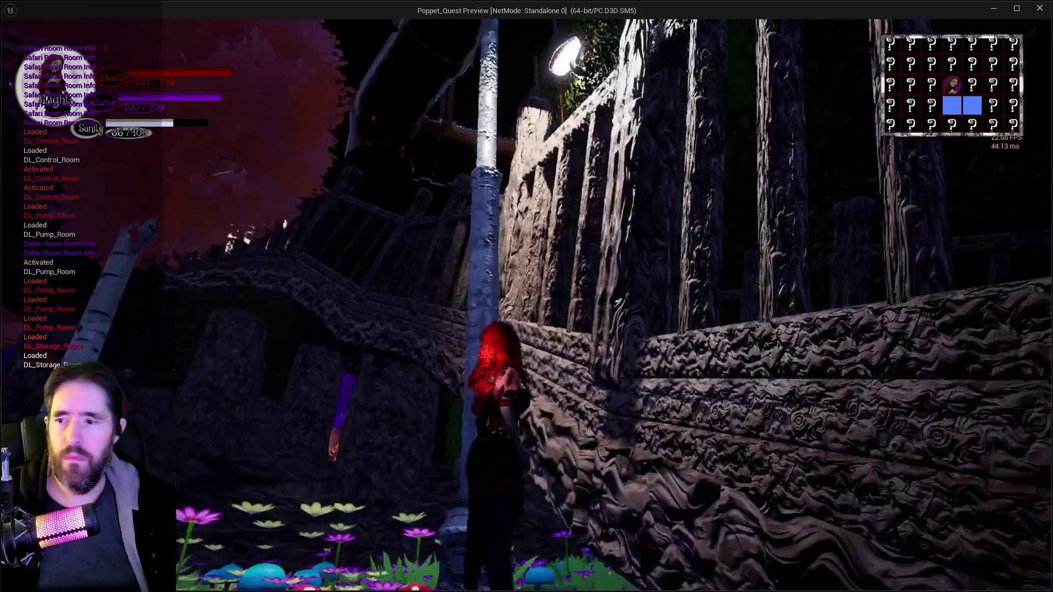
key(w)
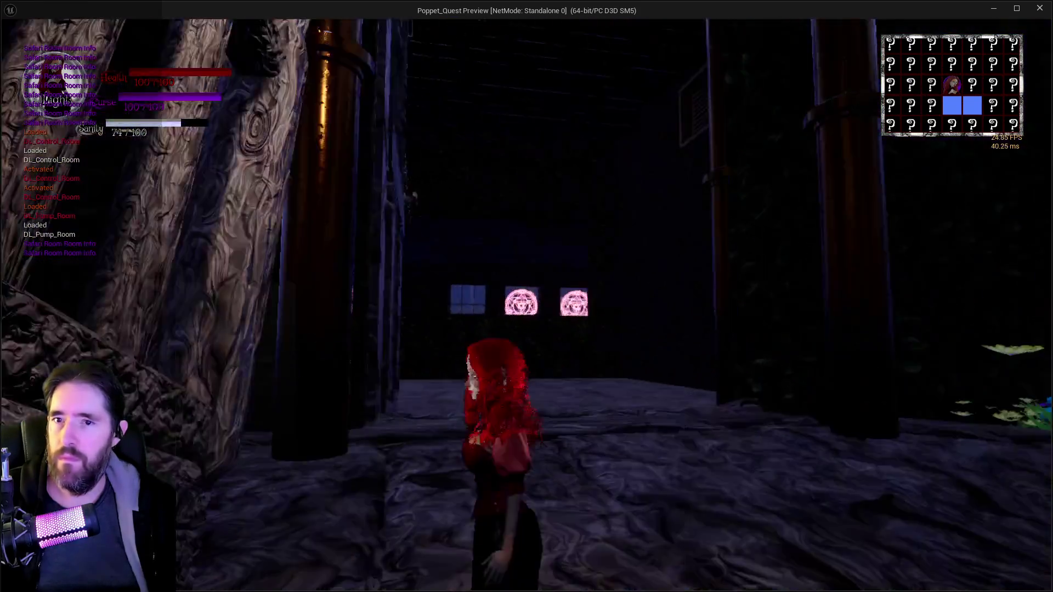
key(w)
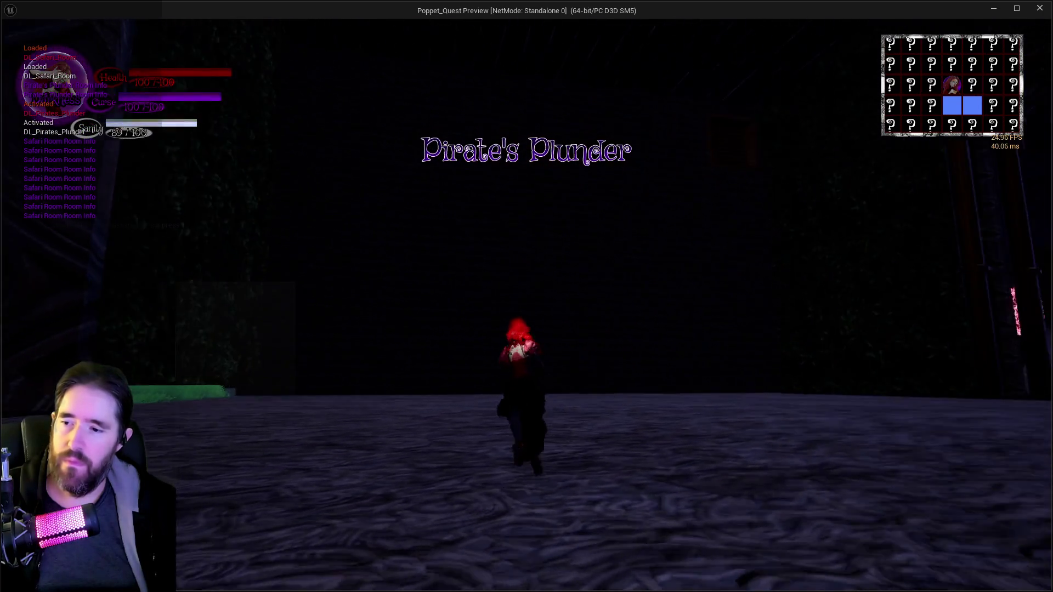
- Run through the stone doorway and pillared hall onto the platform into the Gangway
key(w)
key(s)
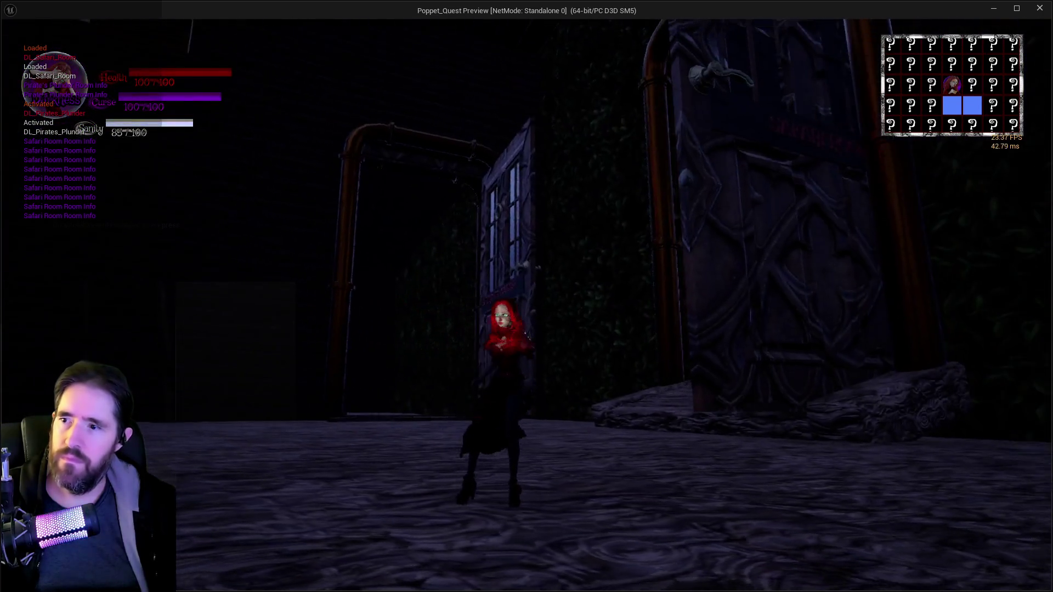
key(w)
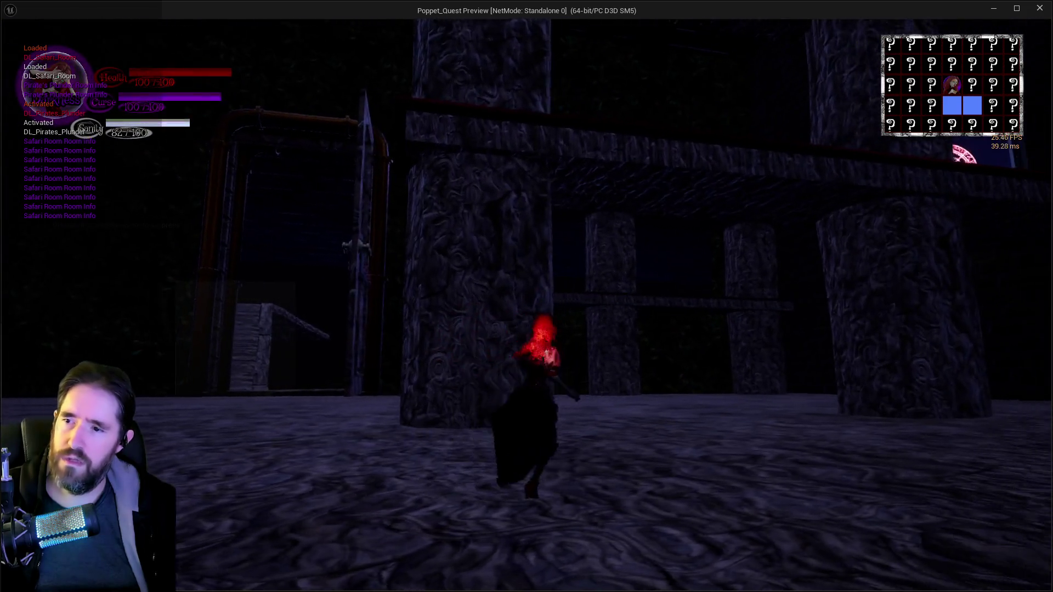
key(w)
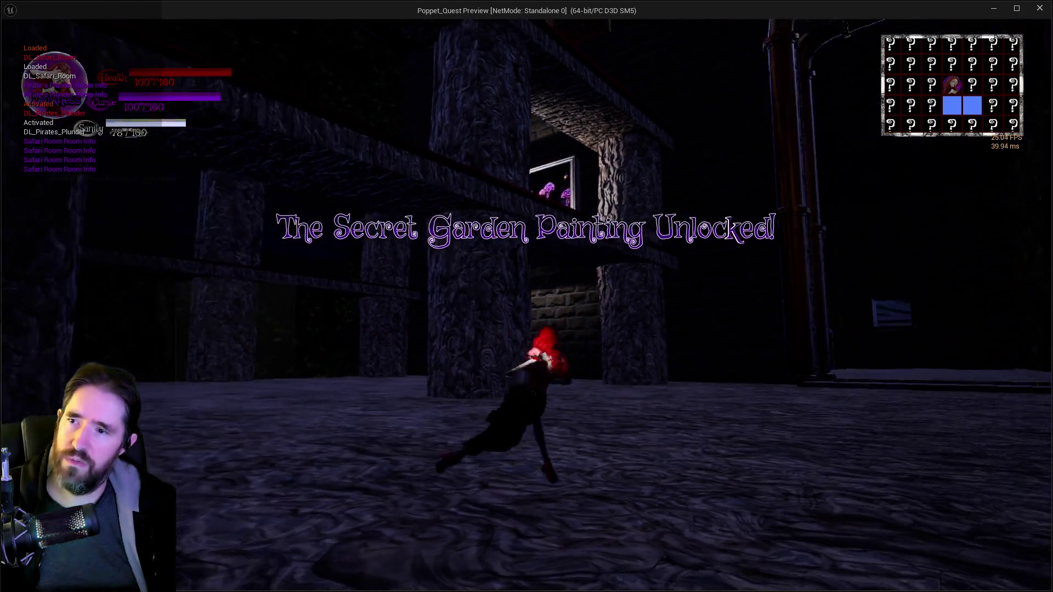
key(w)
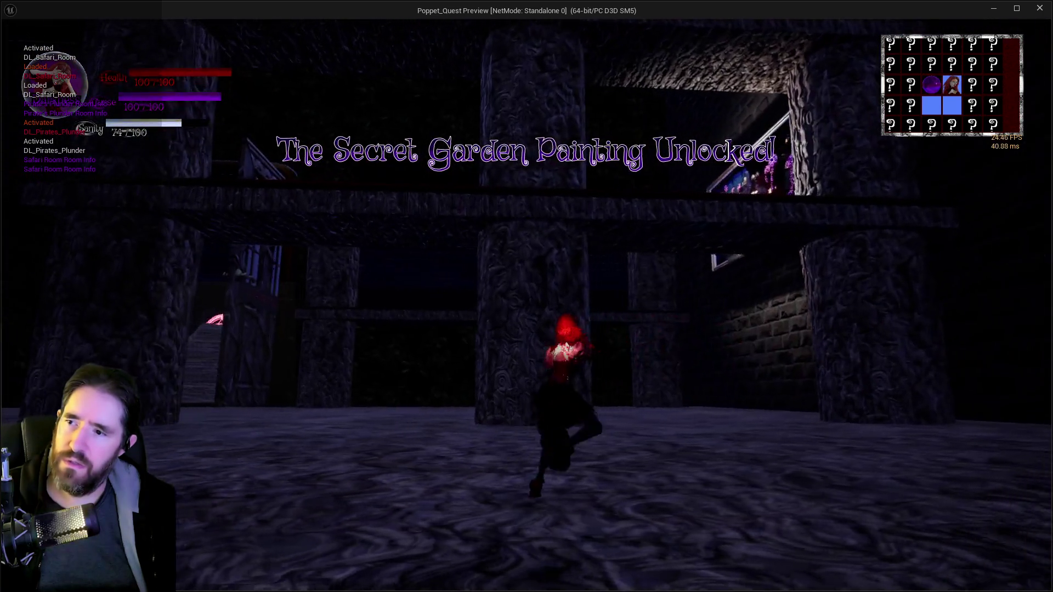
key(w)
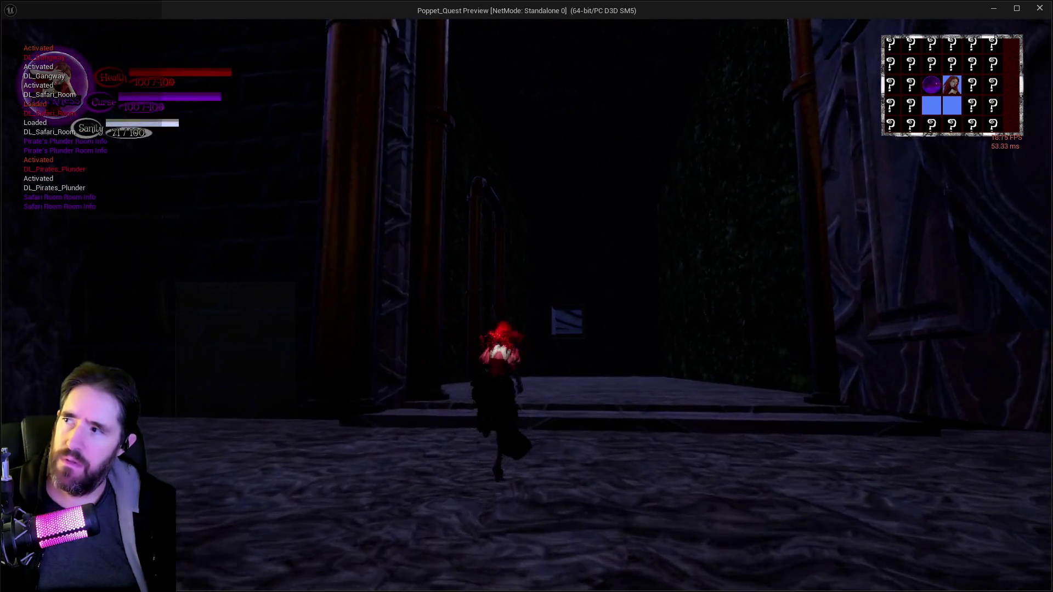
key(w)
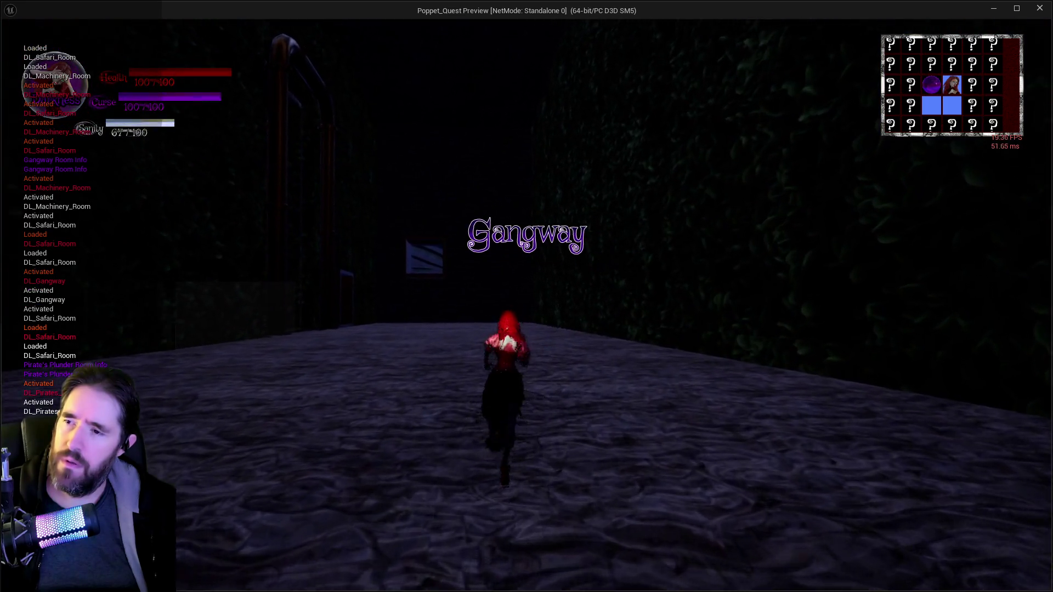
- Run through the Gangway corridors into the pink sigil room, then switch back to BP_Poppet
key(a)
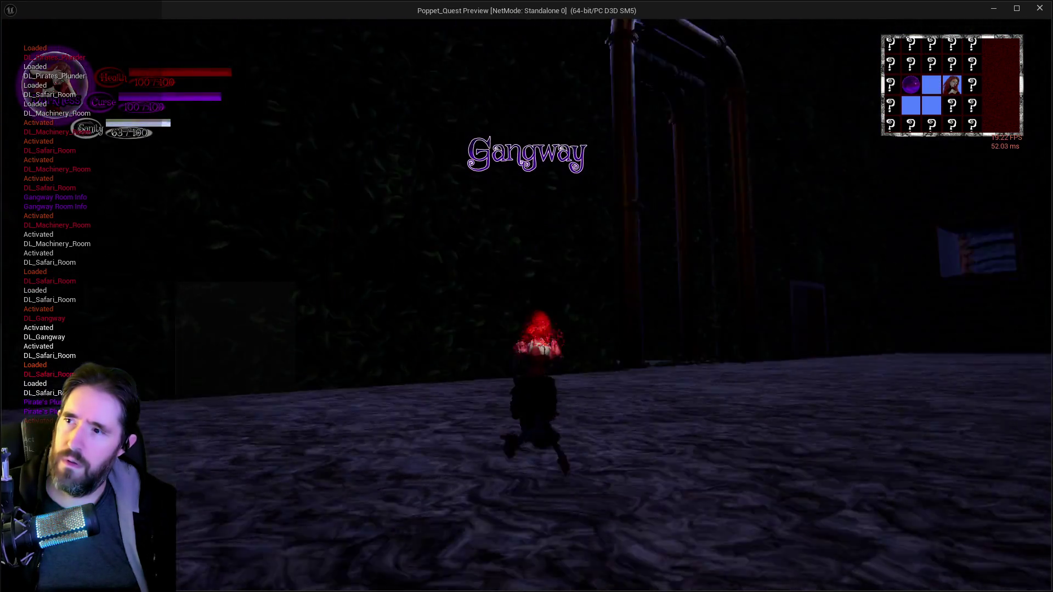
key(w)
key(s)
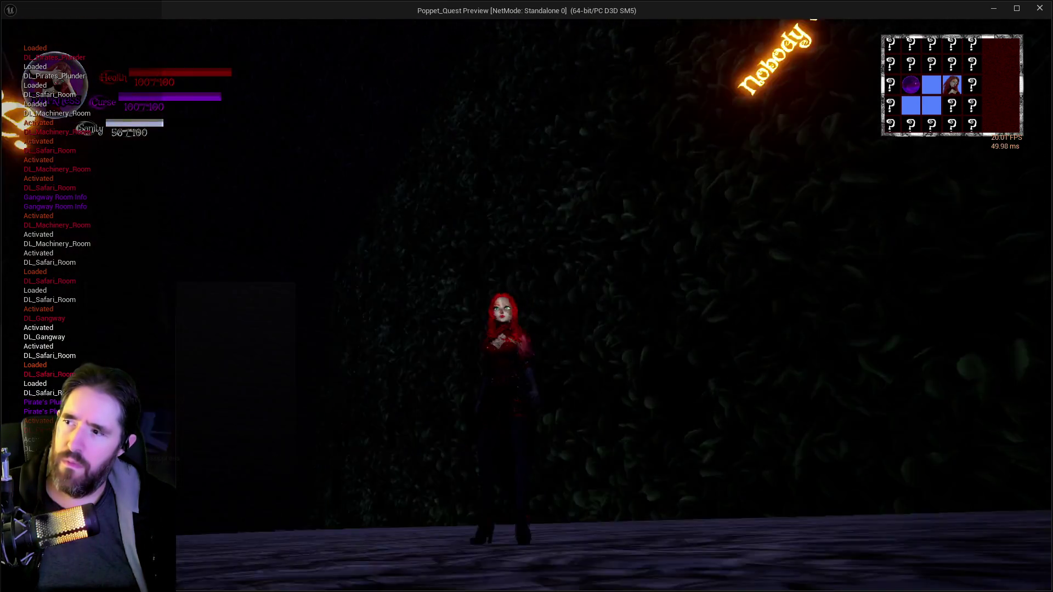
key(w)
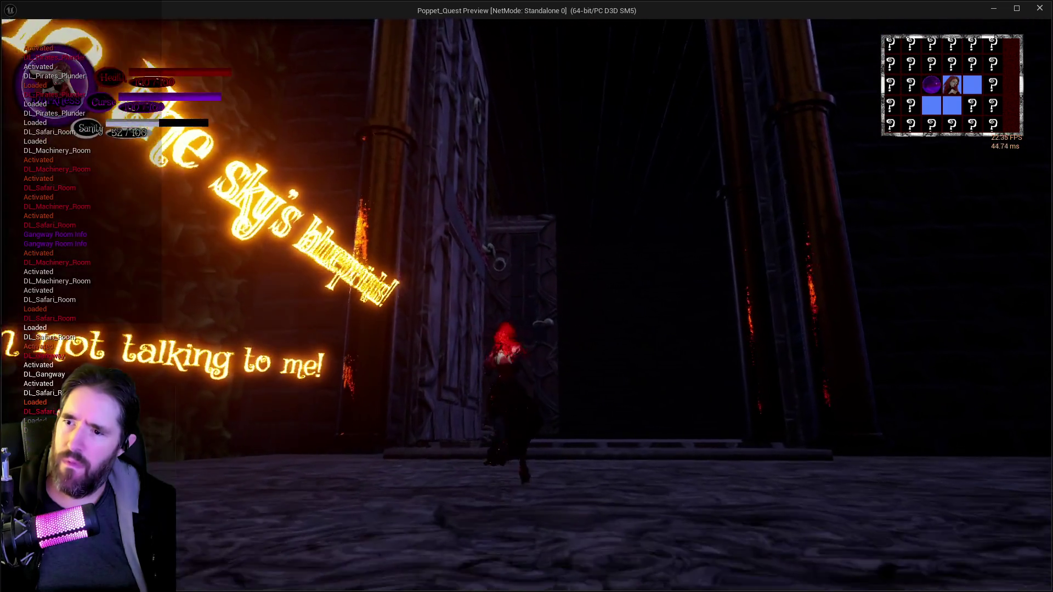
key(s)
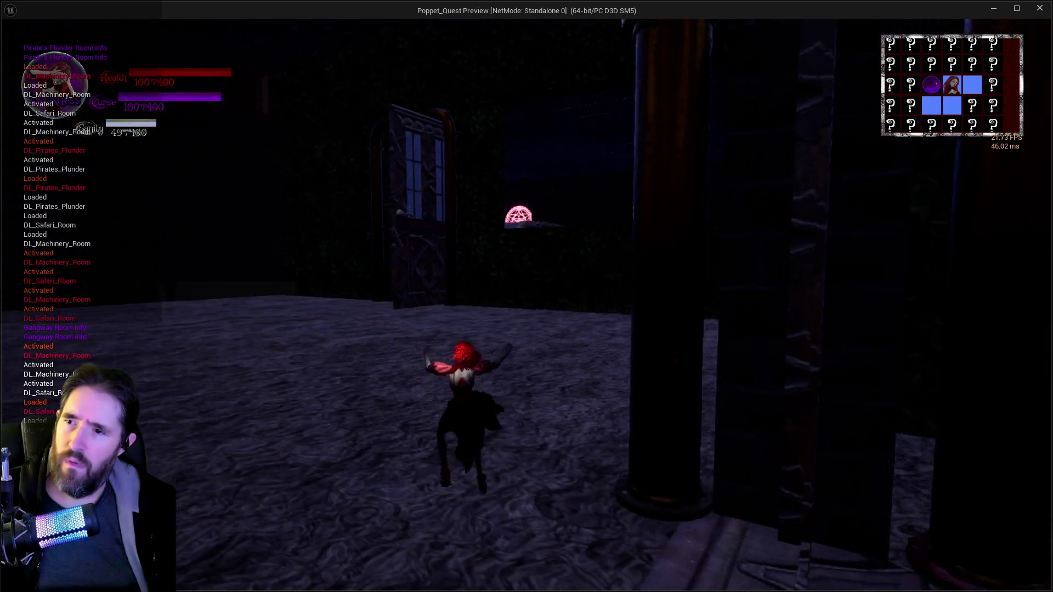
key(w)
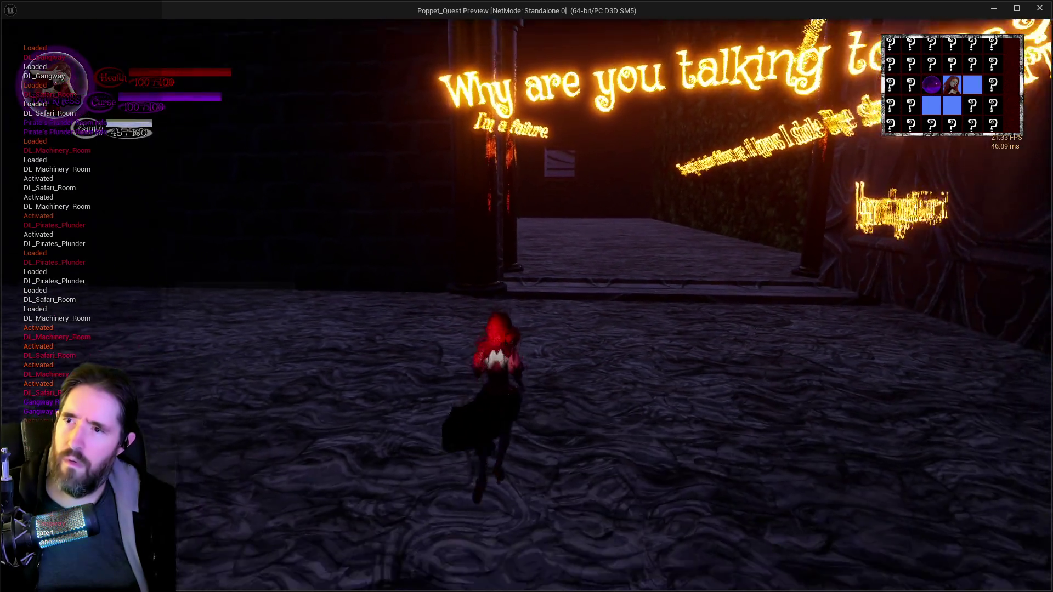
key(w)
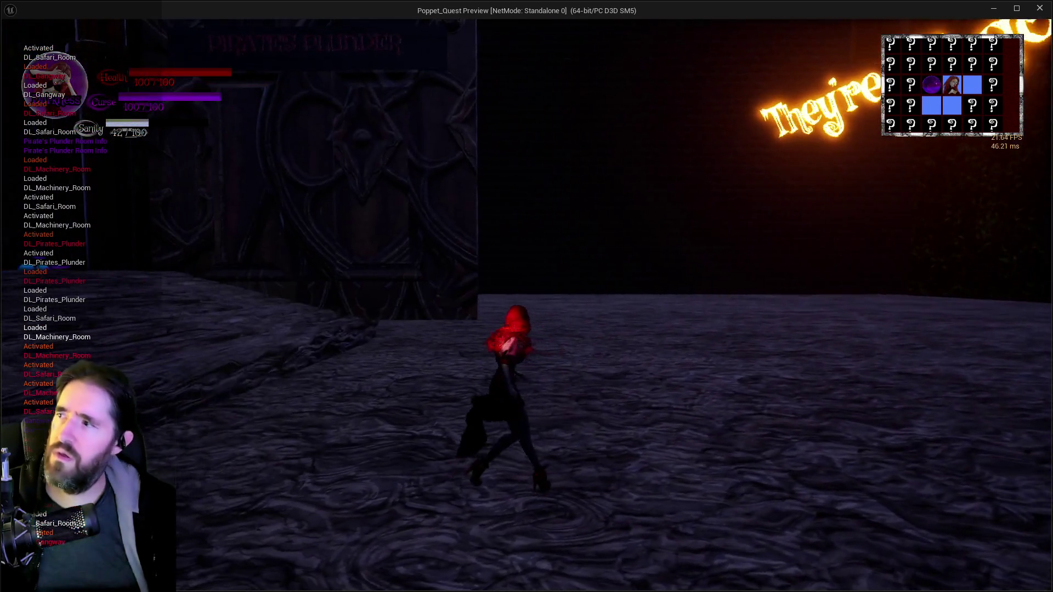
key(w)
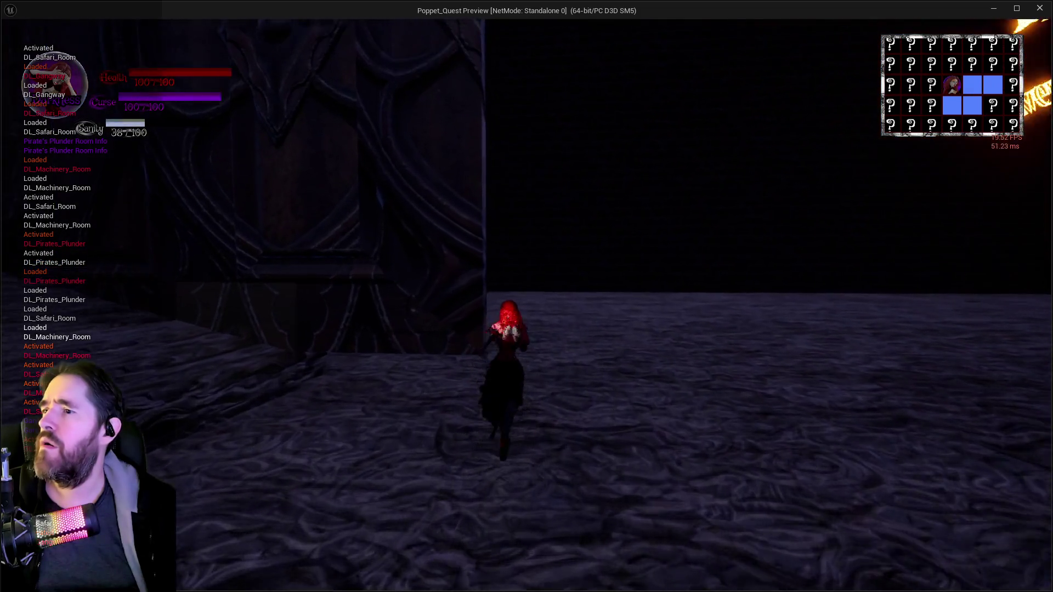
key(w)
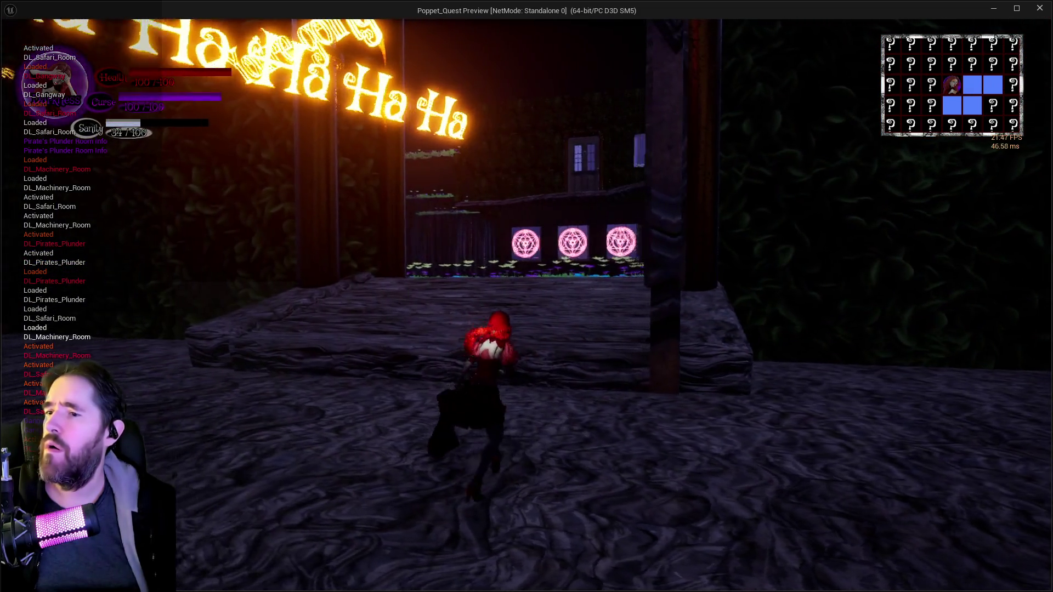
key(w)
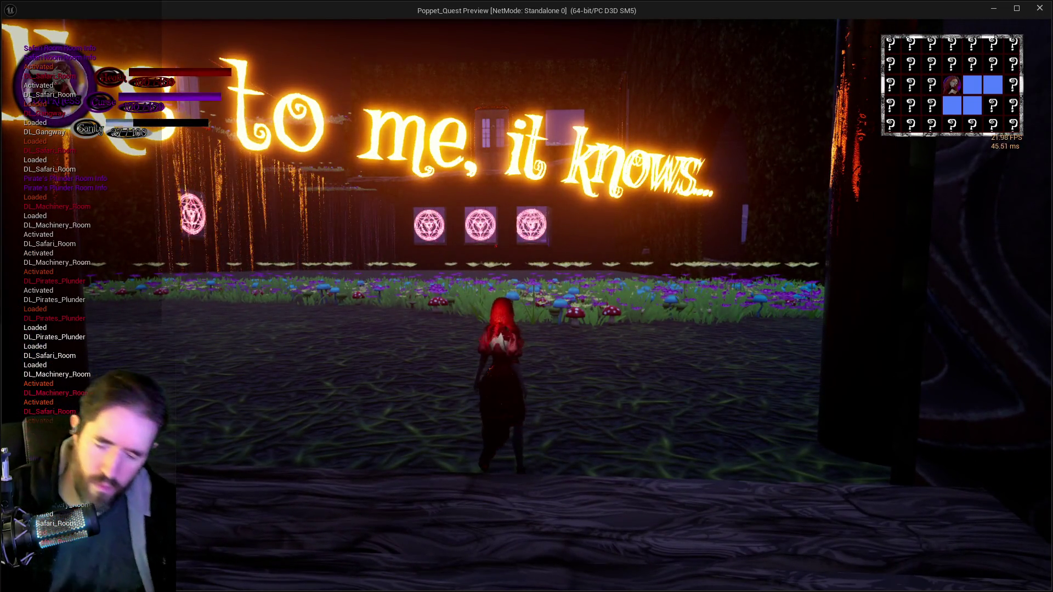
key(alt+Tab)
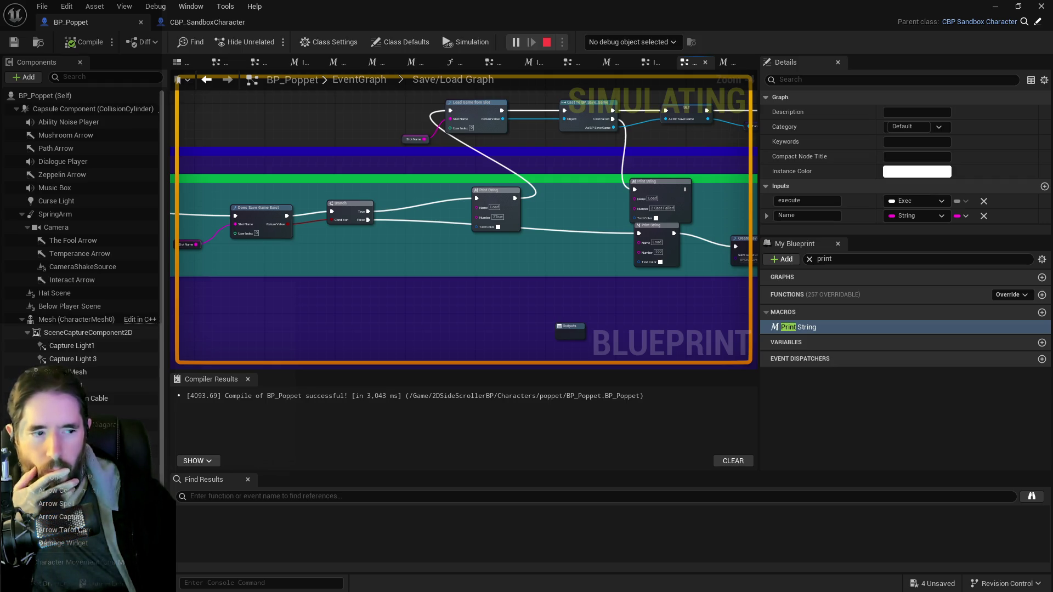
- Close the playtest window, returning to BP_Poppet, then switch to the Krita debug-text canvas
key(alt+Tab)
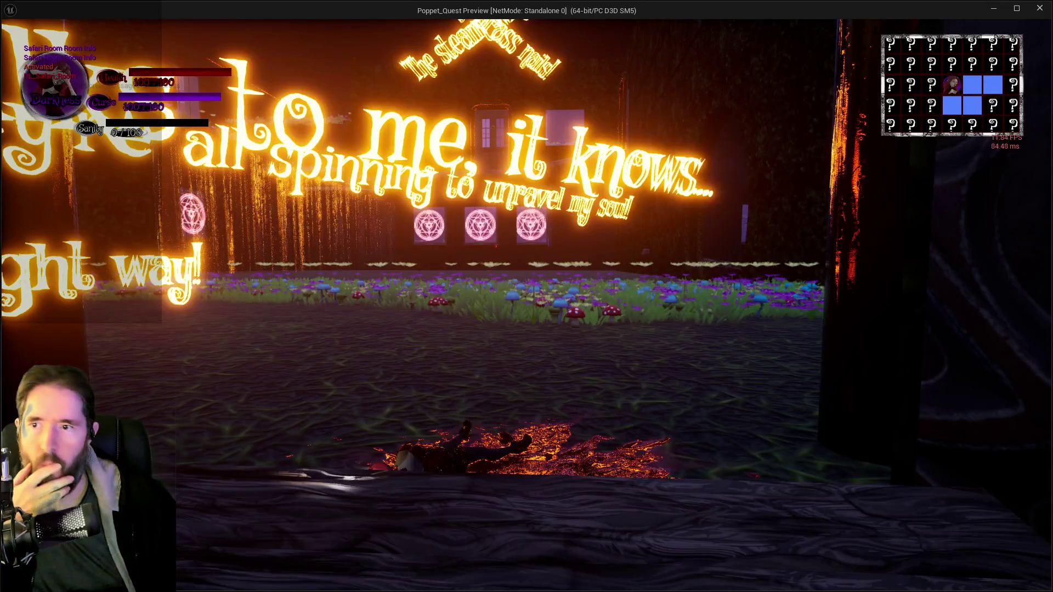
click(1034, 15)
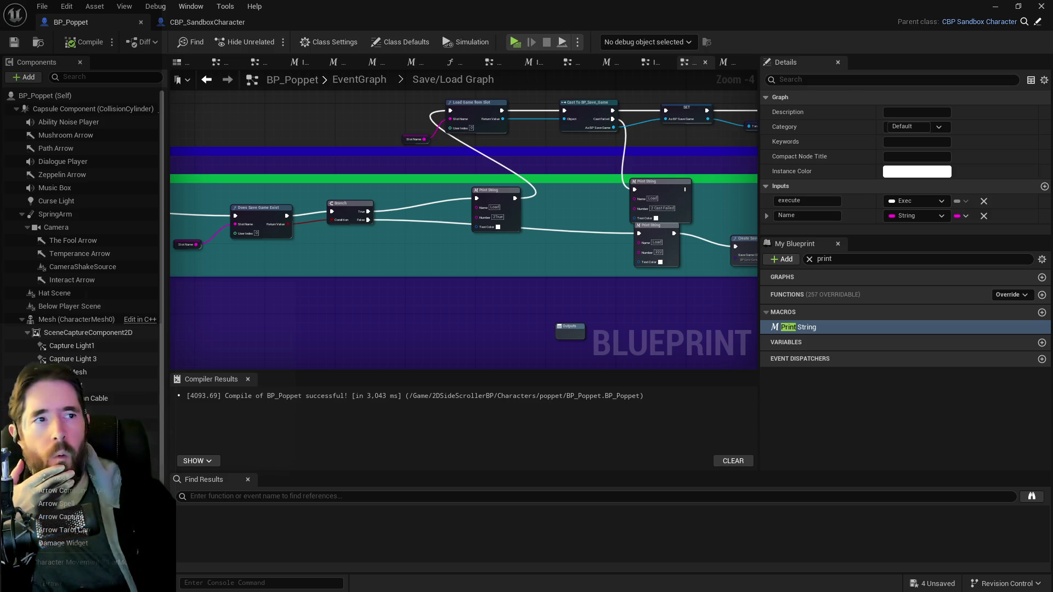
key(alt+Tab)
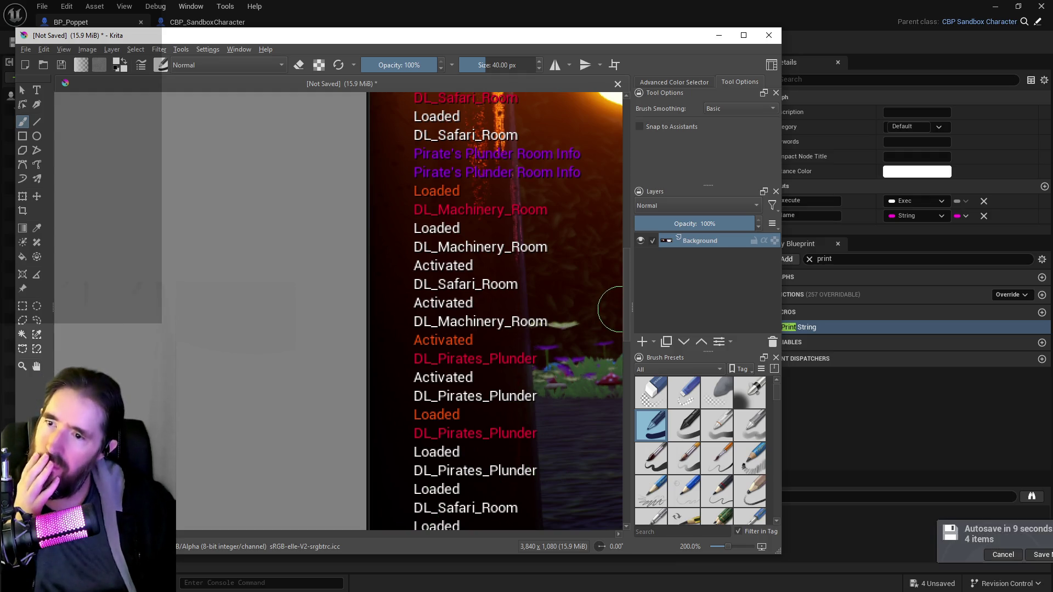
- Cancel the pending autosave and review Editor Preferences' autosave settings by searching 'autosav'
click(957, 556)
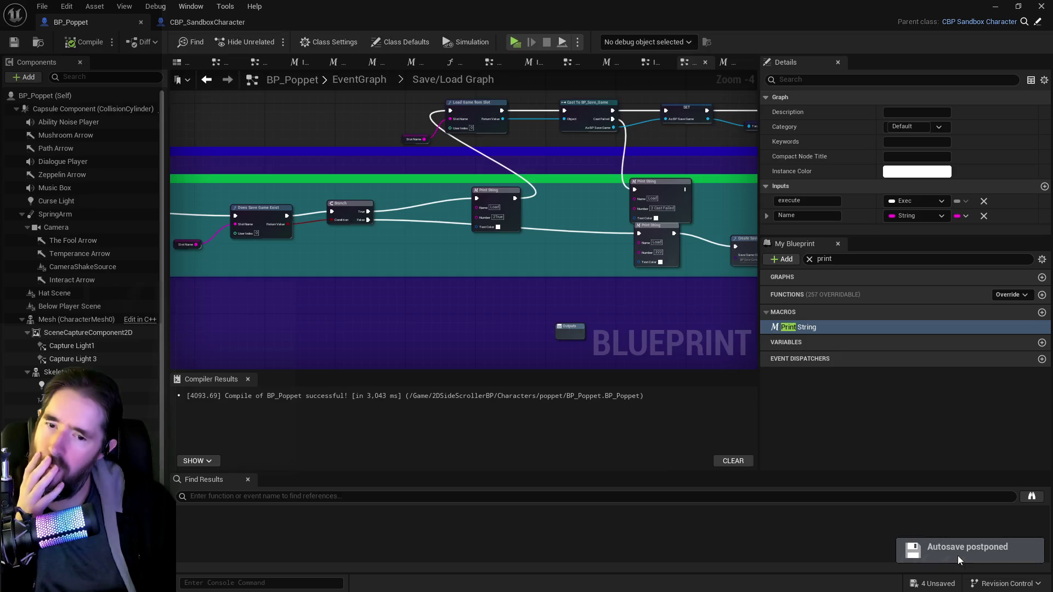
click(69, 6)
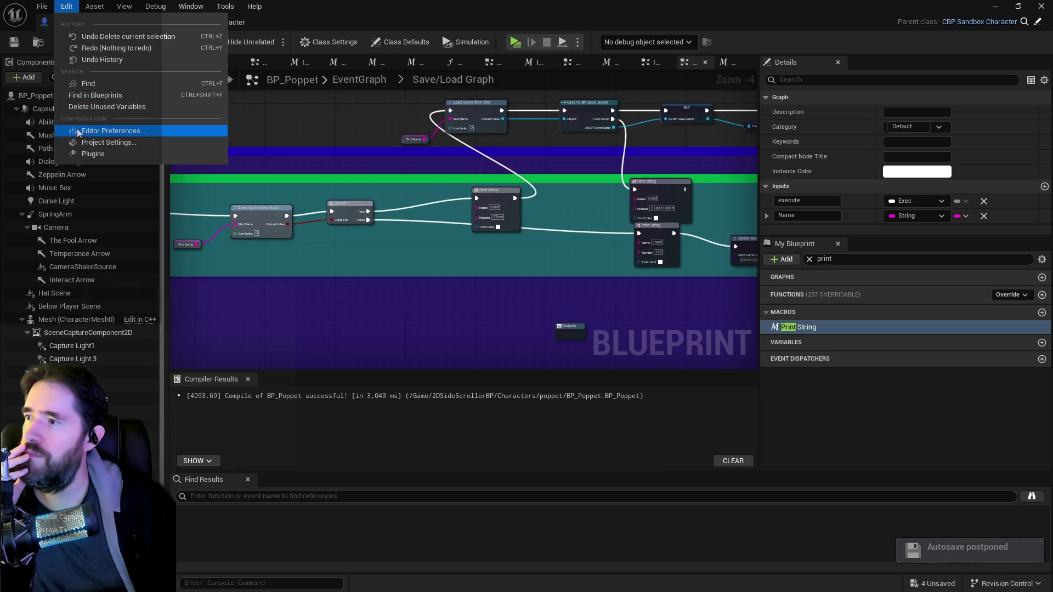
click(112, 130)
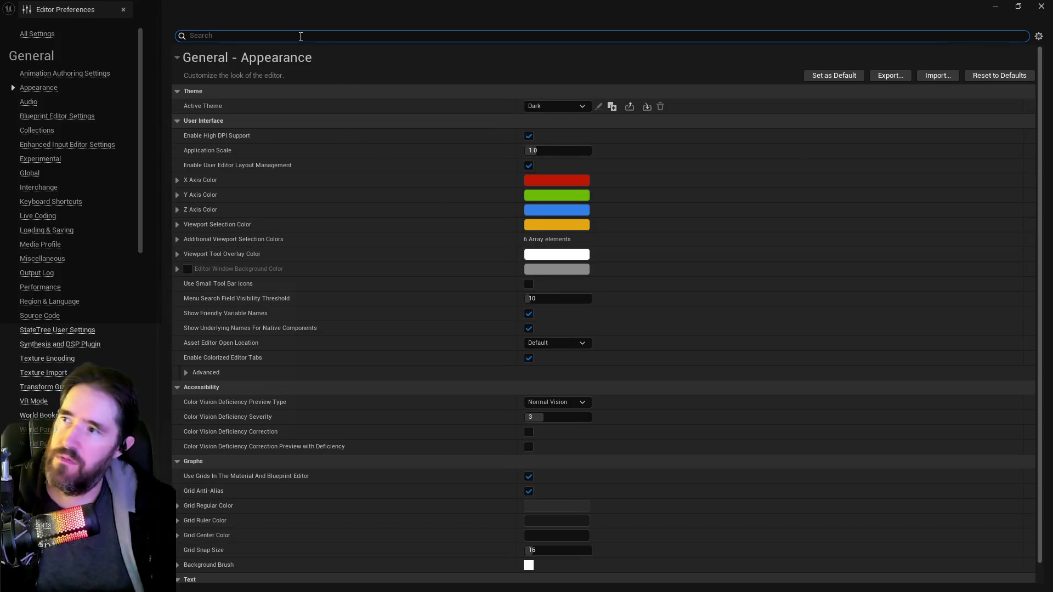
text(autosav)
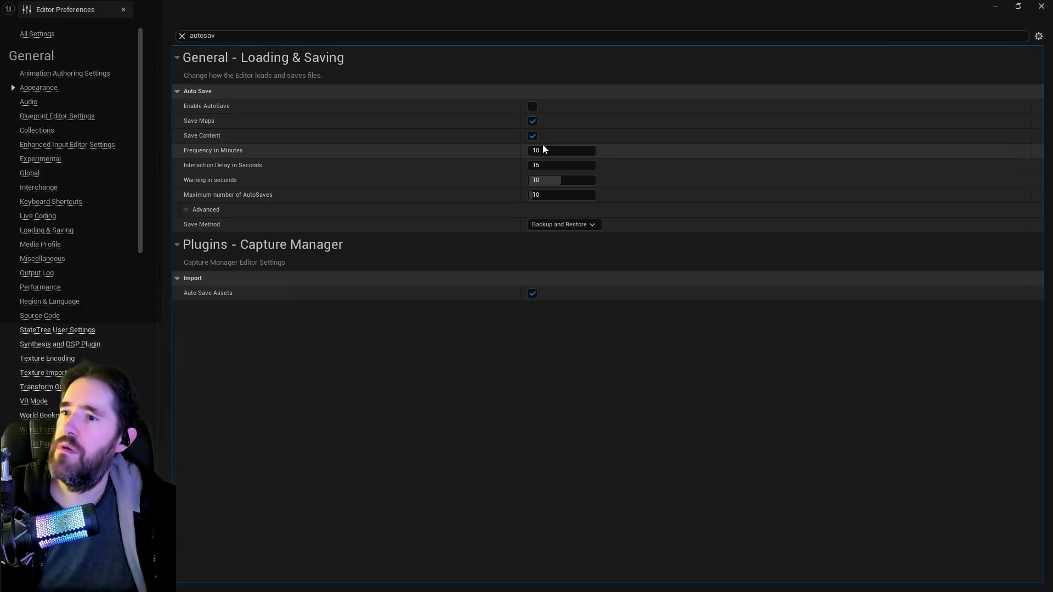
click(1041, 6)
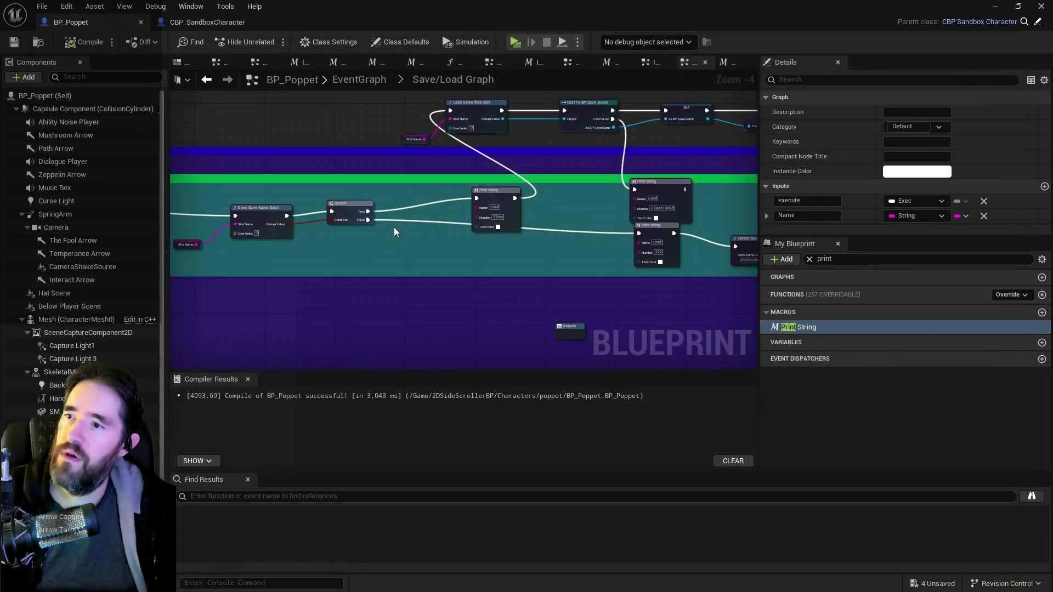
- Wire SET directly to Does Save Game Exist and delete the bypassed debug Print String
mouse_move(409, 218)
mouse_down()
mouse_move(571, 185)
mouse_move(757, 174)
mouse_up()
mouse_move(331, 180)
mouse_down()
mouse_move(353, 211)
mouse_move(643, 200)
mouse_up()
click(293, 191)
key(Escape)
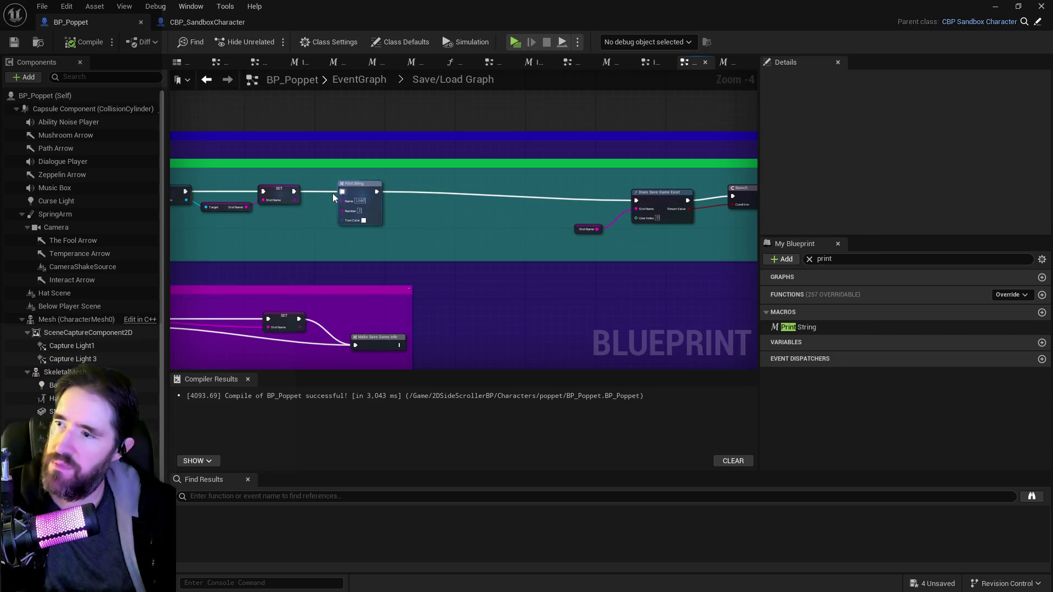
drag(294, 195, 637, 201)
click(349, 186)
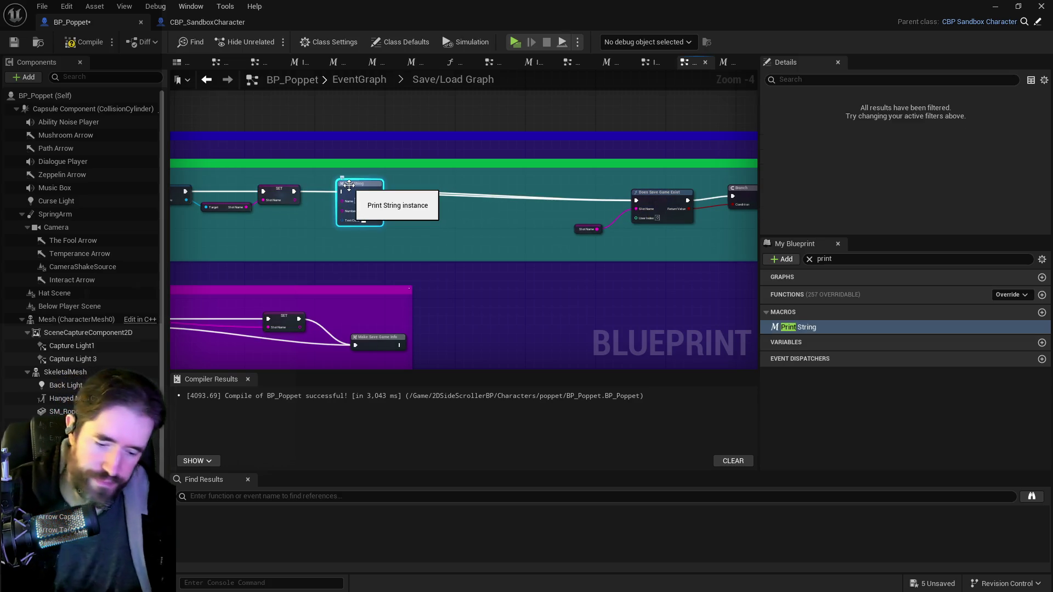
key(Delete)
- Shift Slot Name, Does Save Game Exist and Branch left, link Branch True to Load Game from Slot, and delete the lower Print String
scroll(440, 228, down, 1)
drag(440, 229, 341, 226)
drag(475, 212, 564, 236)
drag(470, 197, 176, 205)
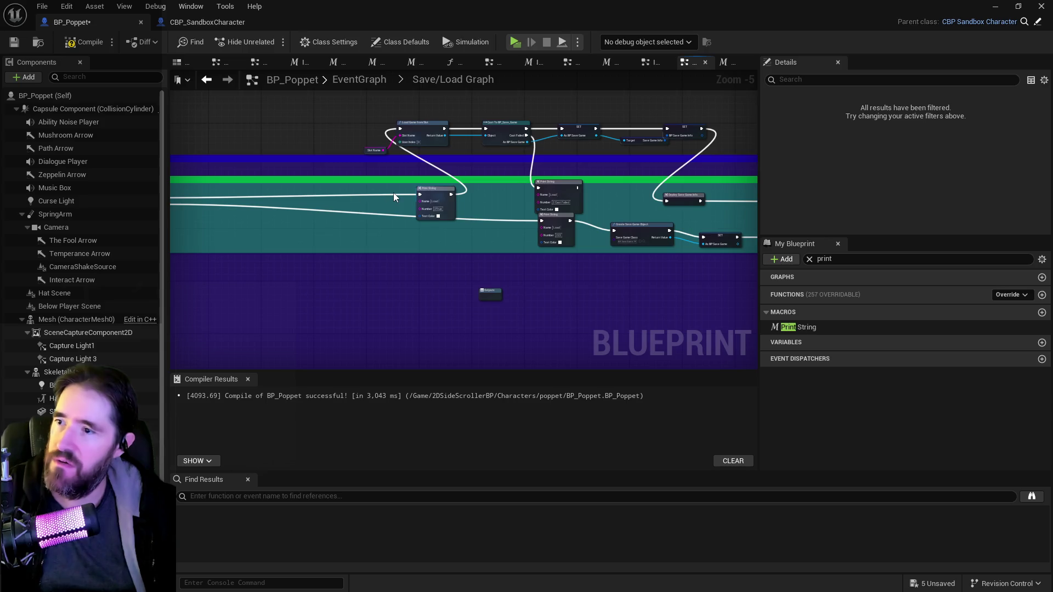
drag(394, 193, 427, 158)
scroll(411, 174, down, 1)
scroll(338, 166, up, 2)
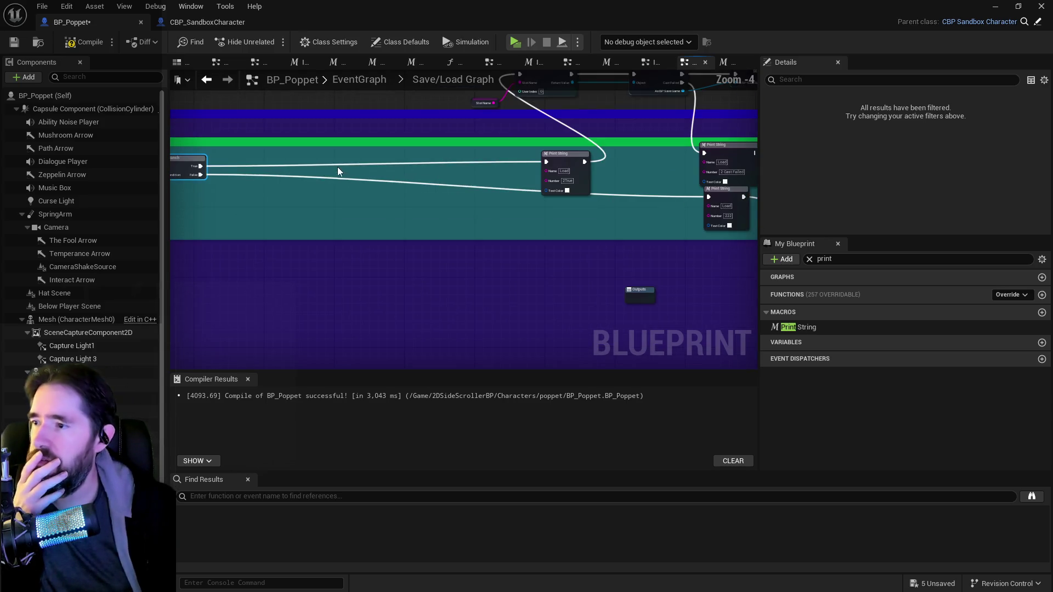
mouse_move(201, 167)
mouse_down()
mouse_move(506, 78)
mouse_move(521, 175)
mouse_up()
drag(555, 225, 340, 205)
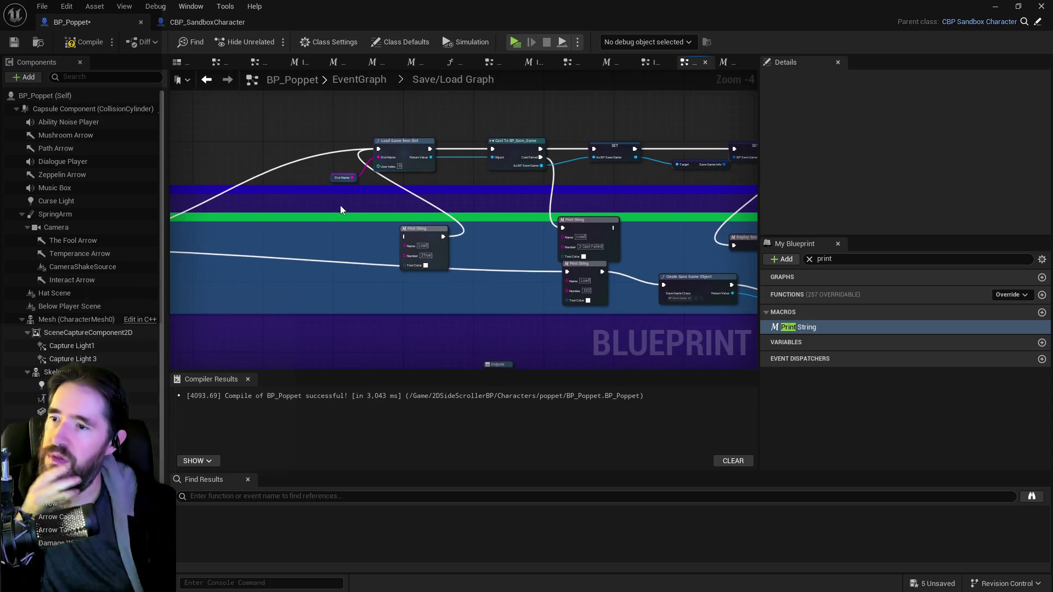
click(426, 235)
key(Delete)
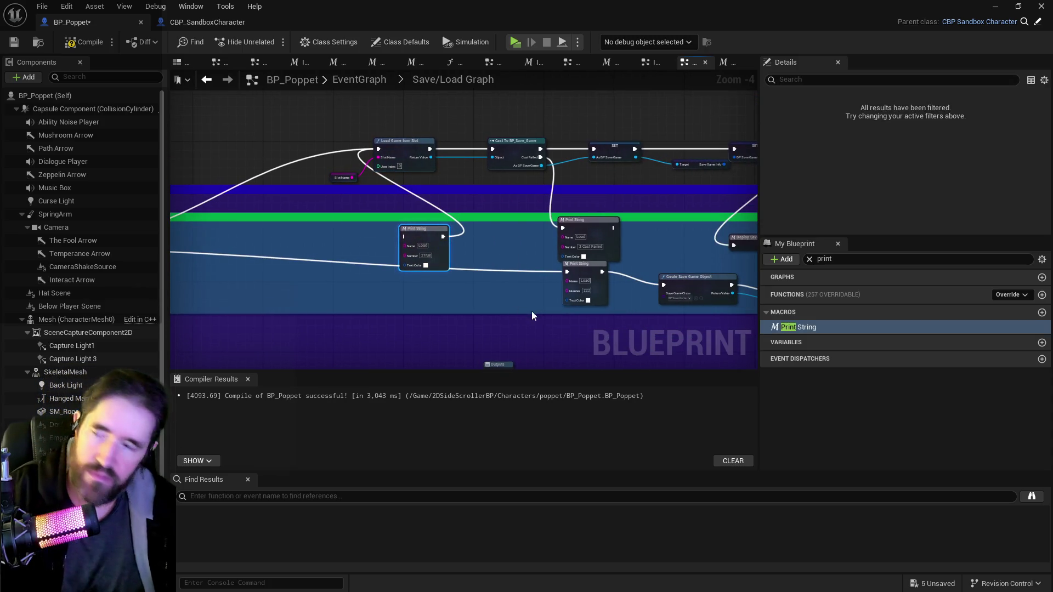
- Delete the upper debug Print String and shift the top row of save/load nodes left
drag(343, 153, 173, 116)
click(416, 208)
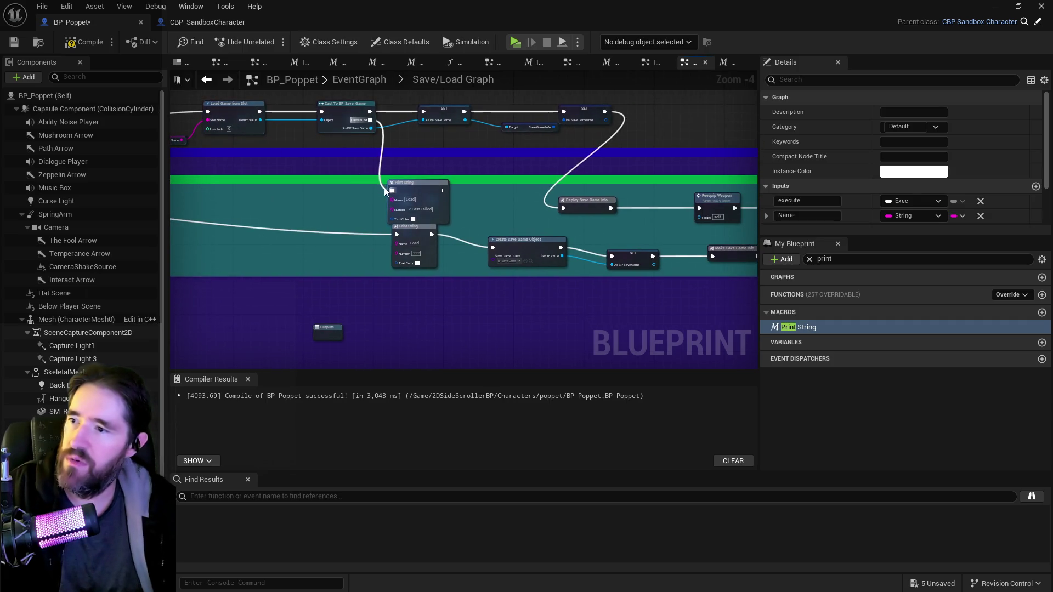
key(Delete)
scroll(444, 161, down, 1)
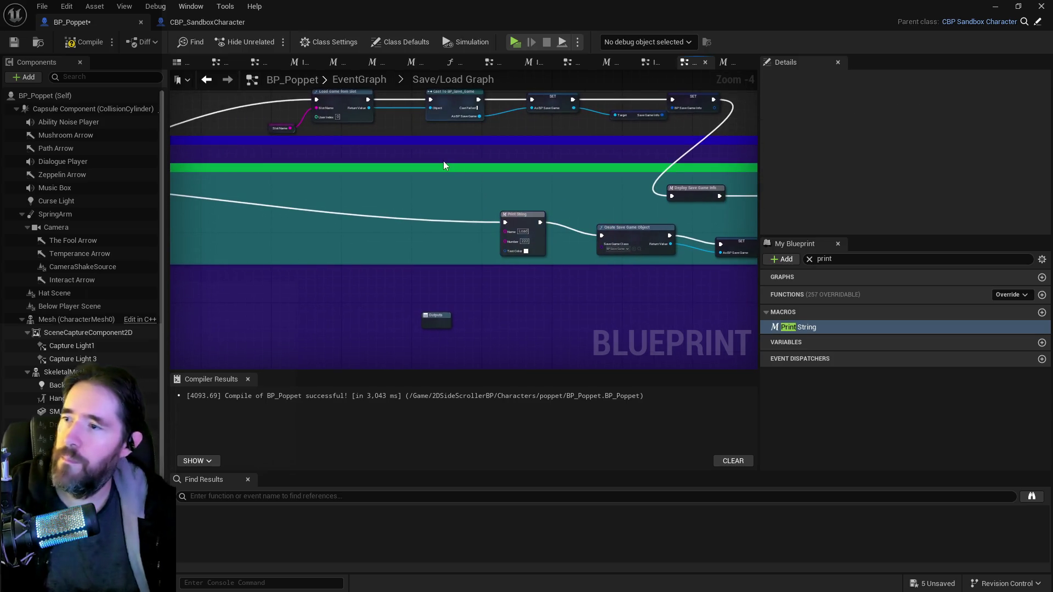
mouse_move(307, 134)
mouse_down()
mouse_move(544, 133)
mouse_move(653, 146)
mouse_move(552, 141)
mouse_move(499, 188)
mouse_move(532, 200)
mouse_move(491, 213)
mouse_move(387, 208)
mouse_move(619, 202)
mouse_move(521, 201)
mouse_move(298, 165)
mouse_move(605, 211)
mouse_move(616, 196)
mouse_up()
scroll(418, 225, up, 1)
- Connect Cast Failed and Branch False to Create Save Game Object, deleting the Print String between them
click(294, 203)
click(290, 205)
click(410, 176)
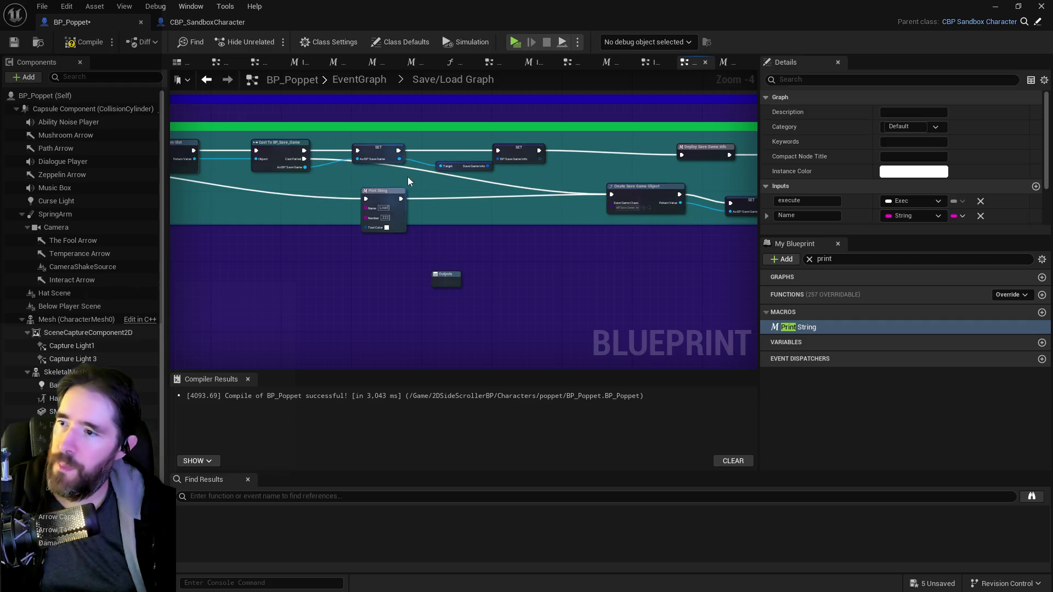
drag(325, 179, 433, 188)
scroll(433, 188, down, 1)
mouse_move(254, 179)
mouse_down()
mouse_move(703, 248)
mouse_move(702, 207)
mouse_up()
click(528, 210)
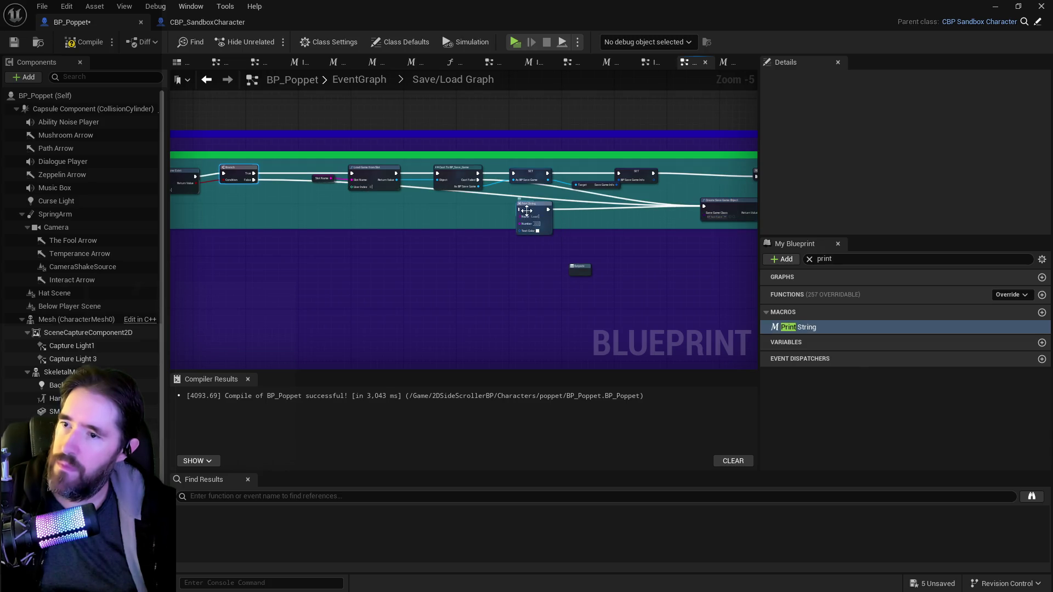
key(Delete)
- Tidy the Cast To BP_Save_Game wire's reroute knot, lift SET and Make Save Game Info, and rewire the Delay's Completed pin
mouse_move(548, 202)
mouse_down()
mouse_move(292, 196)
mouse_move(351, 198)
mouse_move(395, 258)
mouse_move(569, 209)
mouse_up()
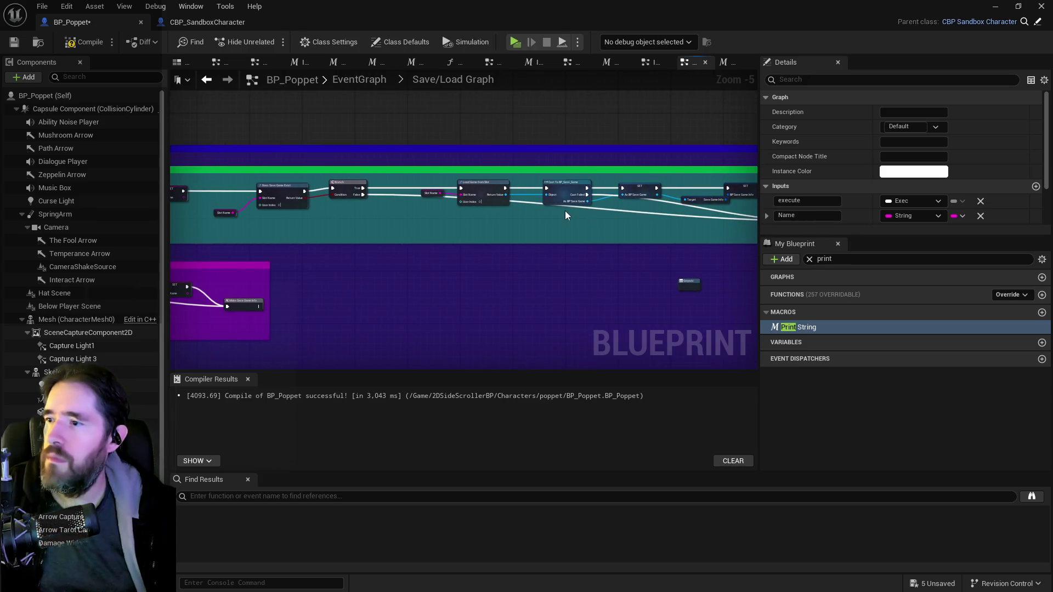
click(581, 207)
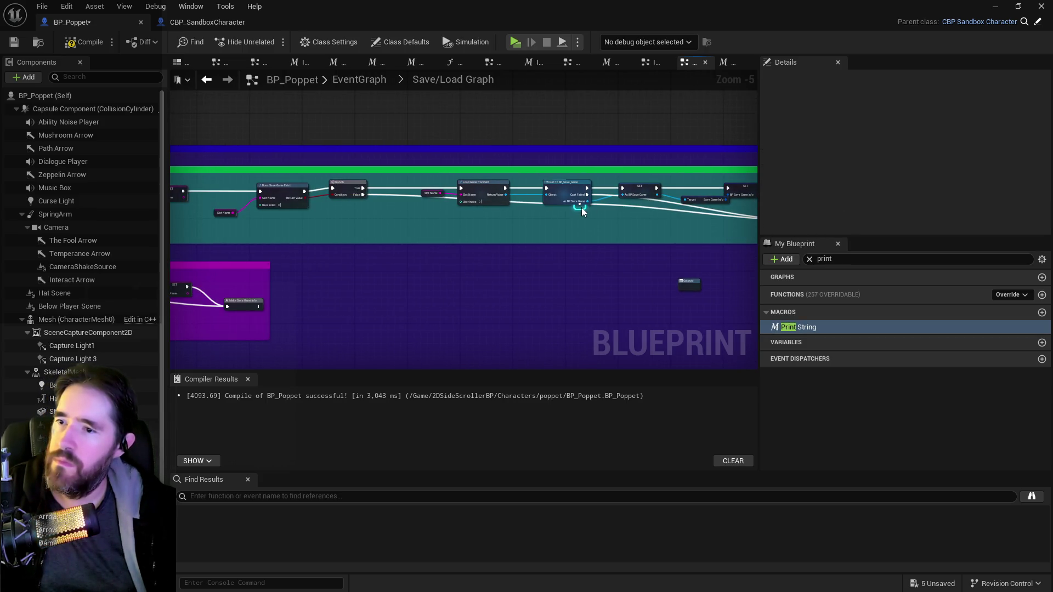
mouse_move(583, 205)
mouse_down()
mouse_move(496, 226)
mouse_move(468, 211)
mouse_move(447, 216)
mouse_up()
mouse_move(665, 229)
mouse_down()
mouse_move(371, 215)
mouse_move(216, 194)
mouse_up()
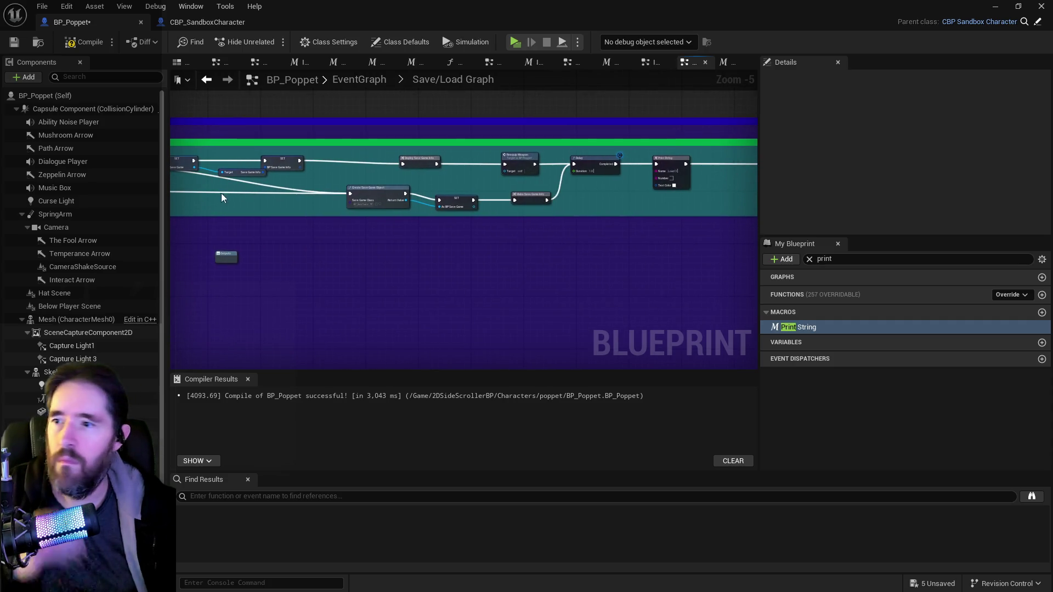
mouse_move(457, 188)
mouse_down()
mouse_move(528, 206)
mouse_move(536, 191)
mouse_up()
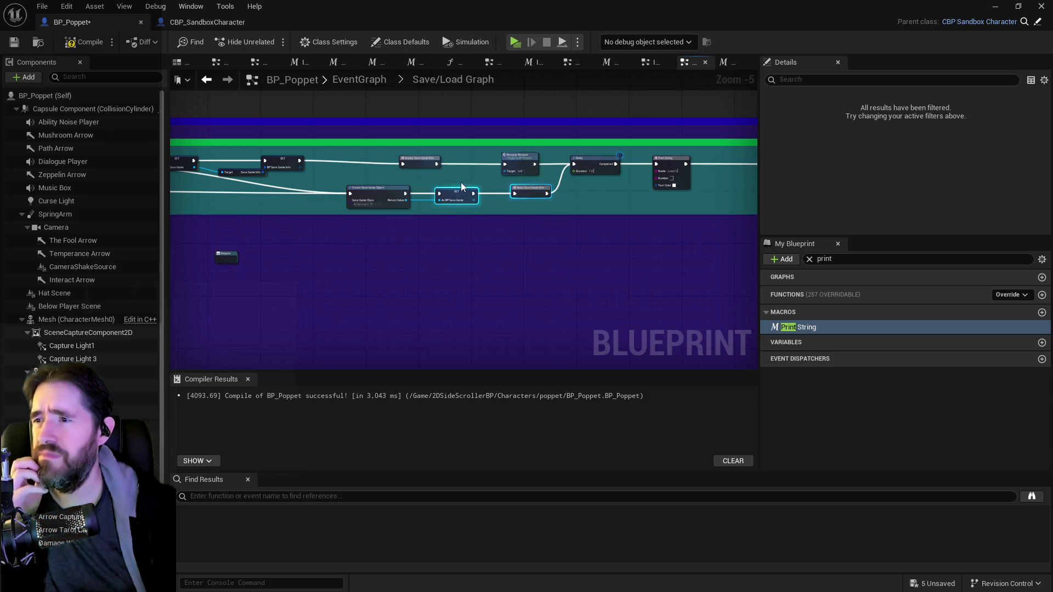
mouse_move(371, 167)
mouse_down()
mouse_move(580, 186)
mouse_move(362, 189)
mouse_up()
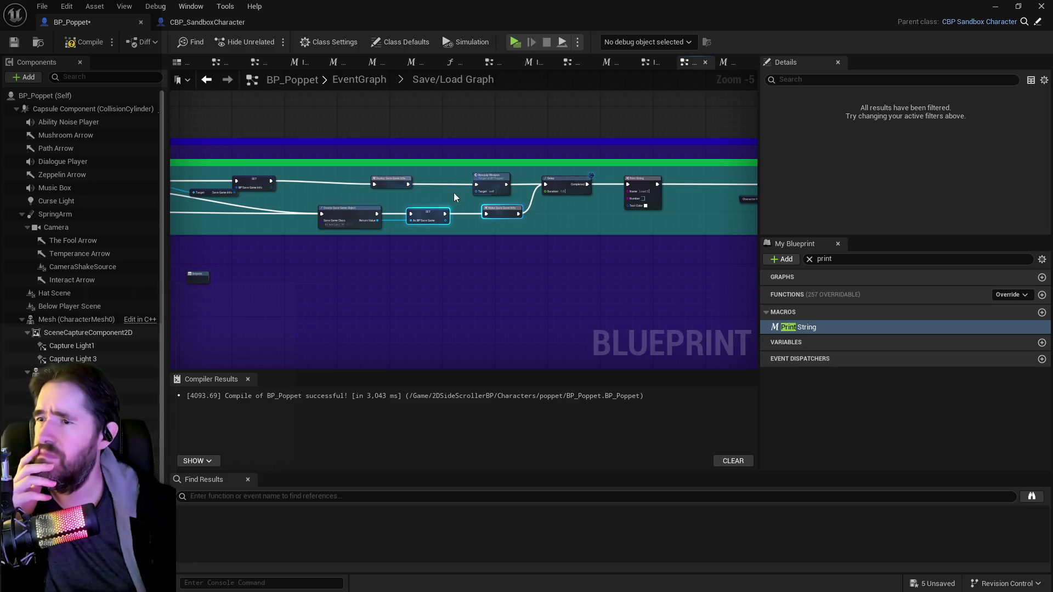
drag(469, 192, 225, 192)
mouse_move(288, 186)
mouse_down()
mouse_move(503, 192)
mouse_move(482, 186)
mouse_up()
- Delete the remaining Print String nodes after the Delay at the end of the chain
click(357, 189)
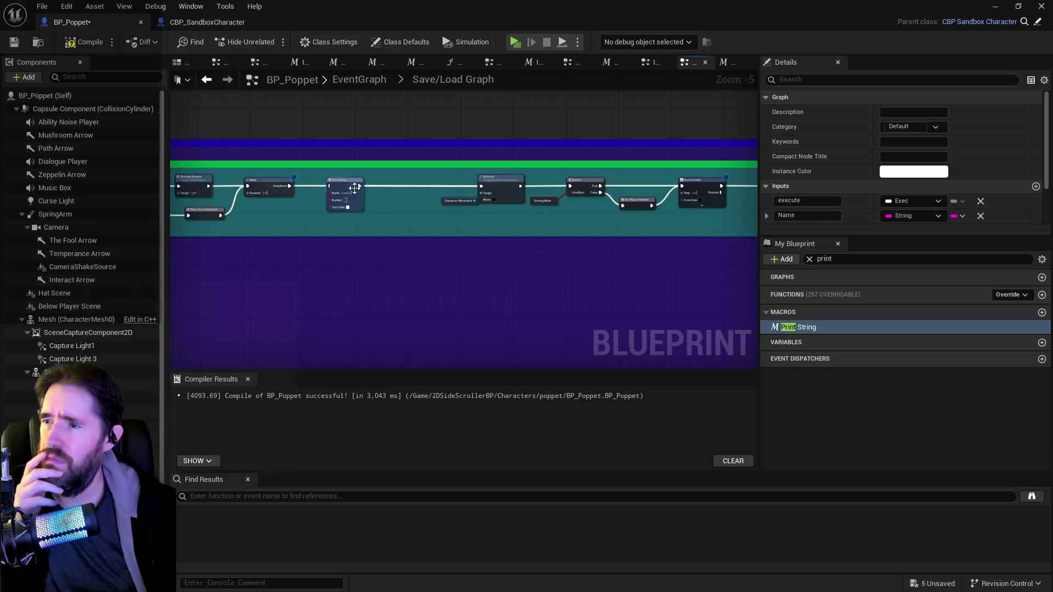
drag(416, 213, 188, 214)
drag(472, 214, 192, 214)
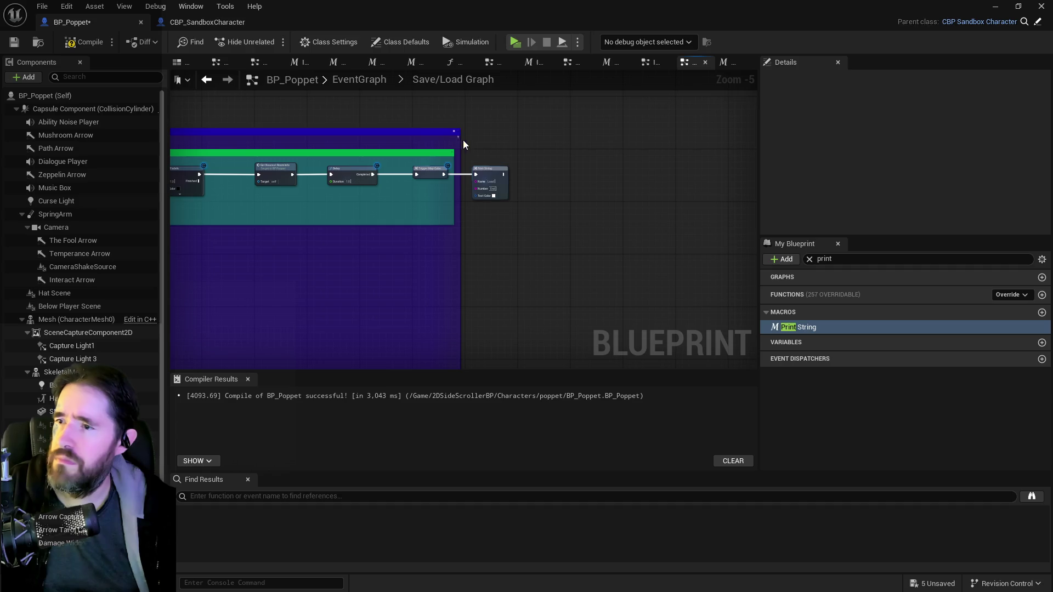
click(490, 181)
key(Delete)
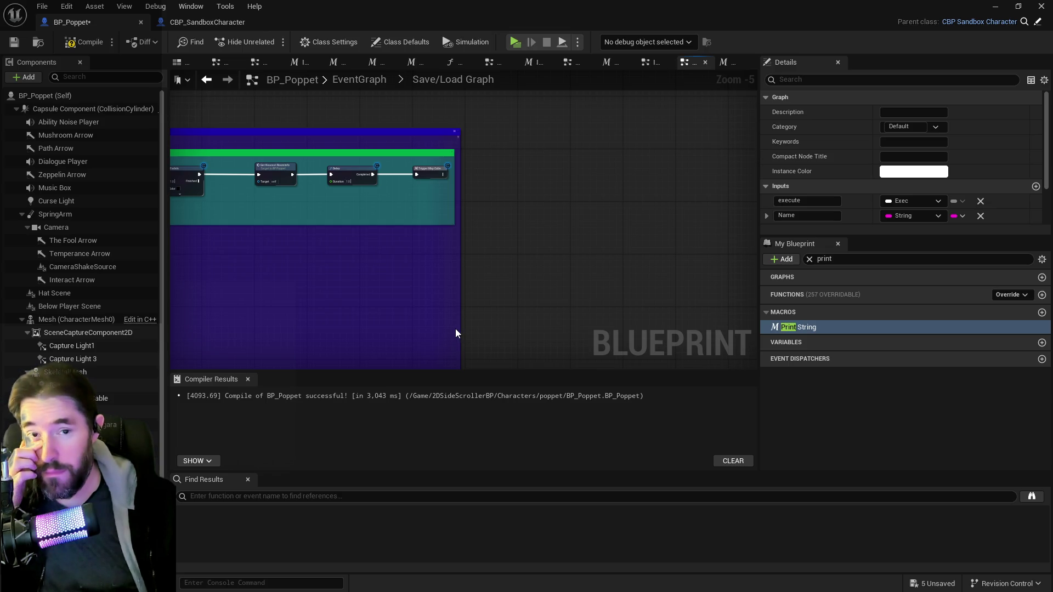
- Look over the cleaned save/load chain, then compile and save BP_Poppet
scroll(373, 333, down, 3)
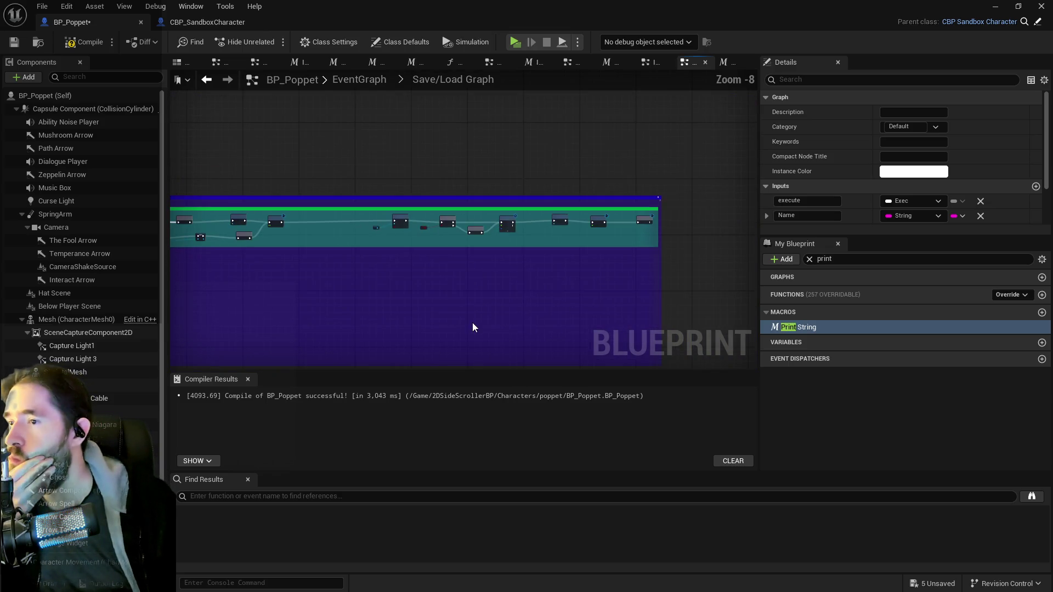
scroll(557, 258, up, 2)
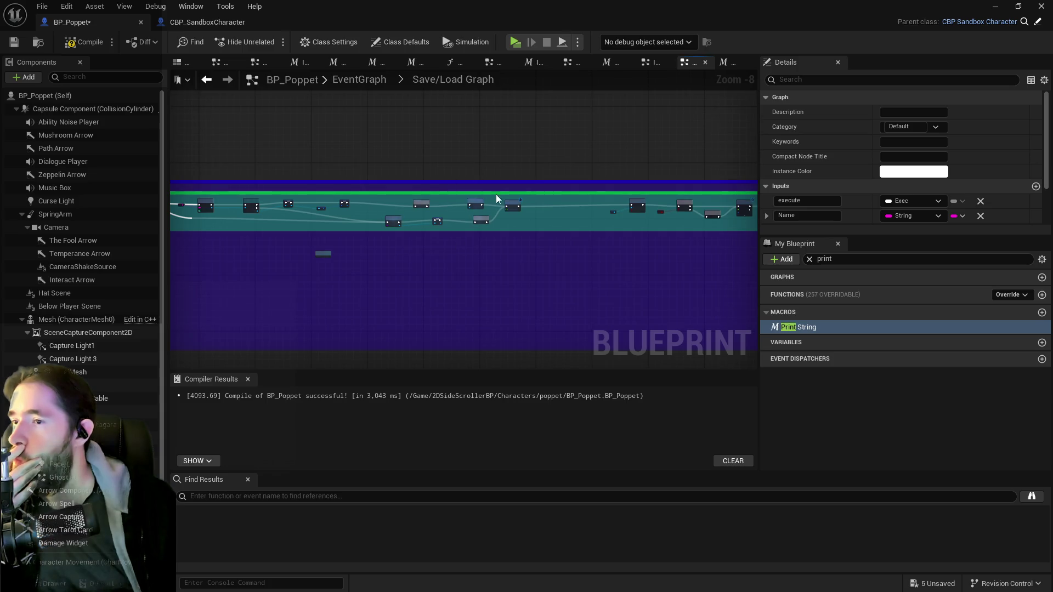
scroll(520, 223, up, 1)
scroll(504, 264, down, 3)
drag(443, 301, 440, 214)
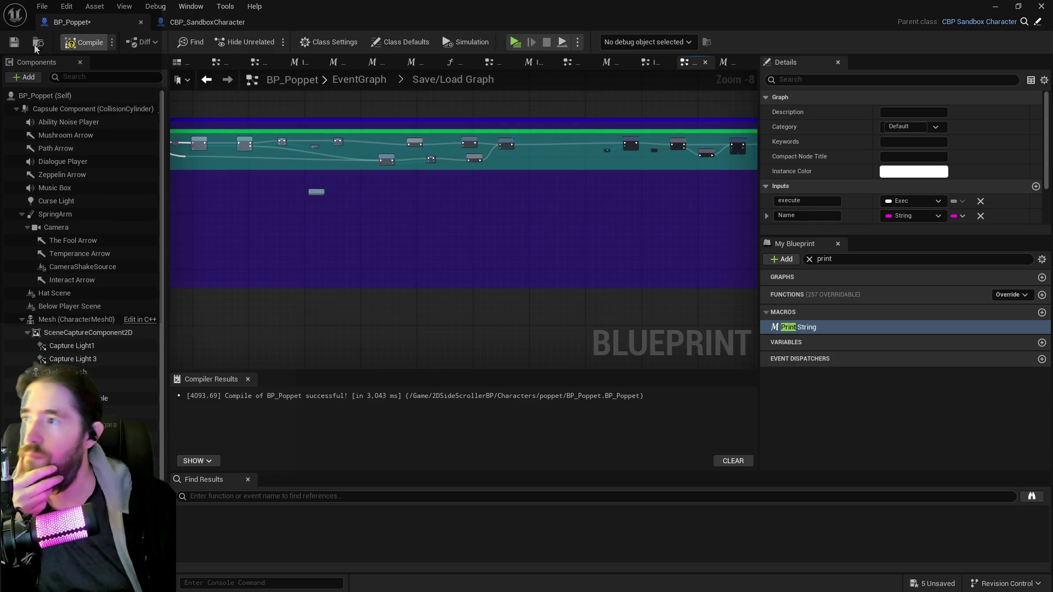
click(9, 44)
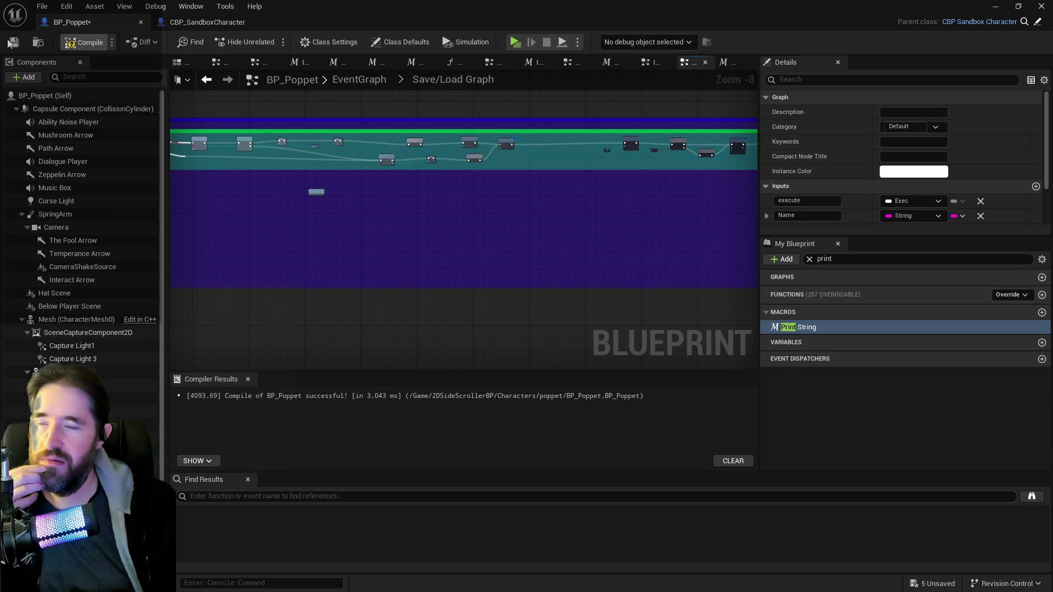
click(12, 44)
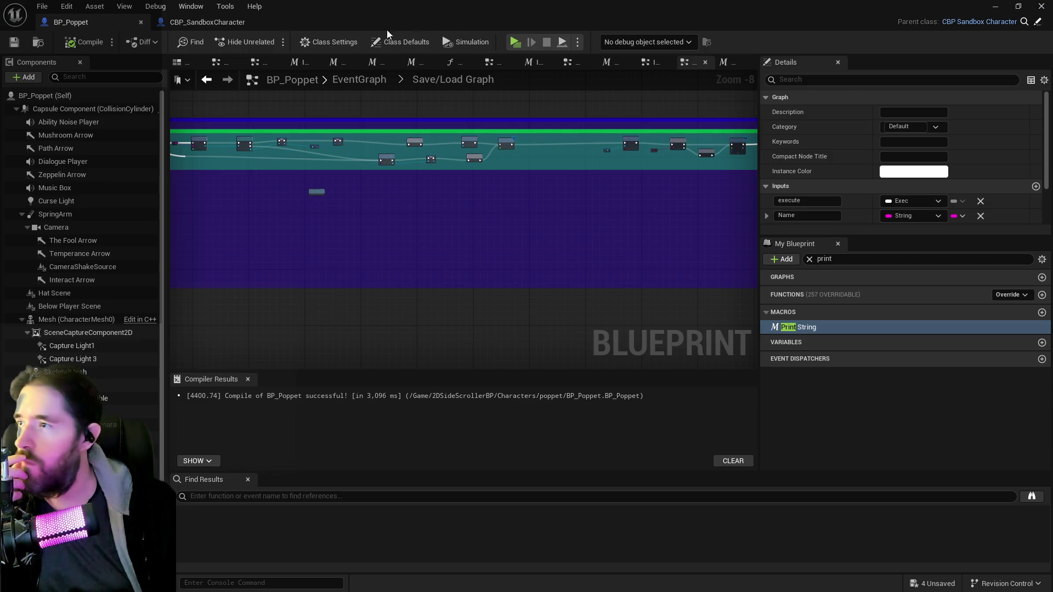
- Open the Room Information Graph and wire its event straight into SET, bypassing Print String
click(351, 76)
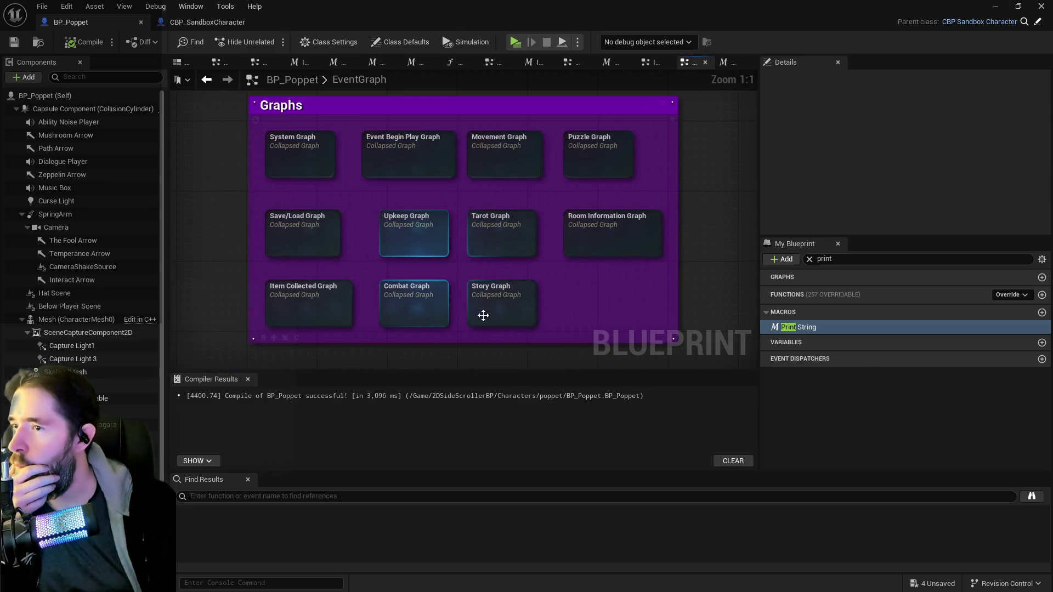
double_click(597, 239)
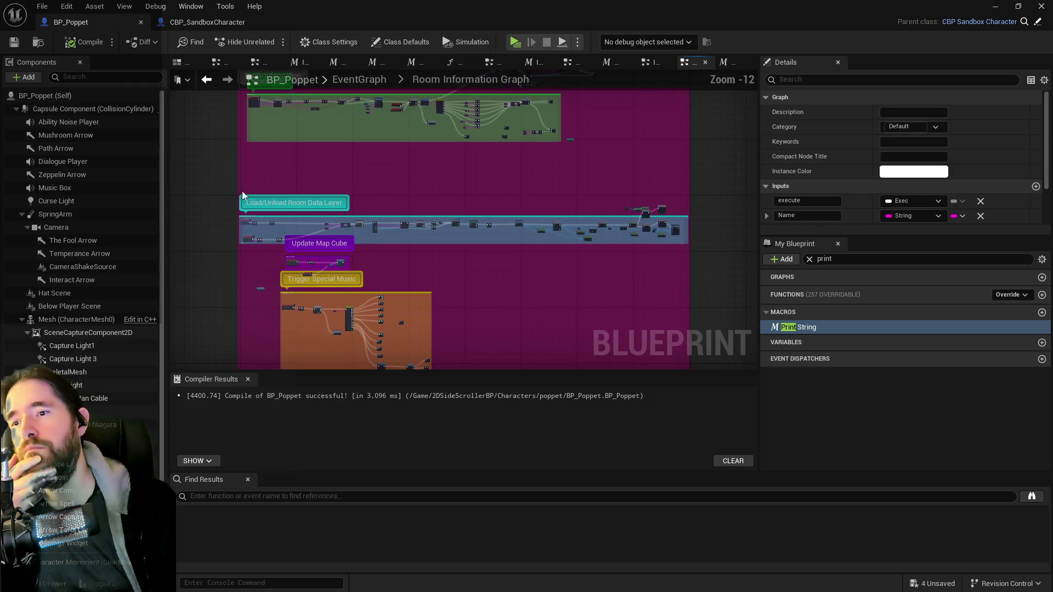
scroll(296, 126, up, 2)
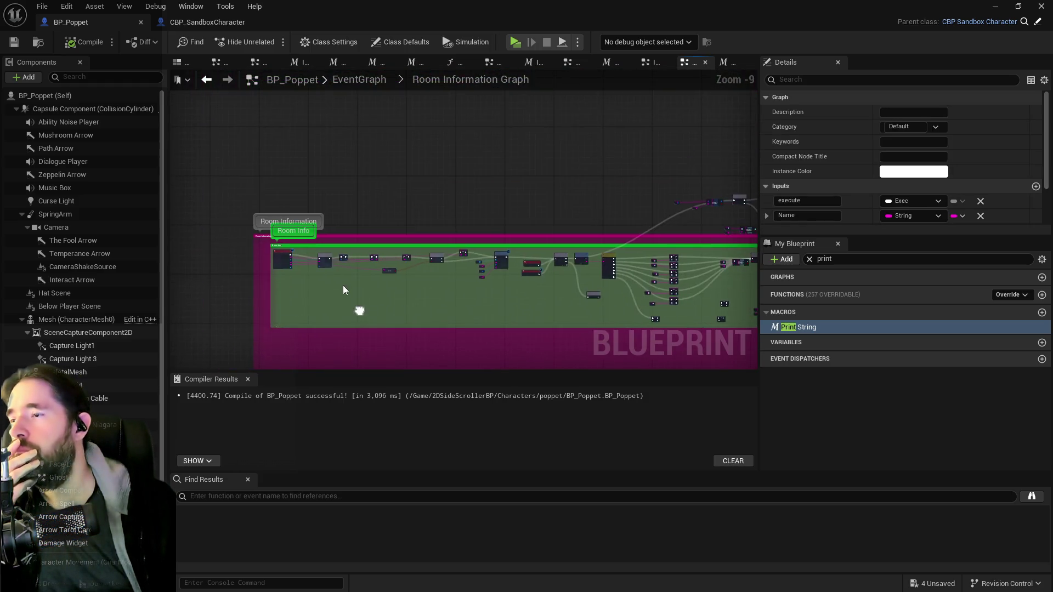
scroll(362, 304, up, 7)
drag(195, 228, 387, 236)
click(351, 226)
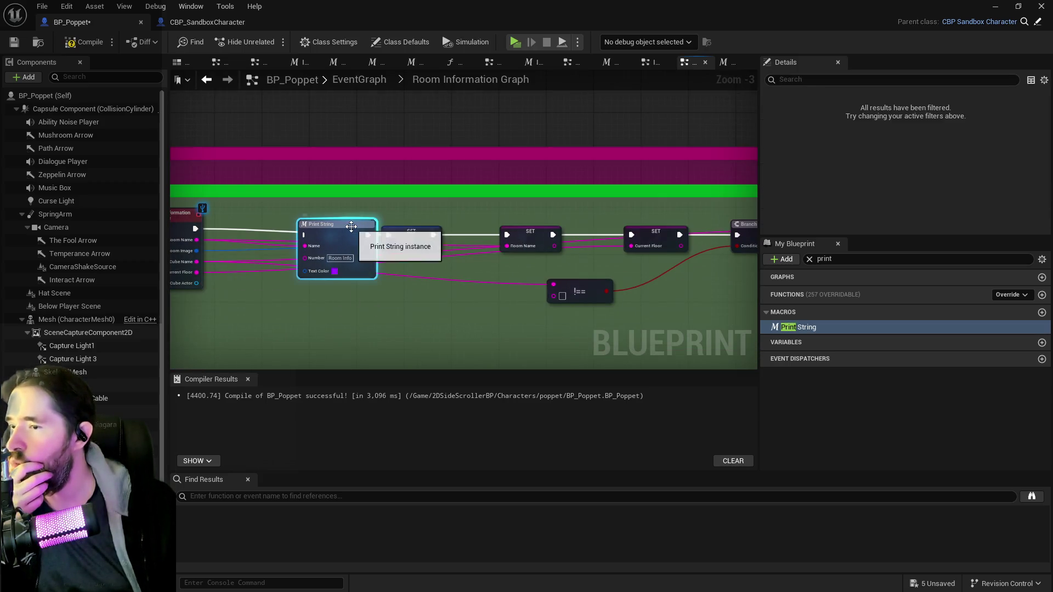
scroll(415, 290, down, 4)
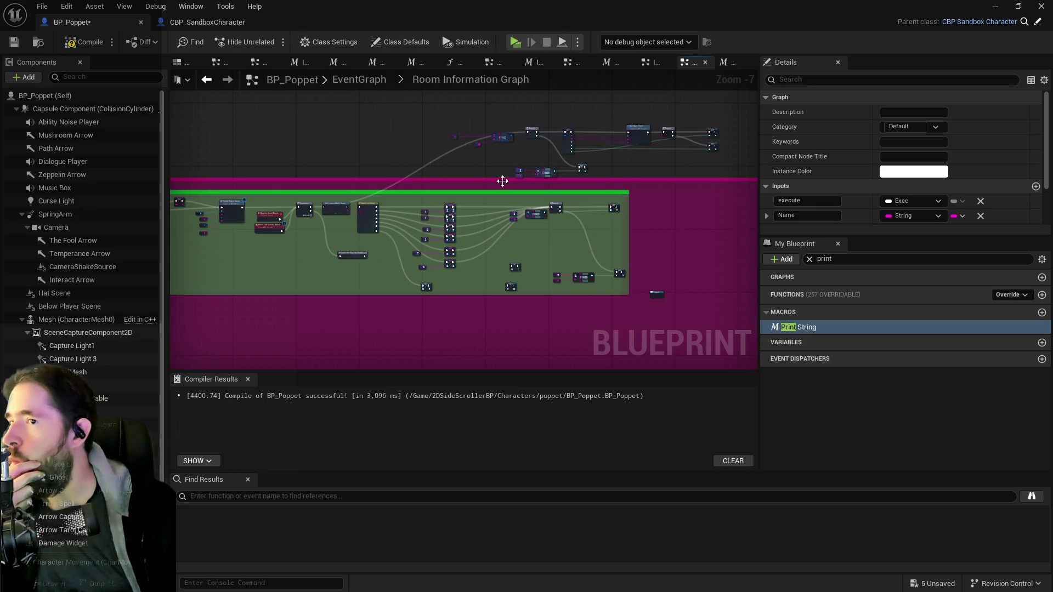
scroll(502, 181, up, 2)
- Select Get Current Level Name, Switch on String and the upper node group in the green comment
mouse_move(503, 181)
mouse_down()
mouse_move(609, 77)
mouse_move(679, 181)
mouse_move(548, 239)
mouse_move(541, 340)
mouse_move(557, 134)
mouse_up()
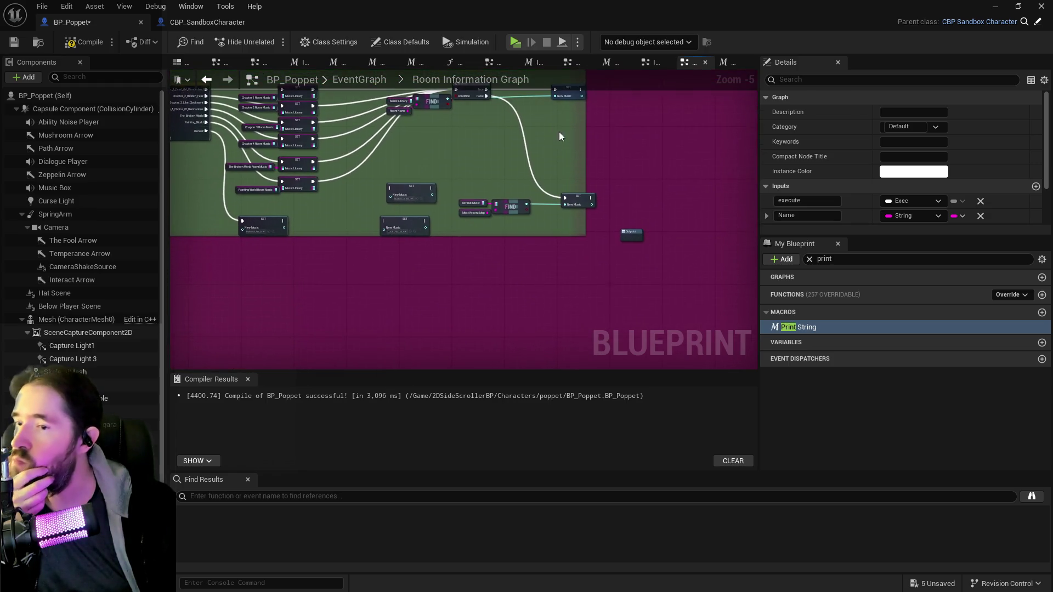
scroll(427, 197, up, 2)
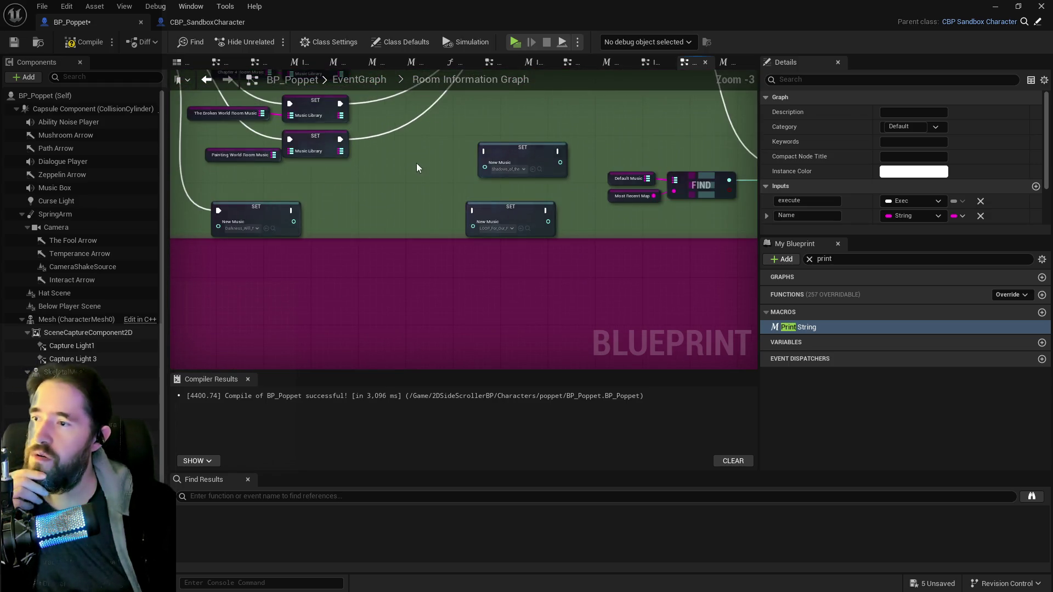
scroll(416, 167, down, 2)
mouse_move(417, 167)
mouse_down()
mouse_move(446, 148)
mouse_move(487, 197)
mouse_up()
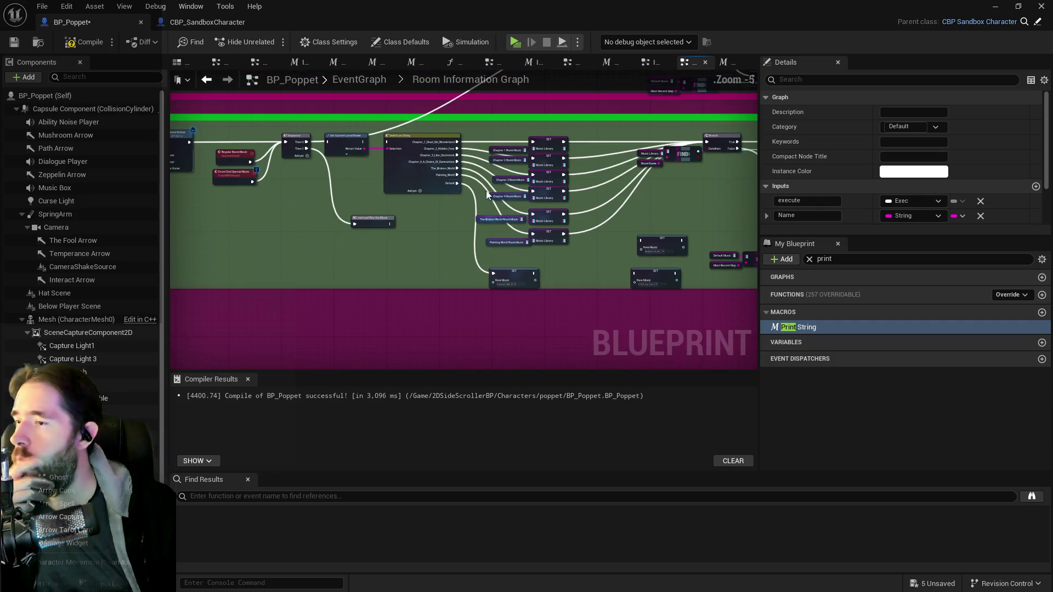
scroll(466, 199, up, 2)
scroll(387, 268, down, 1)
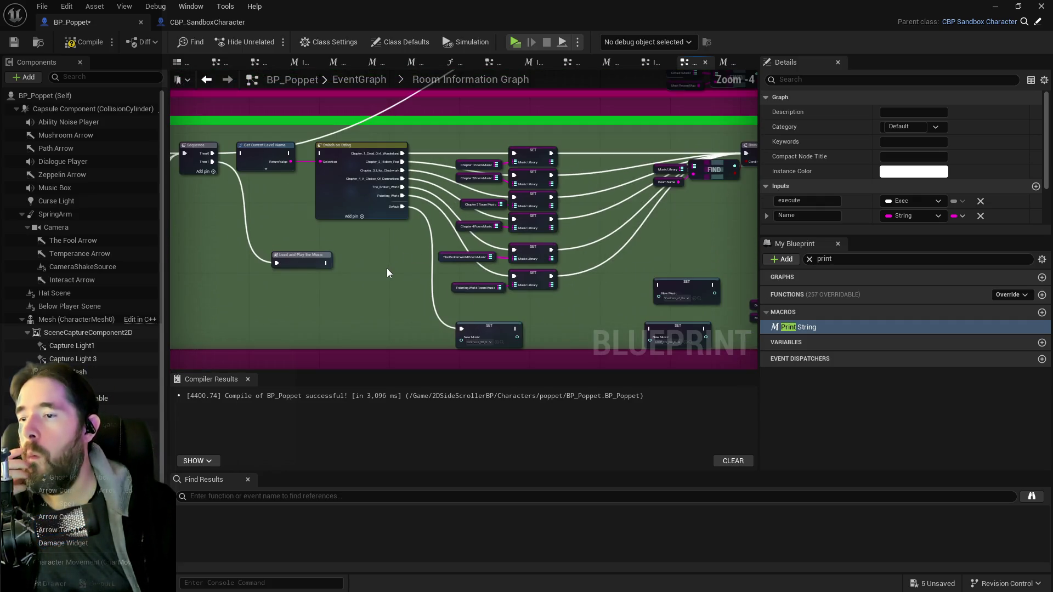
mouse_move(354, 263)
mouse_down()
mouse_move(489, 260)
mouse_move(271, 215)
mouse_move(332, 232)
mouse_up()
mouse_move(264, 250)
mouse_down()
mouse_move(209, 287)
mouse_move(282, 292)
mouse_up()
mouse_move(322, 123)
mouse_down()
mouse_move(445, 186)
mouse_move(802, 285)
mouse_move(619, 303)
mouse_move(629, 306)
mouse_move(589, 321)
mouse_move(554, 305)
mouse_move(620, 223)
mouse_move(557, 147)
mouse_move(796, 154)
mouse_move(483, 190)
mouse_move(462, 172)
mouse_move(435, 184)
mouse_move(425, 268)
mouse_up()
scroll(409, 268, down, 5)
drag(415, 113, 662, 164)
- Scroll through the Krita log of room Loaded/Activated messages, then move Krita to the right screen edge
key(alt+Tab)
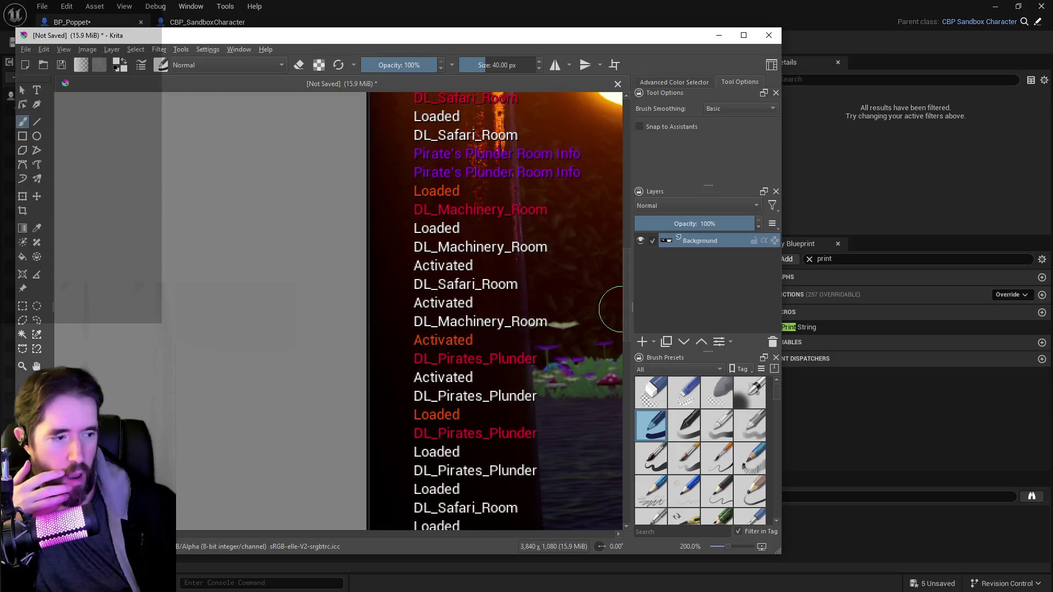
mouse_move(628, 246)
mouse_down()
mouse_move(628, 198)
mouse_move(628, 212)
mouse_up()
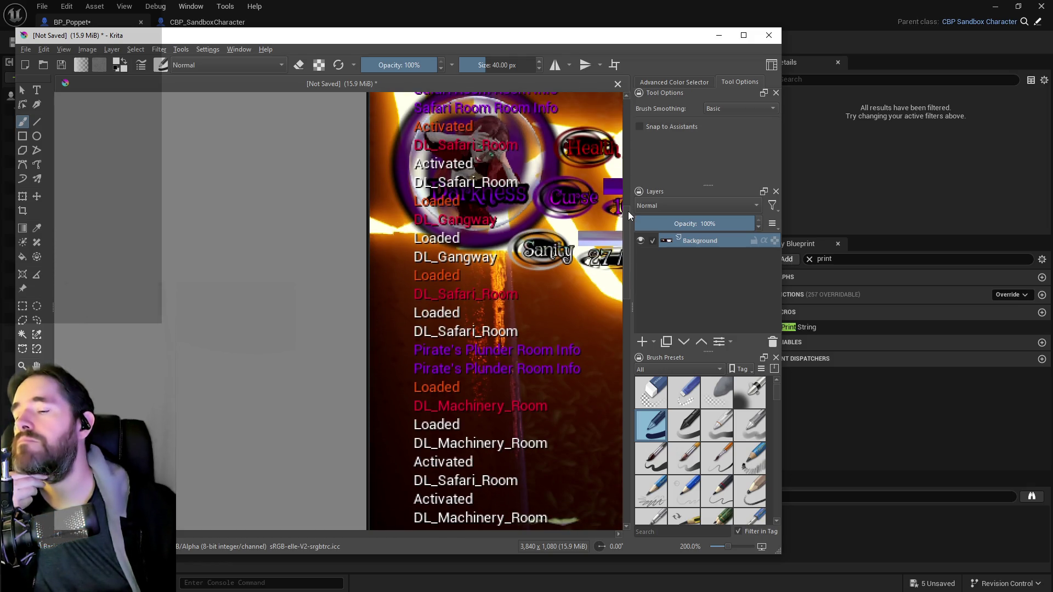
drag(628, 212, 634, 235)
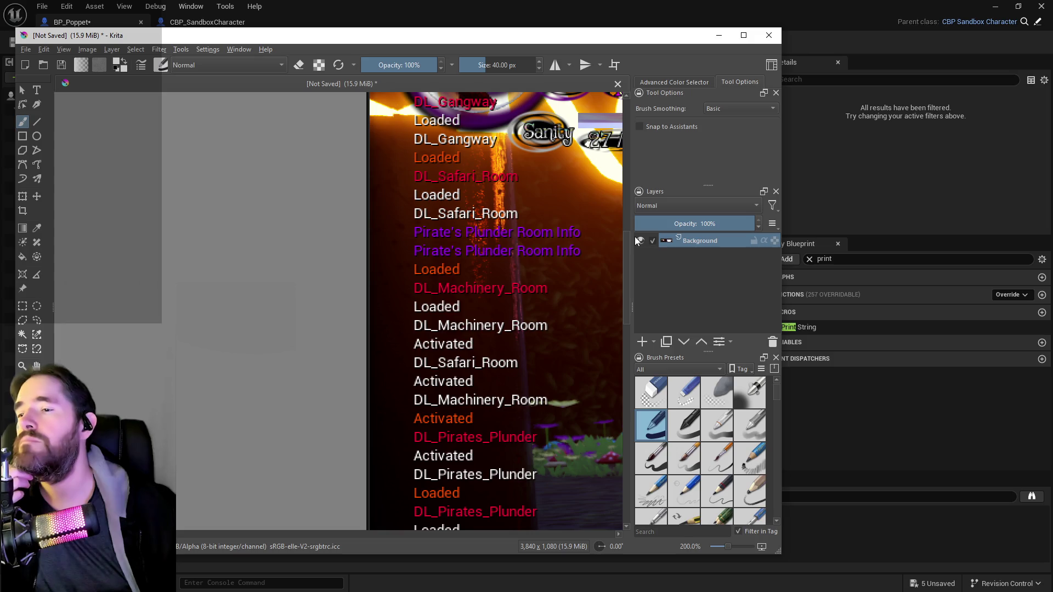
mouse_move(627, 248)
mouse_down()
mouse_move(630, 205)
mouse_move(642, 378)
mouse_move(643, 290)
mouse_up()
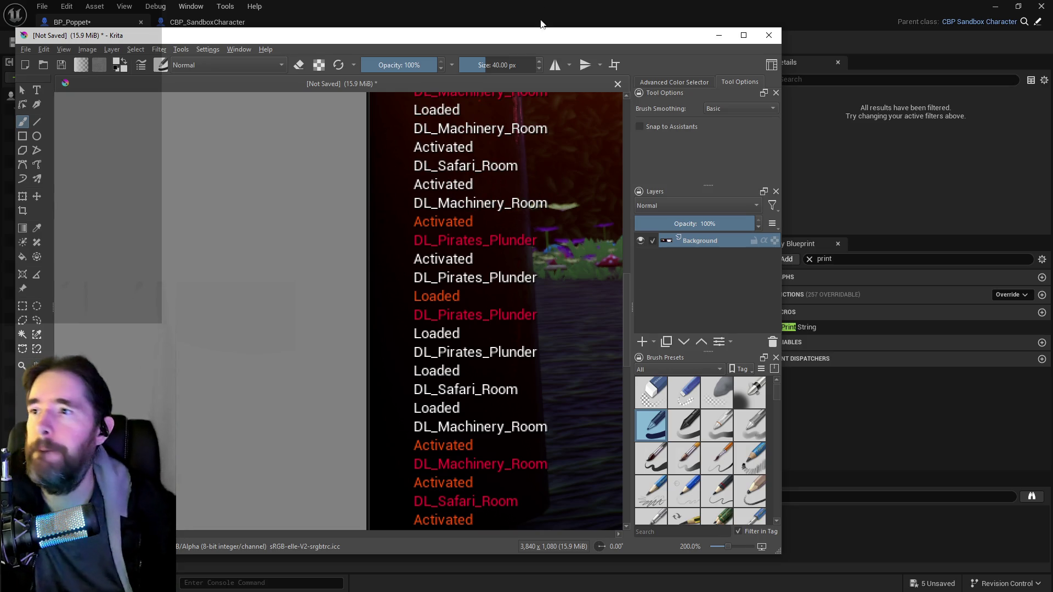
mouse_move(516, 46)
mouse_down()
mouse_move(989, 76)
mouse_move(788, 61)
mouse_move(1052, 71)
mouse_up()
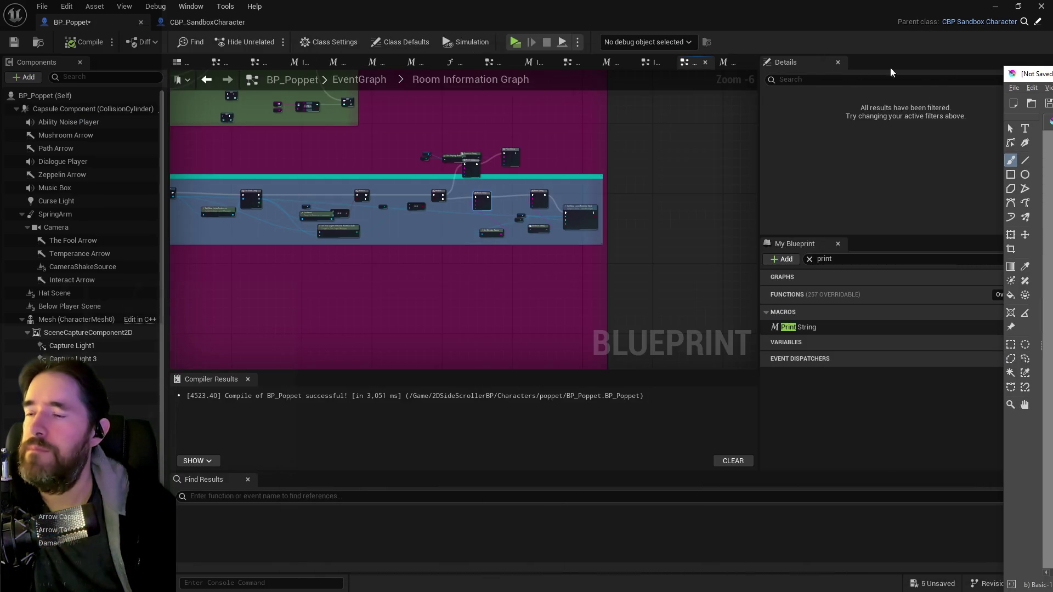
scroll(464, 154, up, 5)
mouse_move(383, 219)
mouse_down()
mouse_move(654, 146)
mouse_move(732, 166)
mouse_up()
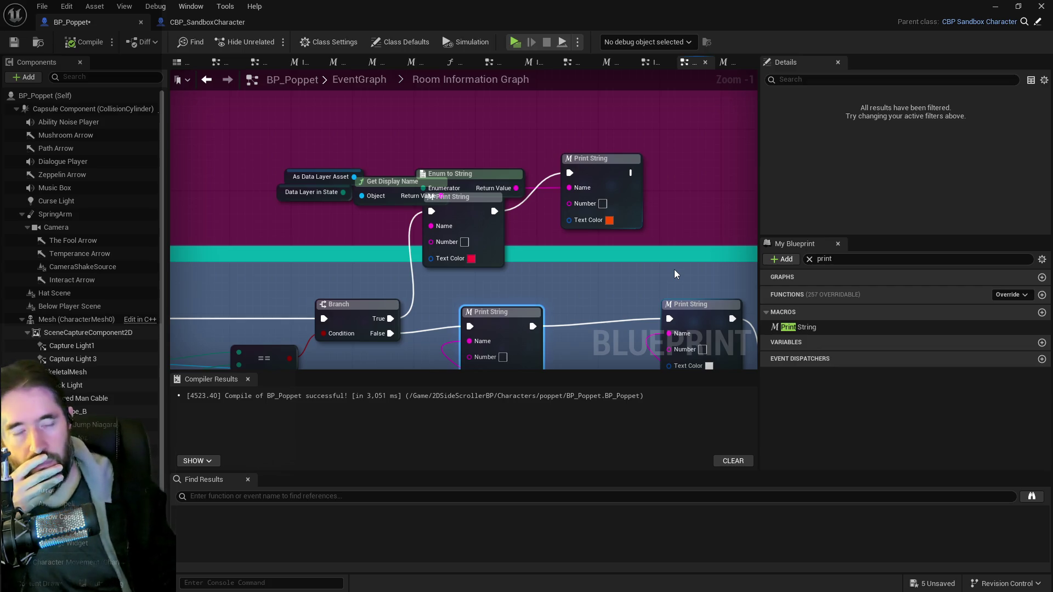
key(ctrl+z)
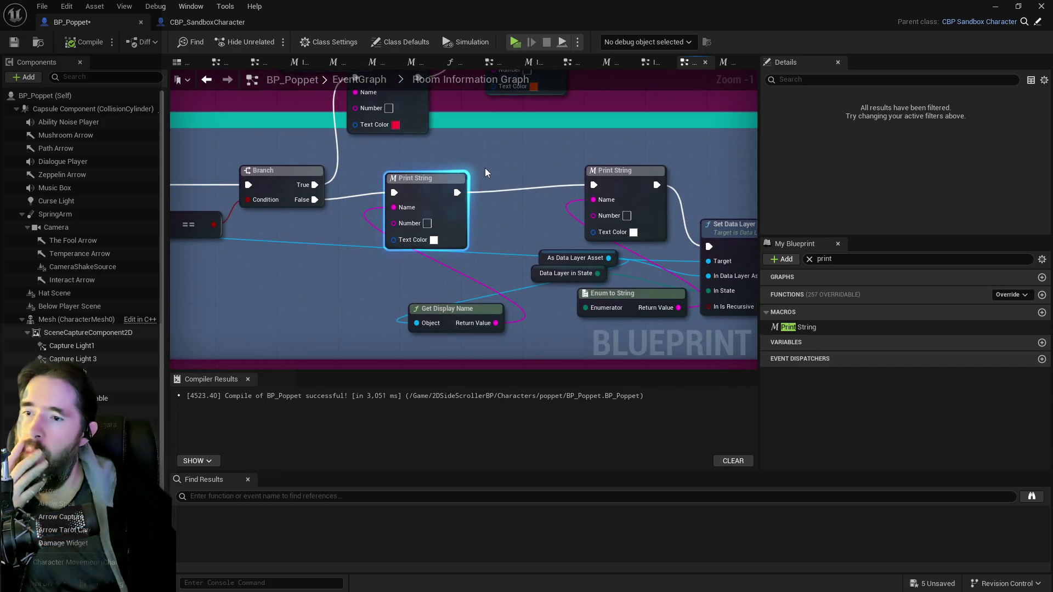
scroll(347, 228, down, 4)
mouse_move(351, 230)
mouse_down()
mouse_move(698, 222)
mouse_move(470, 219)
mouse_up()
scroll(470, 219, up, 2)
drag(541, 251, 620, 239)
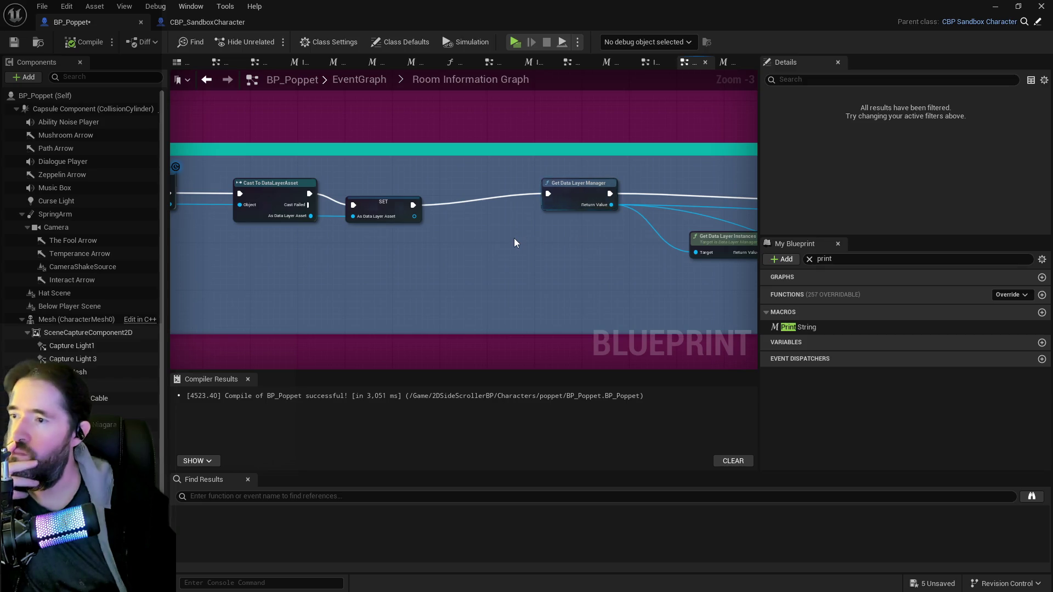
scroll(514, 238, down, 3)
mouse_move(514, 238)
mouse_down()
mouse_move(574, 213)
mouse_move(572, 204)
mouse_up()
scroll(572, 204, up, 3)
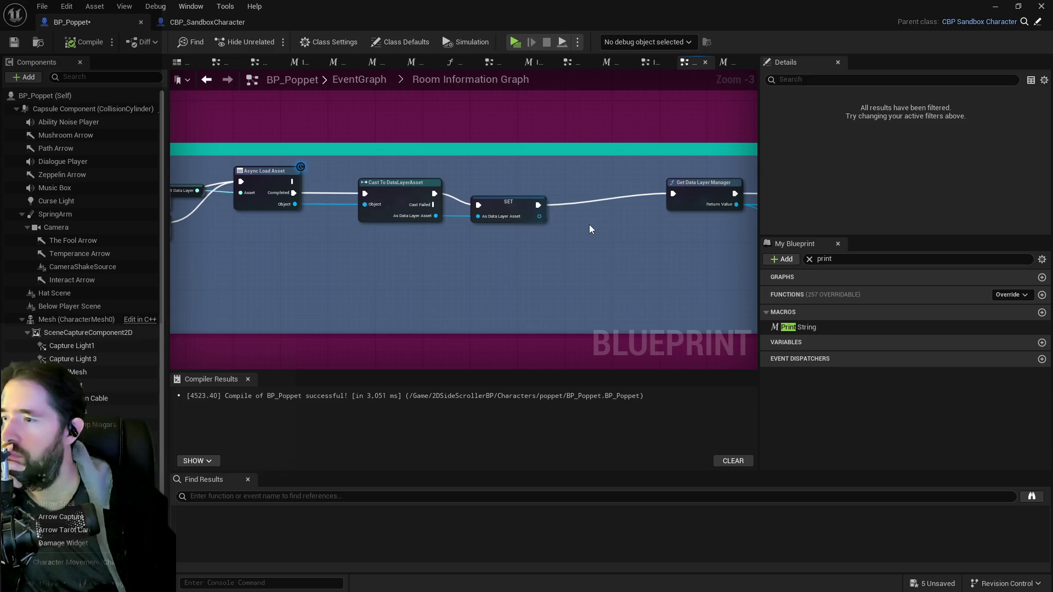
mouse_move(589, 229)
mouse_down()
mouse_move(344, 228)
mouse_move(400, 219)
mouse_move(364, 247)
mouse_move(493, 329)
mouse_move(420, 351)
mouse_move(607, 232)
mouse_move(670, 245)
mouse_move(446, 209)
mouse_up()
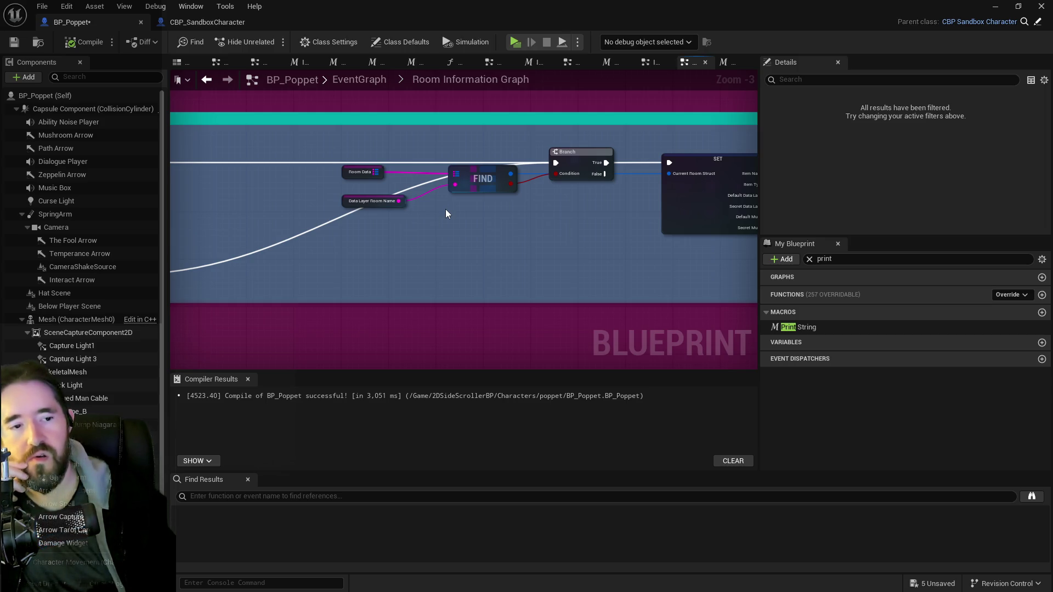
key(alt+Tab)
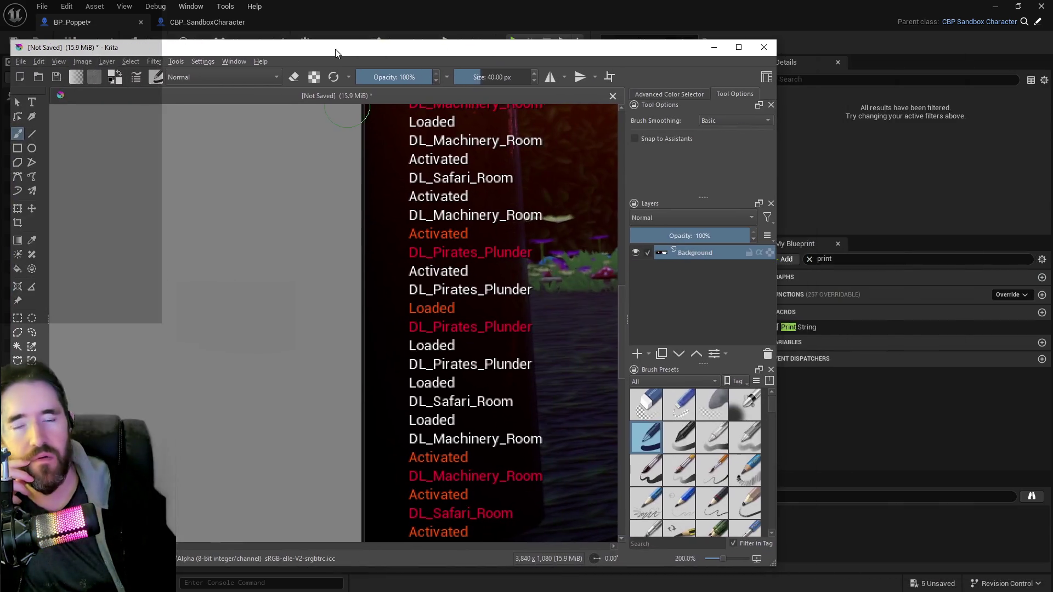
drag(335, 49, 356, 54)
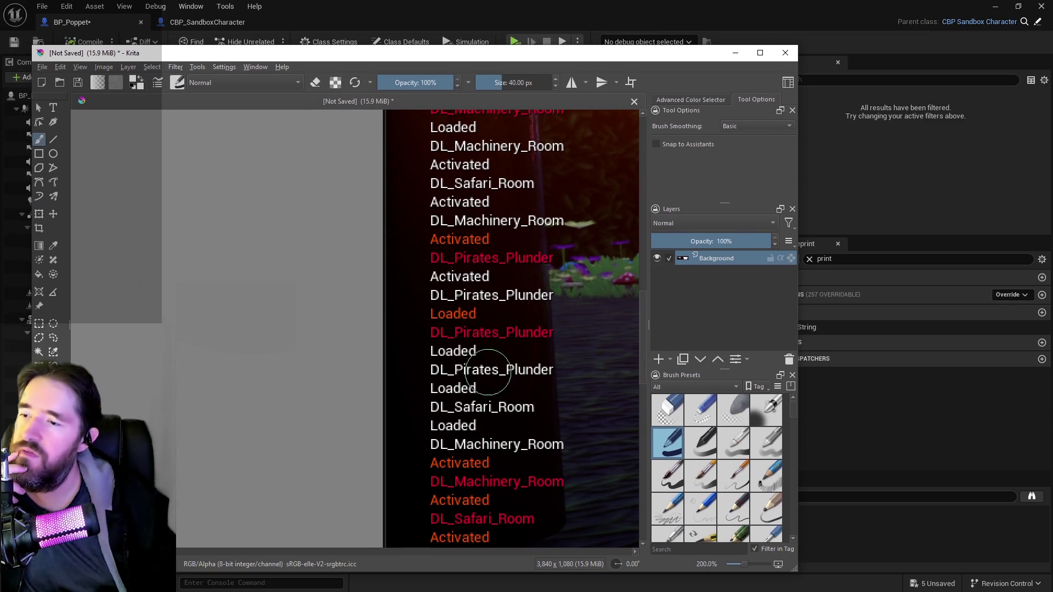
scroll(646, 314, up, 5)
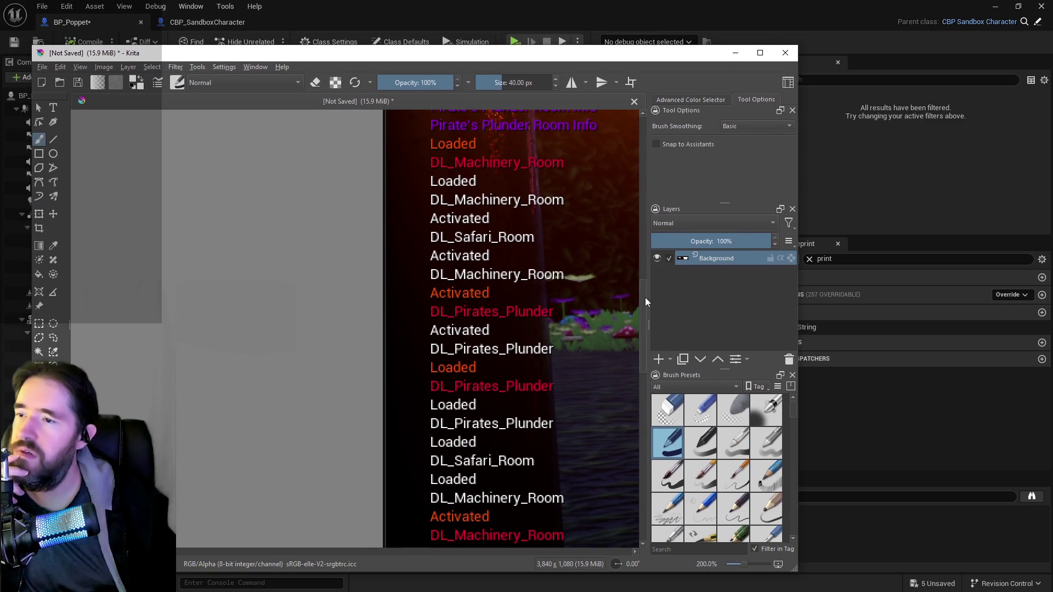
drag(645, 294, 649, 242)
drag(219, 52, 1052, 143)
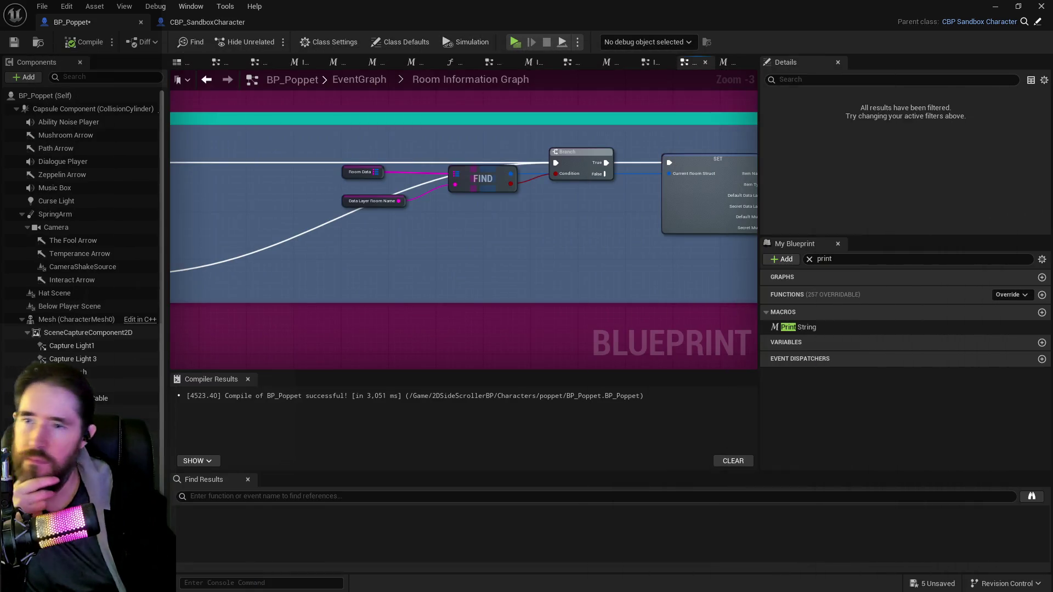
click(996, 8)
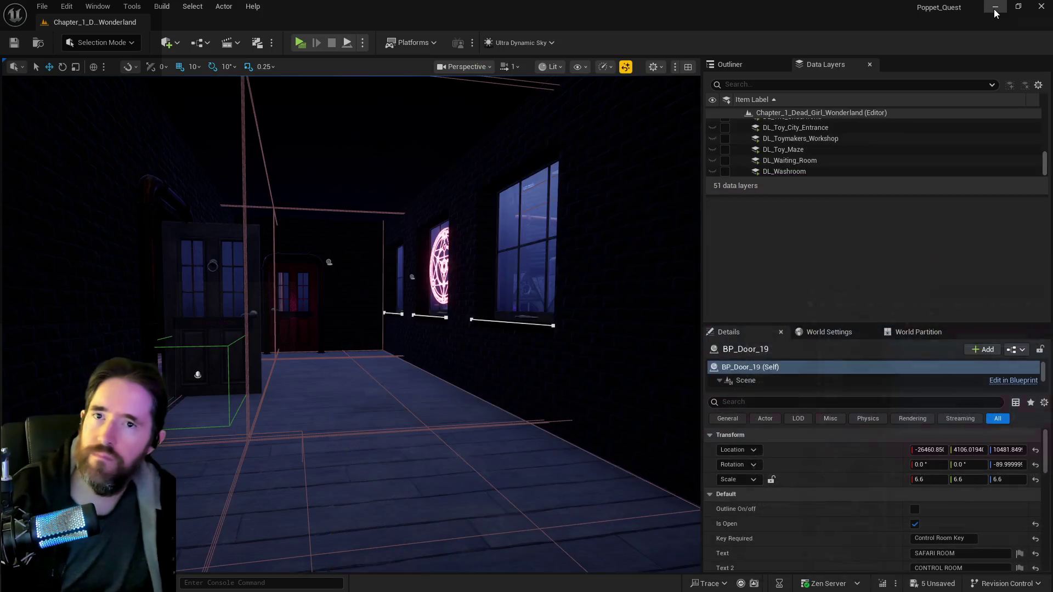
- Focus on BP_Door_19, fly the view through its doorway into the corridor, and launch a playtest
scroll(806, 153, down, 10)
key(f)
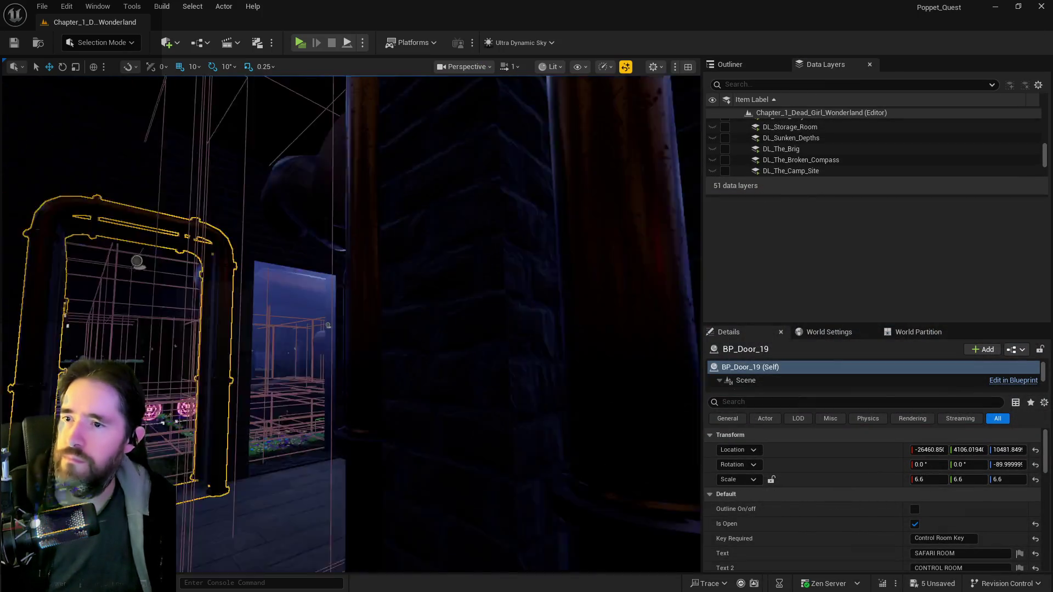
key(w)
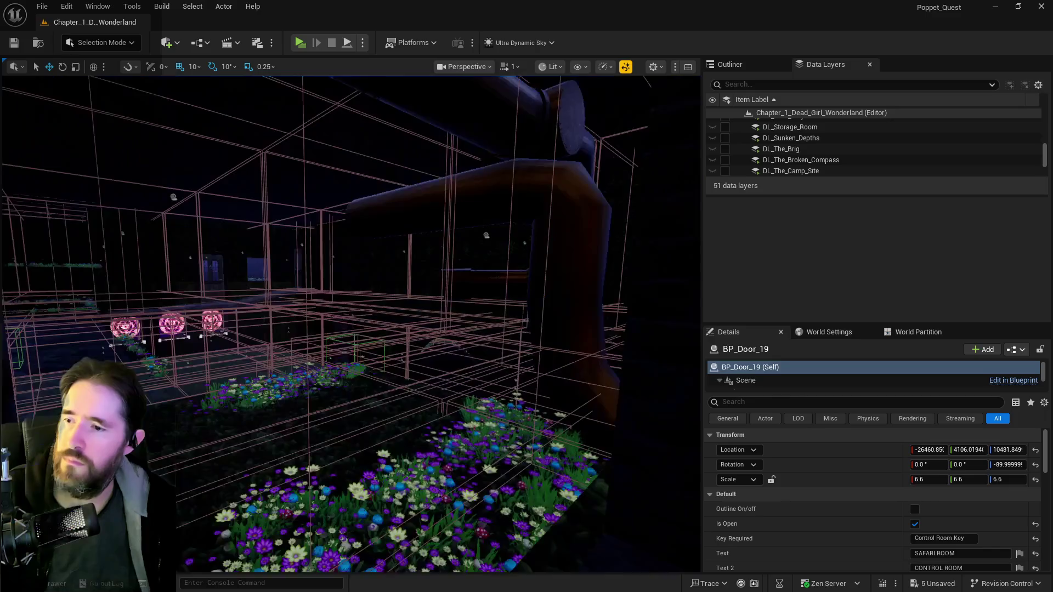
key(s)
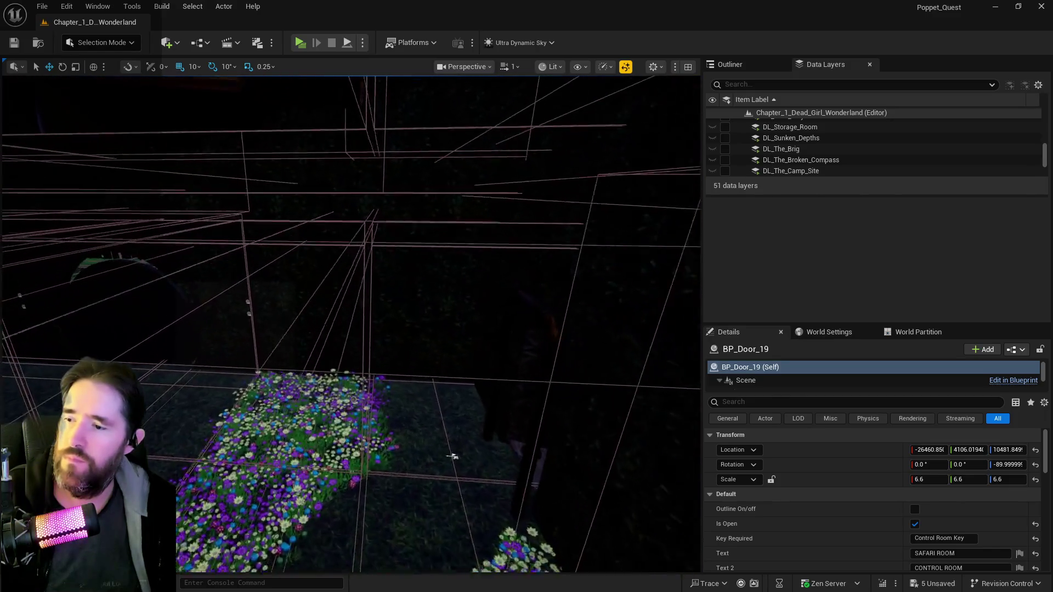
key(w)
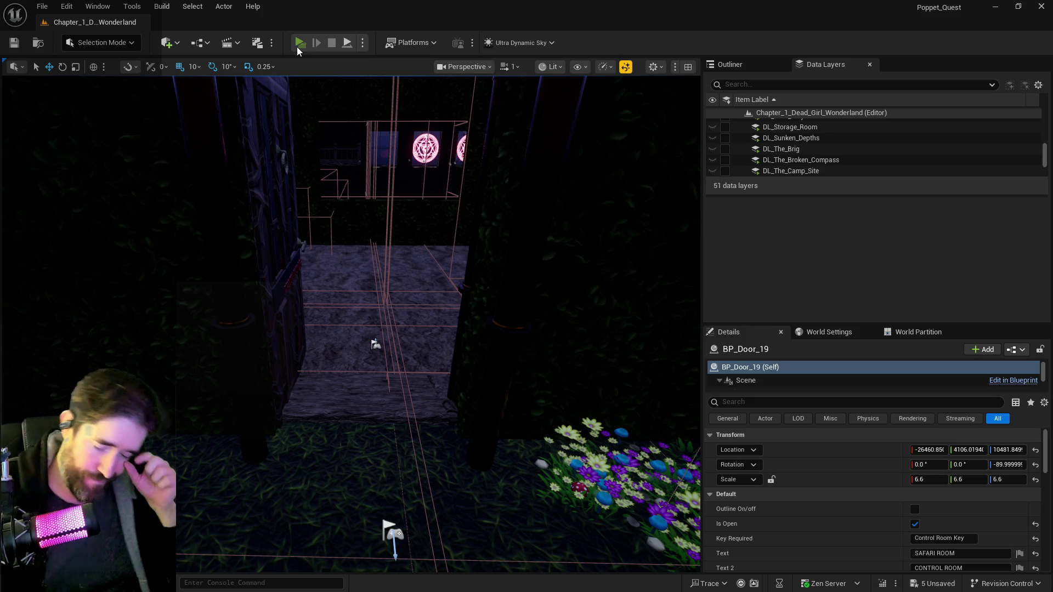
click(299, 43)
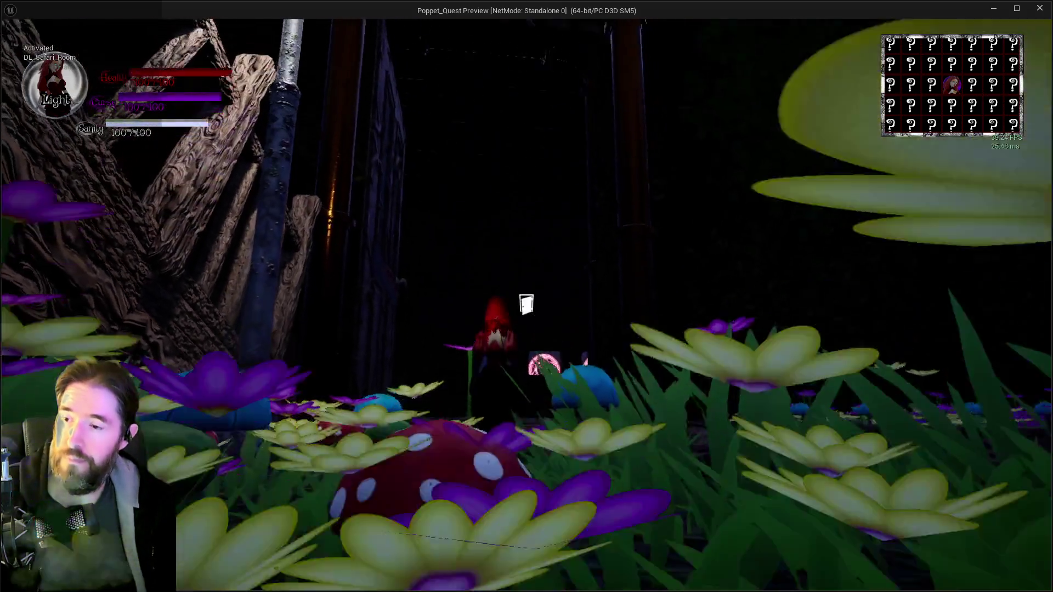
- Run the character from the flower field through the dark Pirate's Plunder room into the pillared room
key(w)
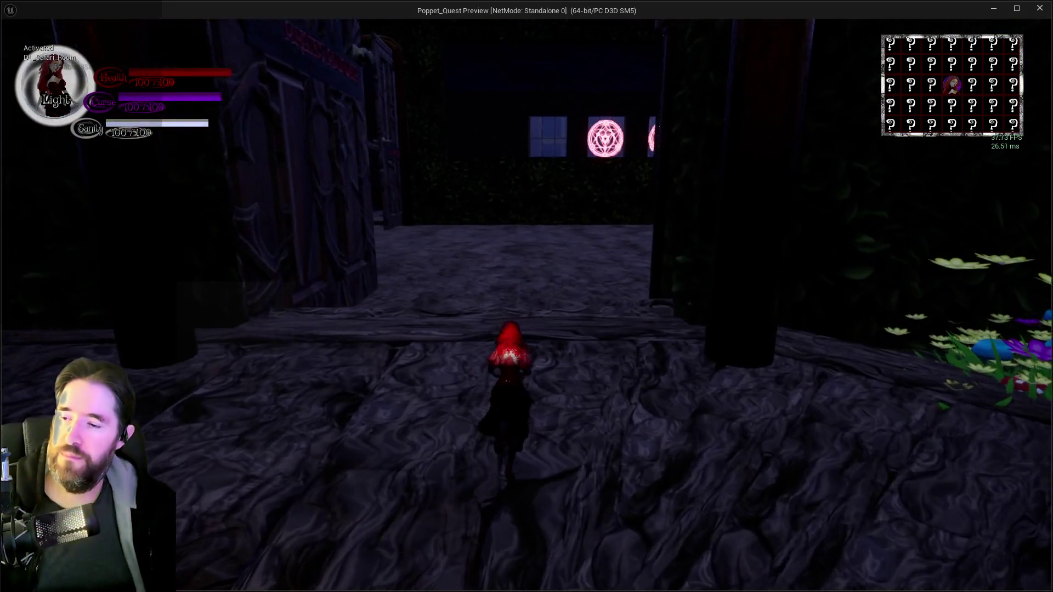
key(w)
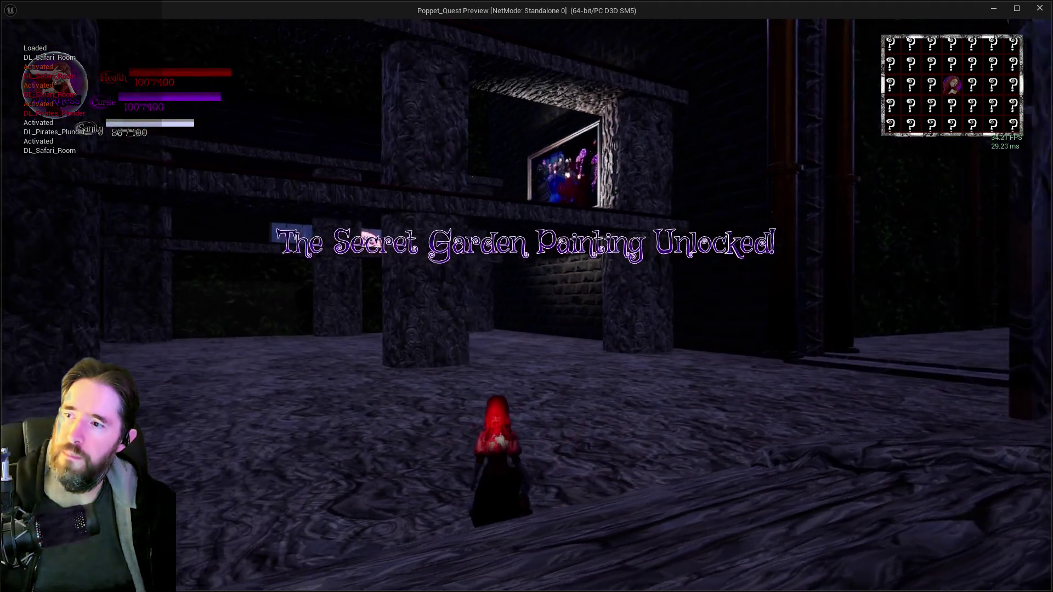
key(w)
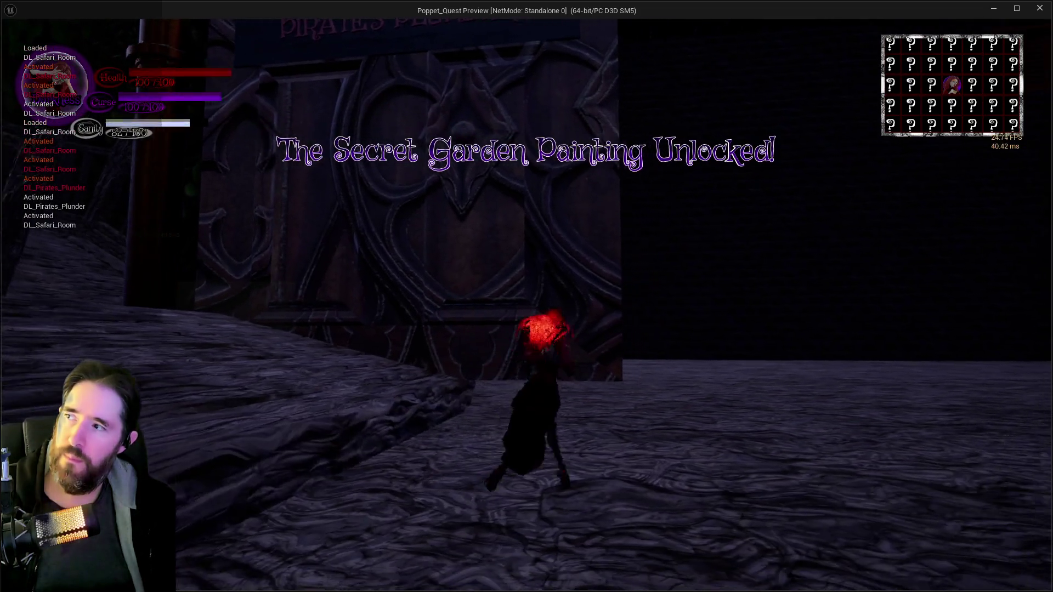
key(w)
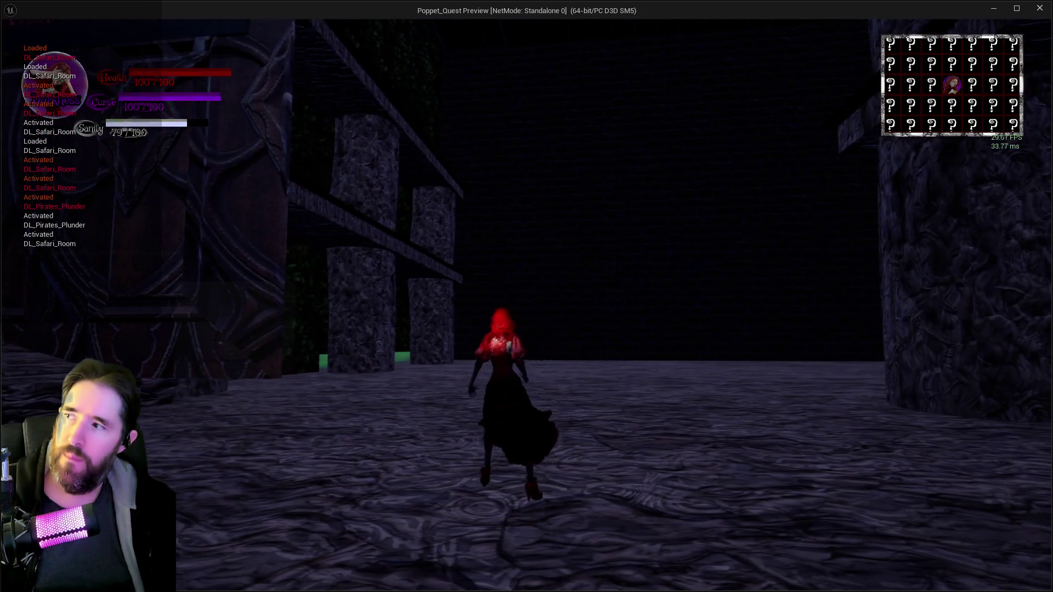
key(w)
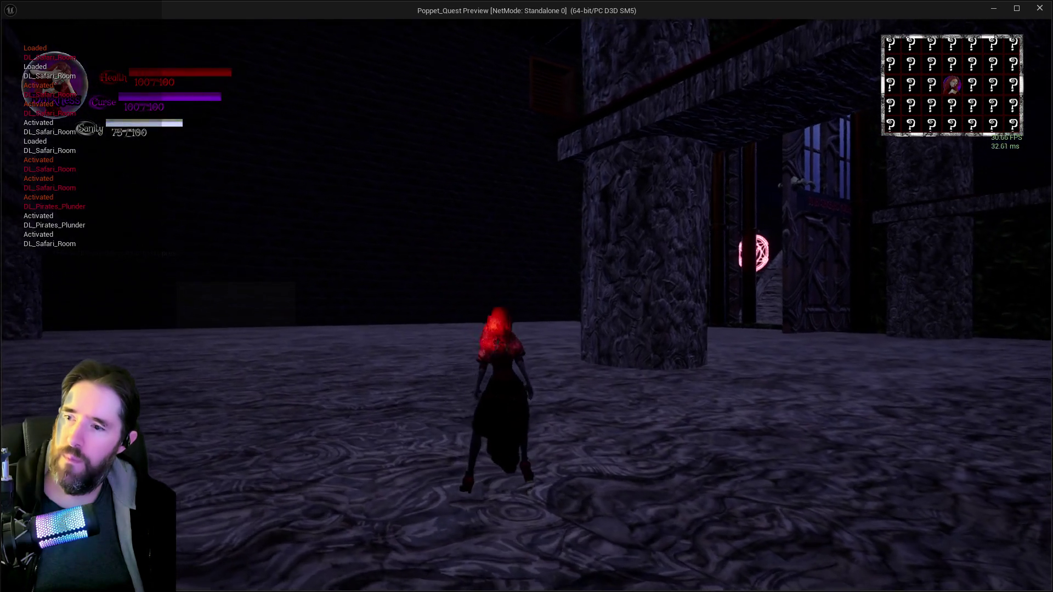
key(w)
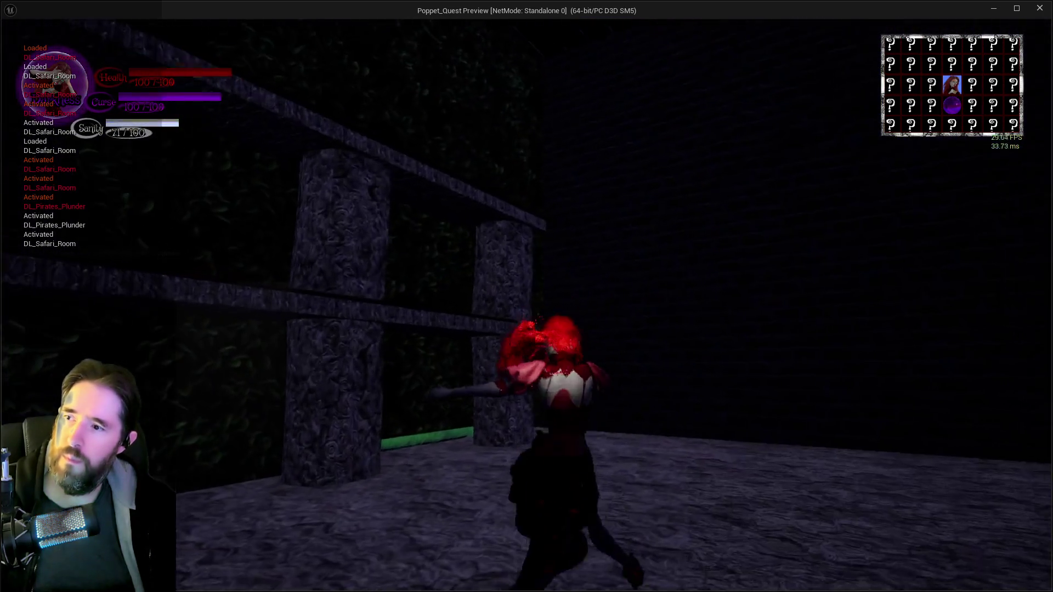
key(w)
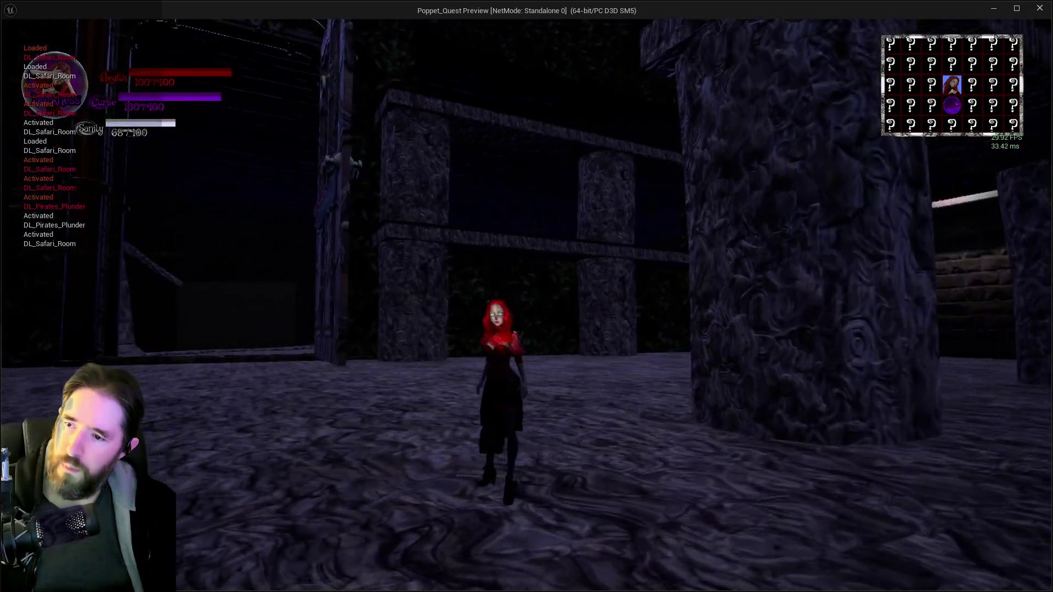
key(w)
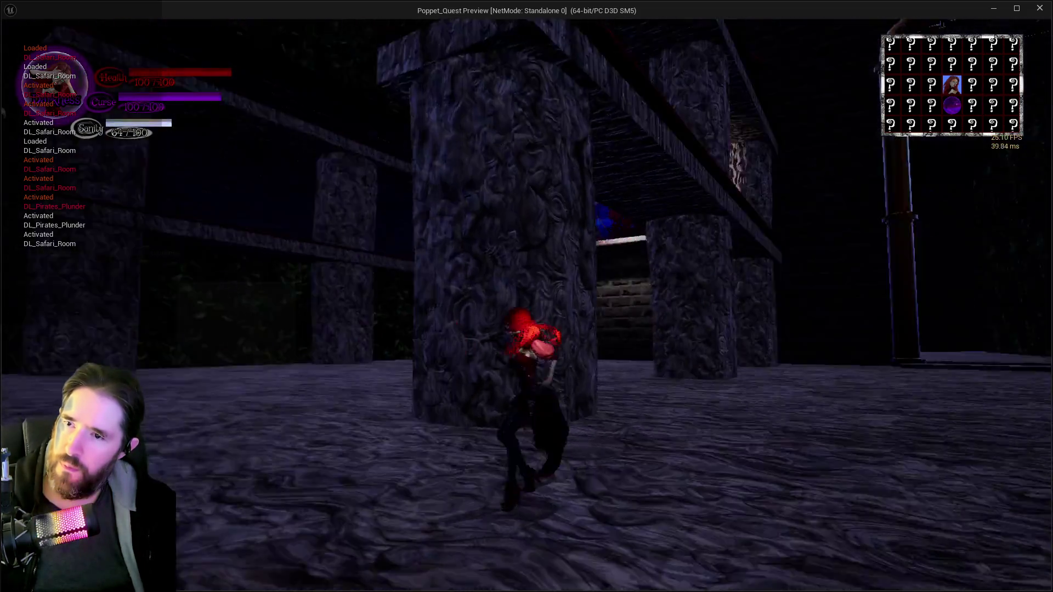
- Run down the corridor, along the Gangway, and across the pillared room beyond it
key(w)
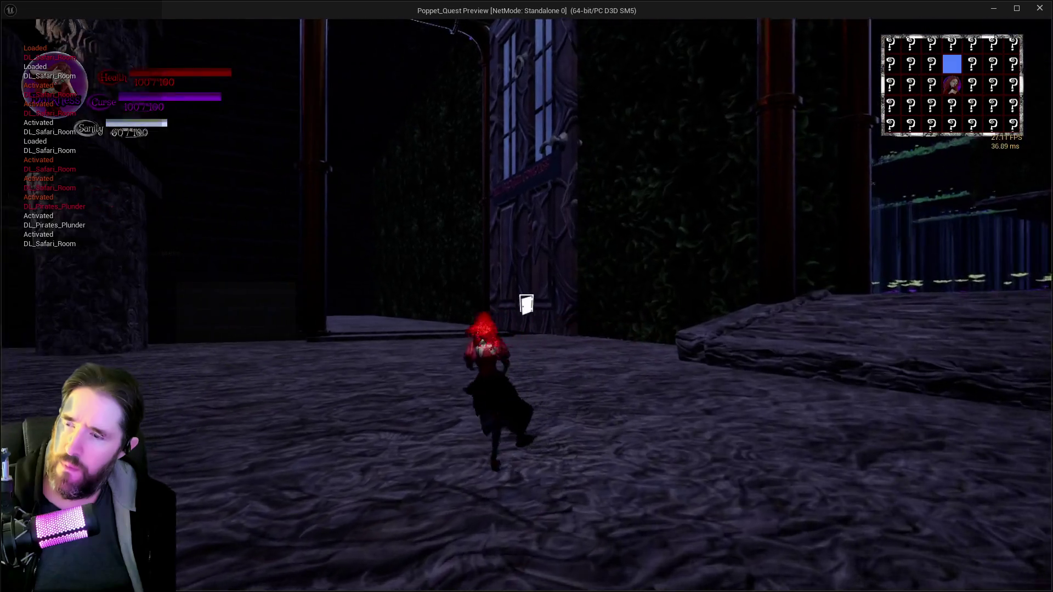
key(w)
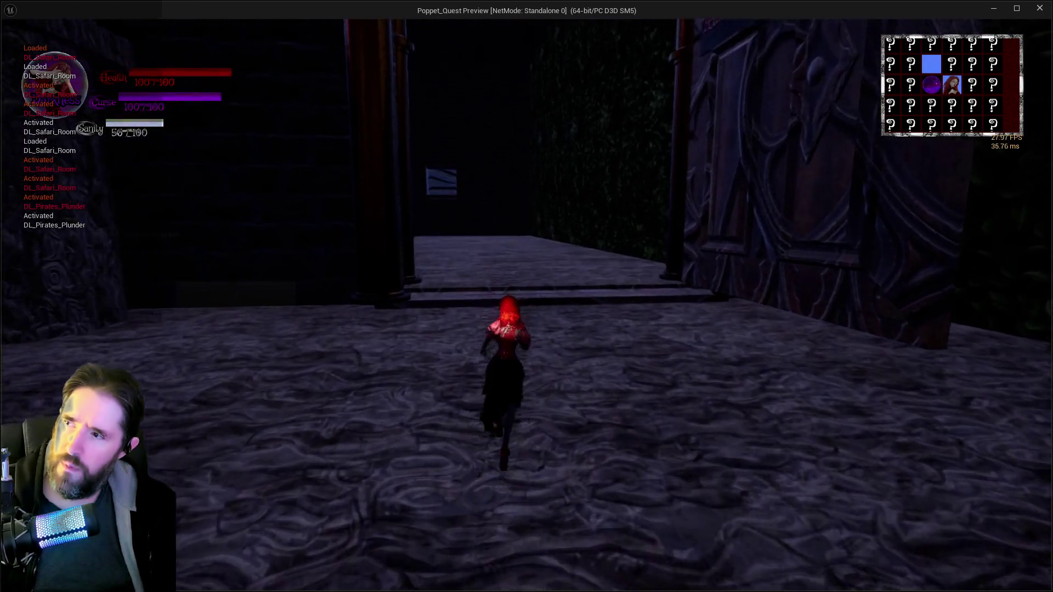
key(w)
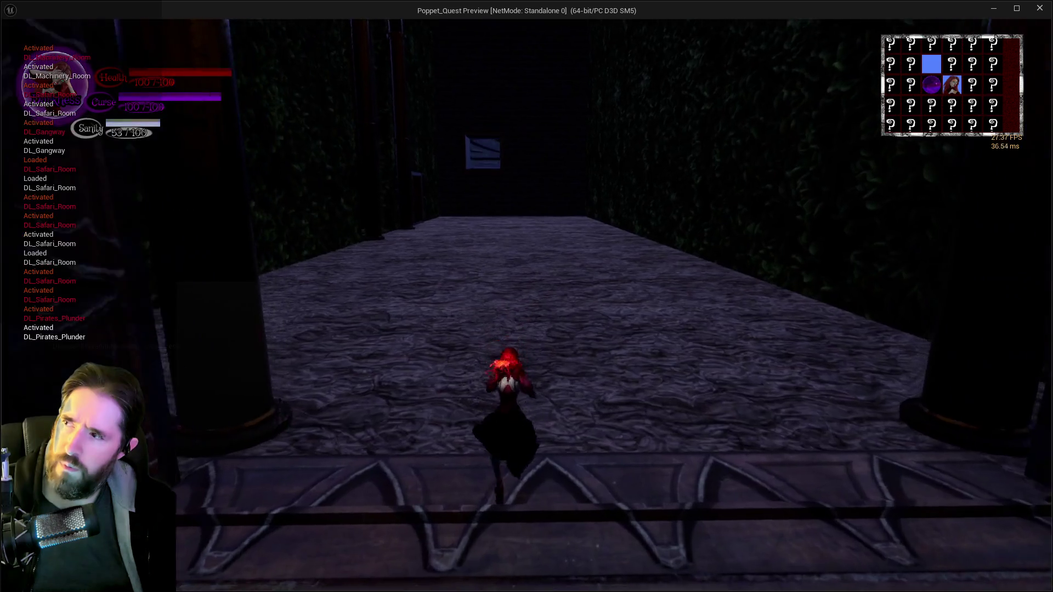
key(w)
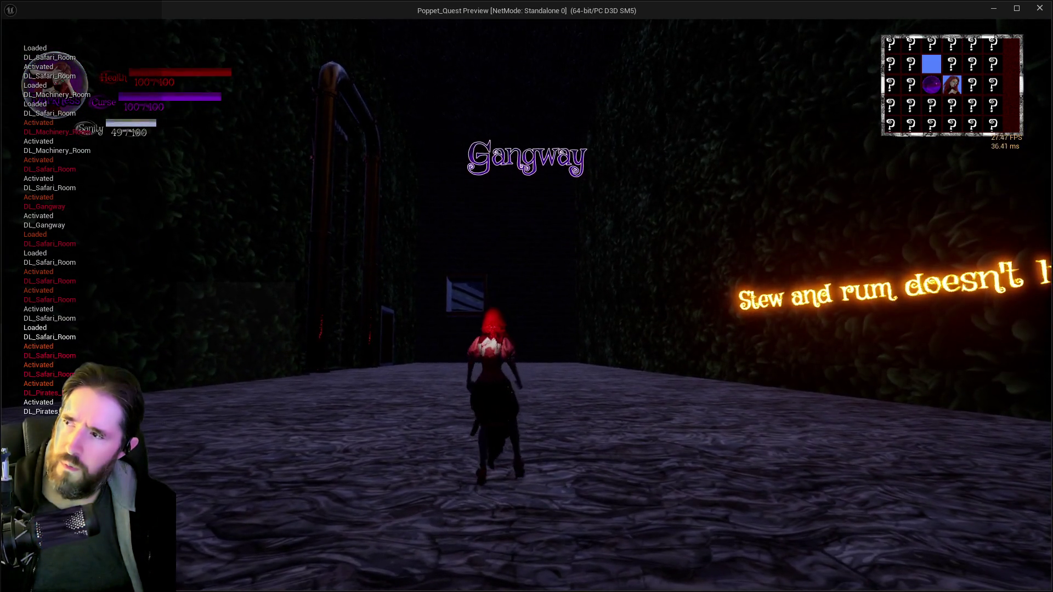
key(w)
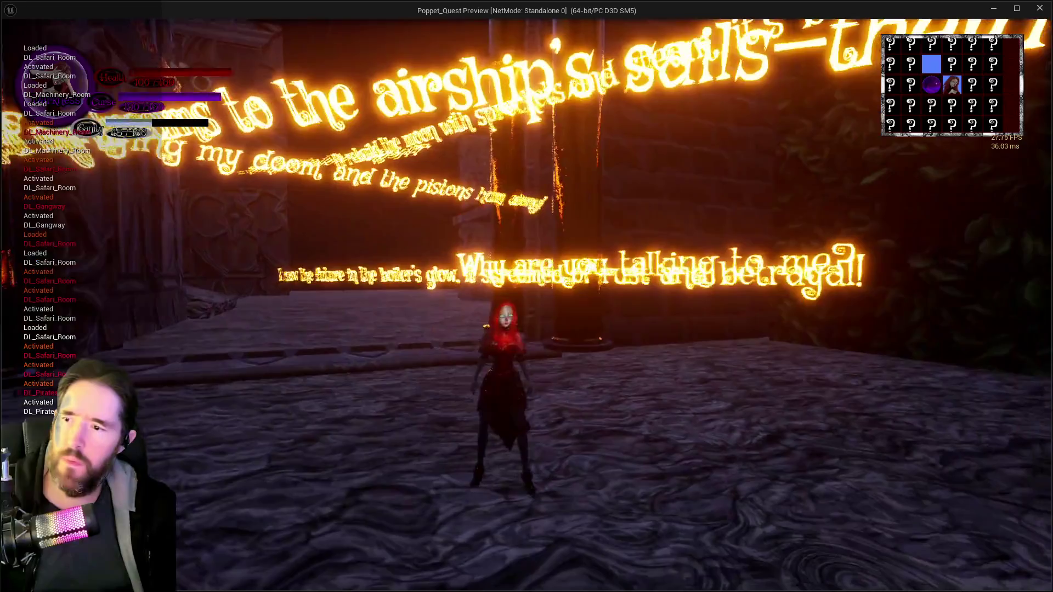
key(w)
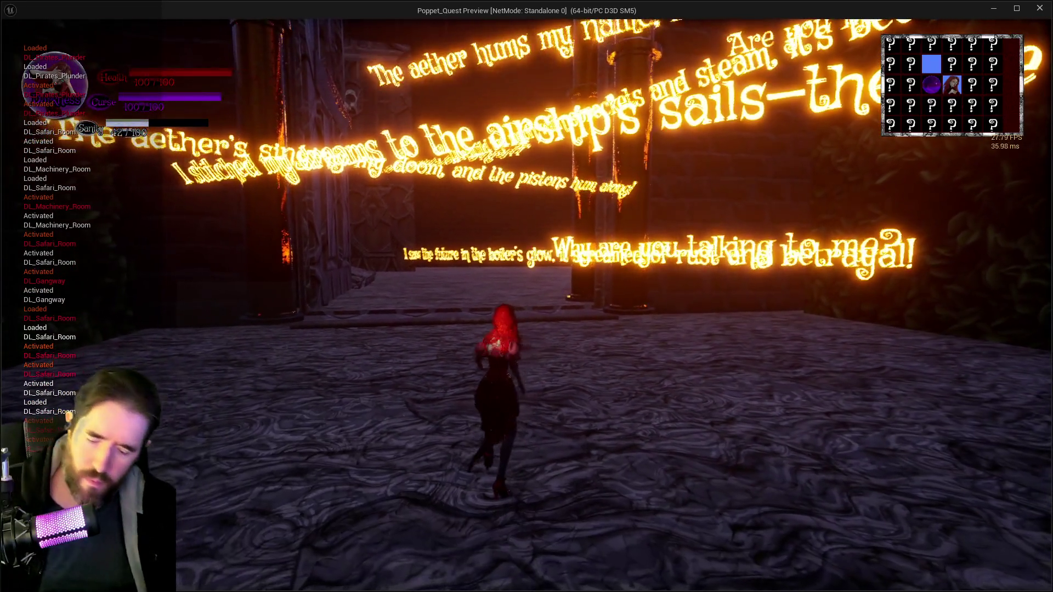
key(w)
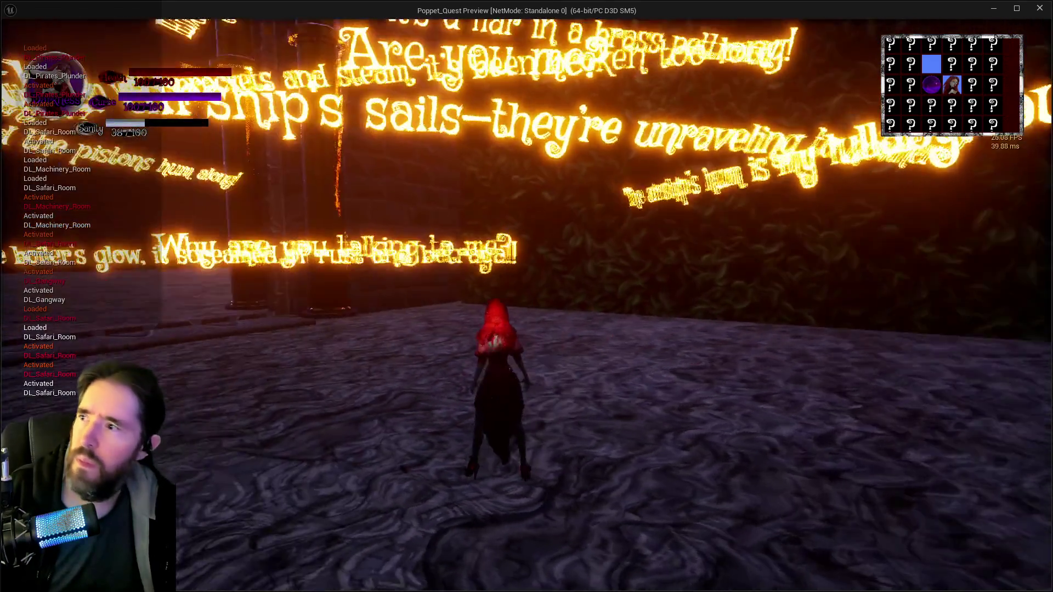
key(w)
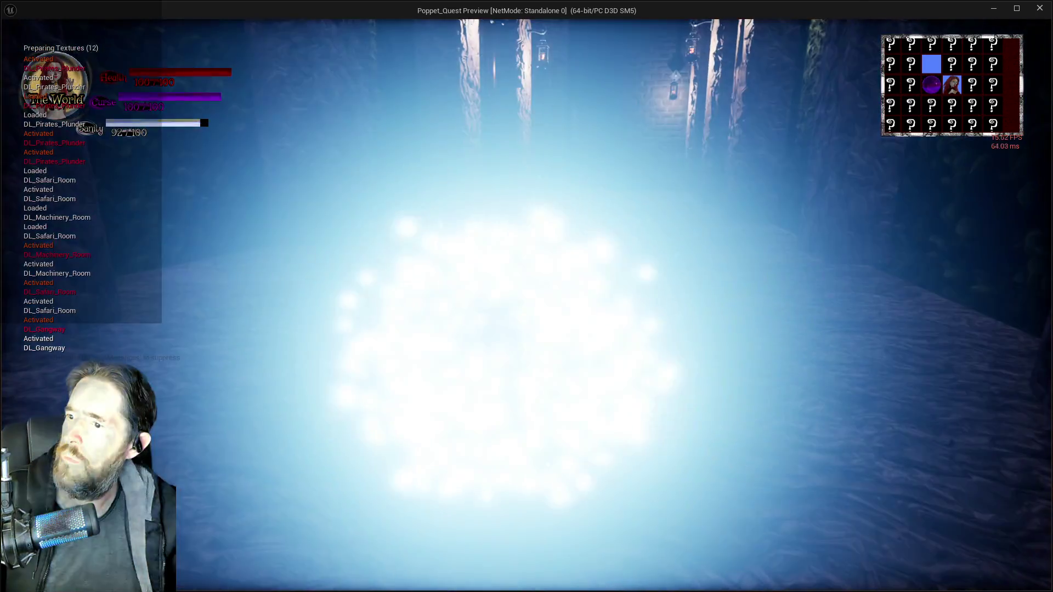
- Run the character into the lit side corridor toward the stone walkway by the pool
key(w)
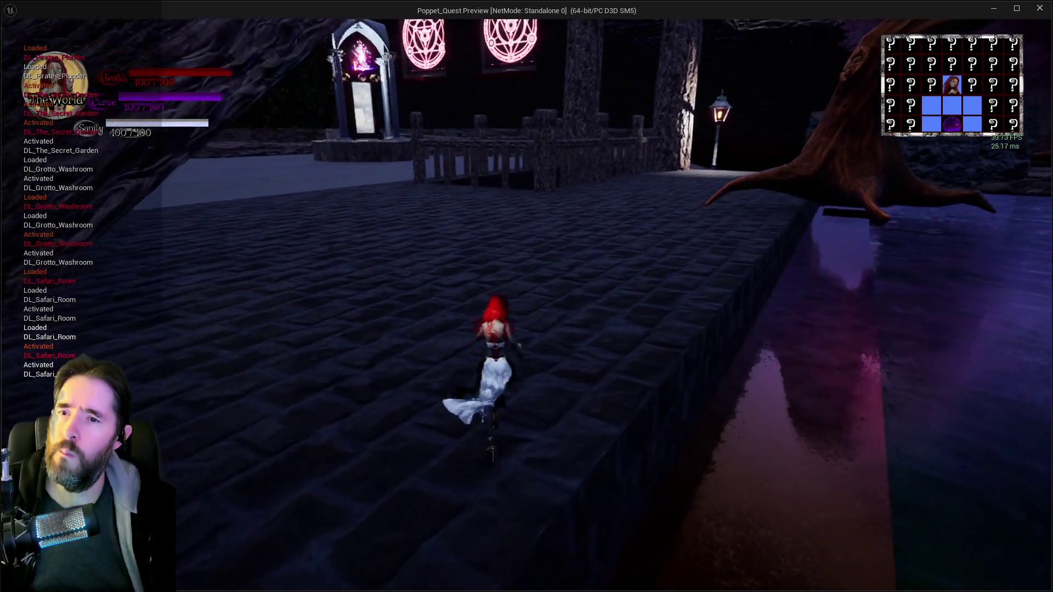
- Turn around and run over the bridge and down the corridor into The Broken Compass hall
key(e)
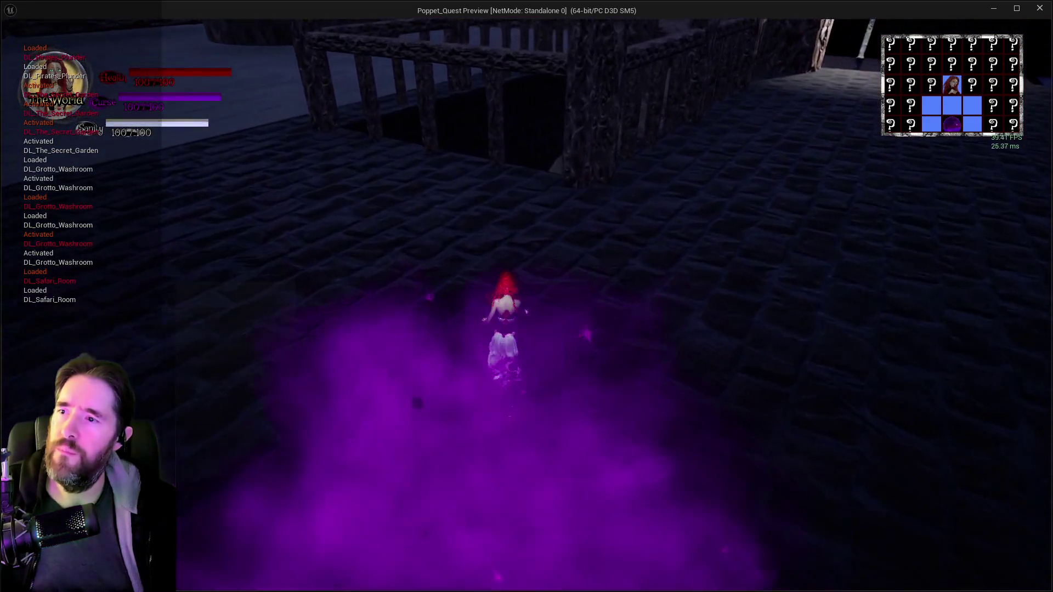
key(w)
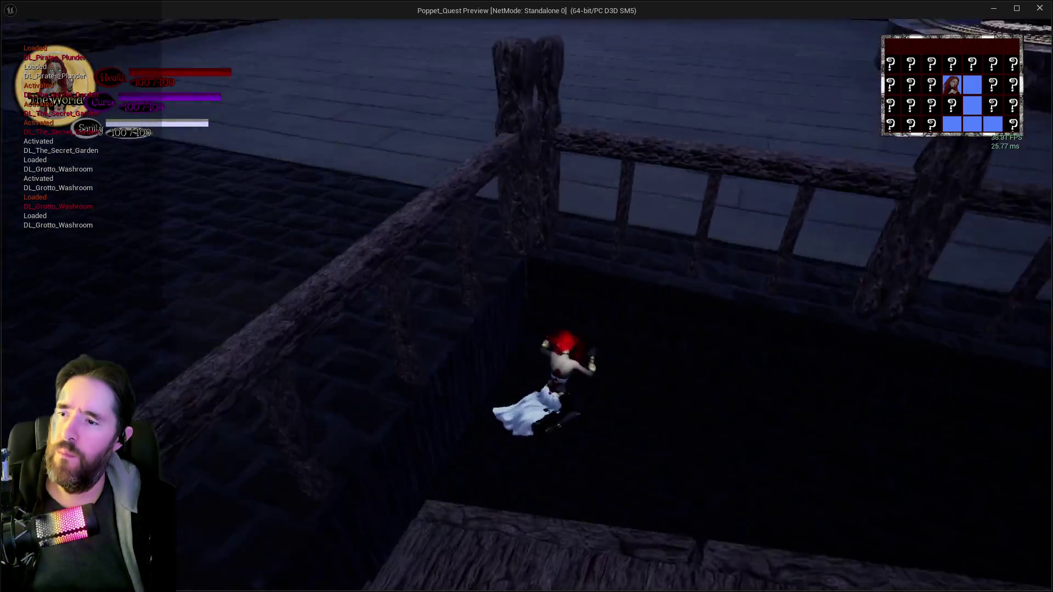
key(w)
key(w)
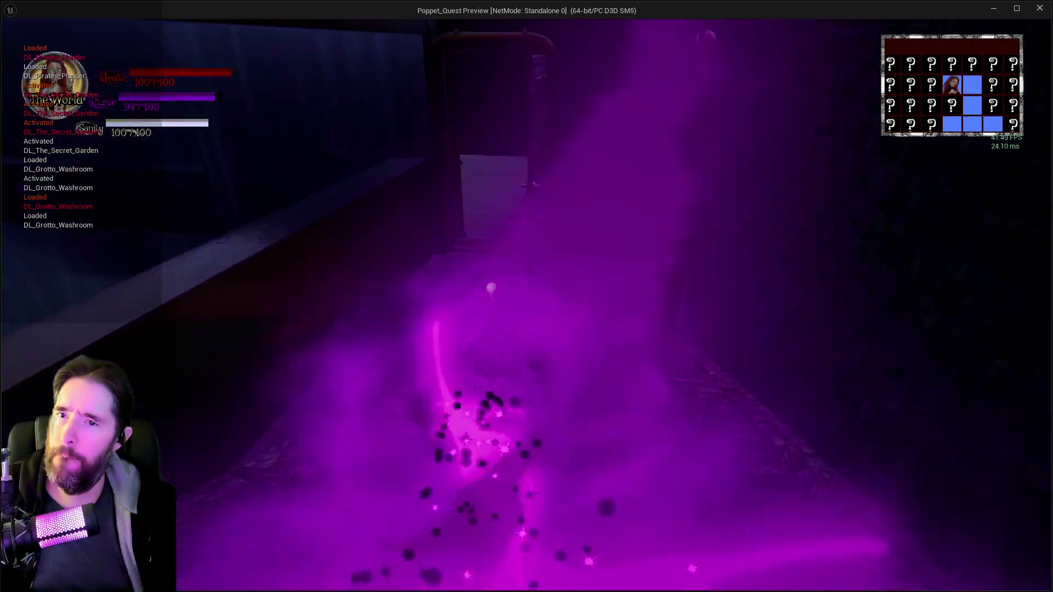
key(w)
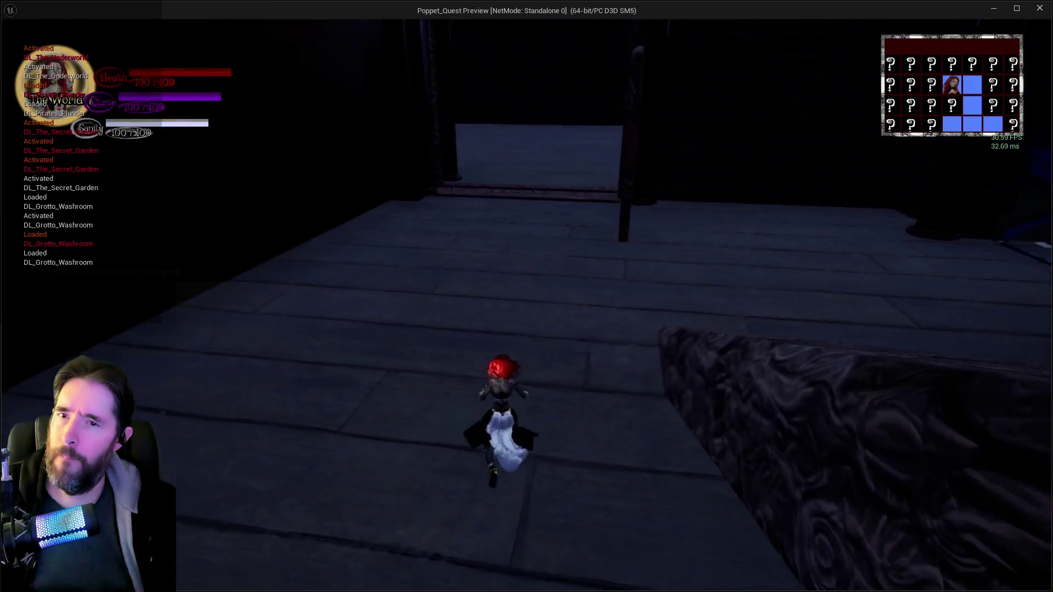
key(w)
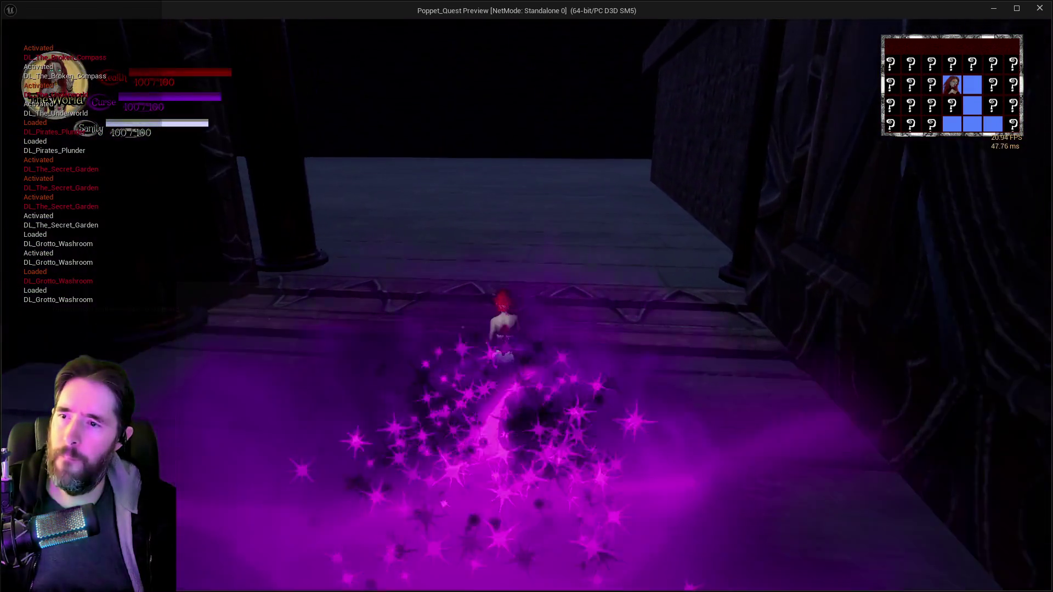
key(w)
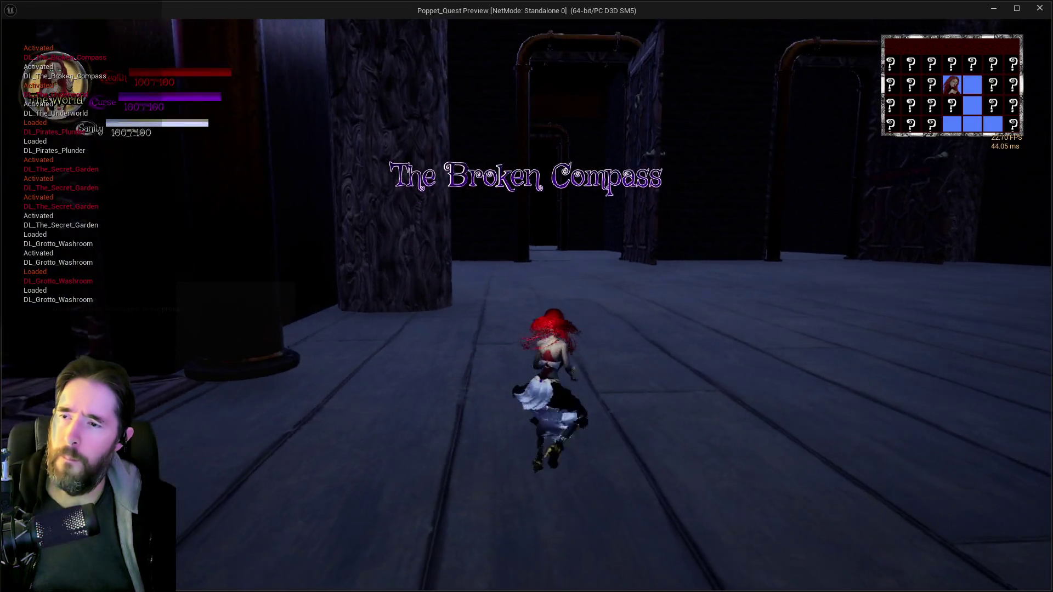
key(w)
key(w)
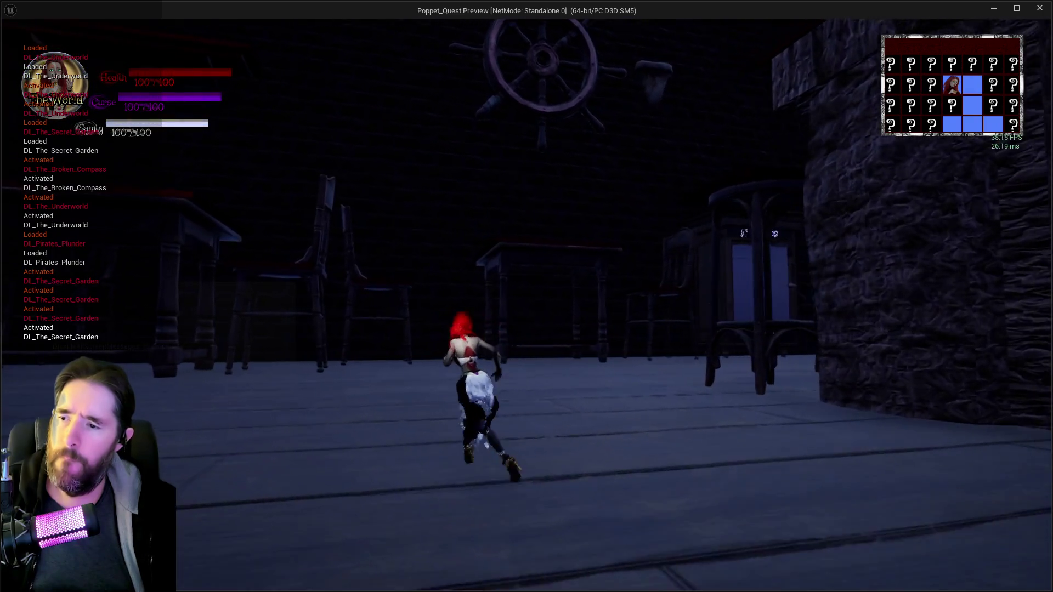
- Run through the lantern-lit room to the numbered heart pillars 24 and 12, then stop the playtest
key(w)
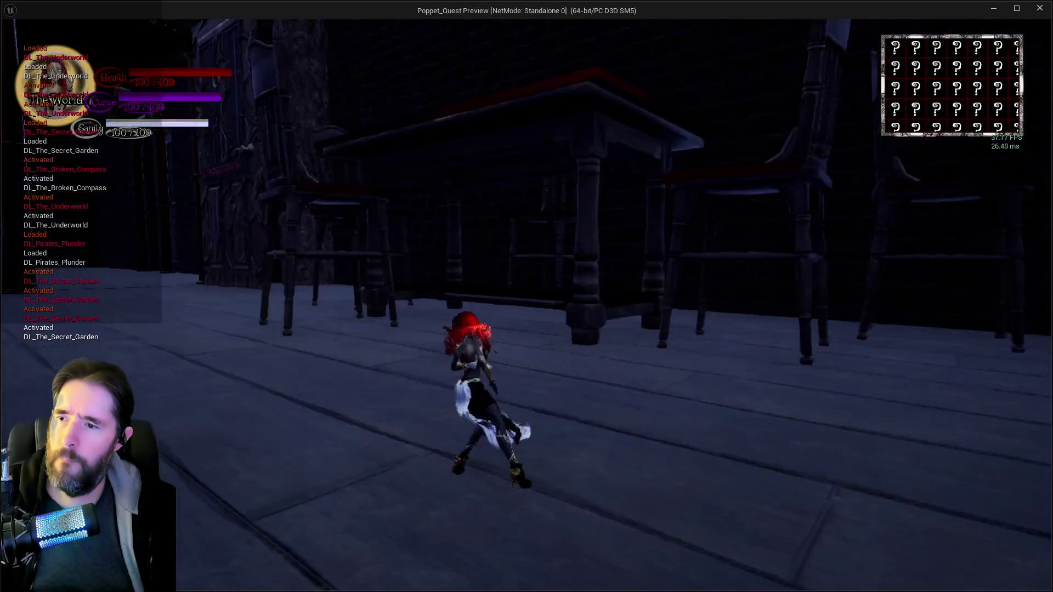
key(w)
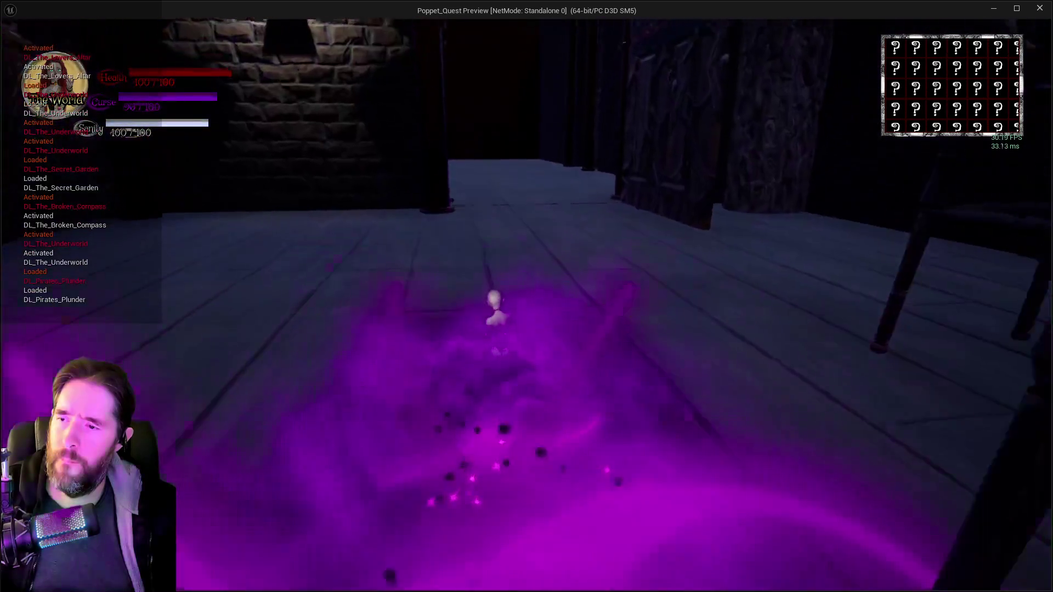
key(w)
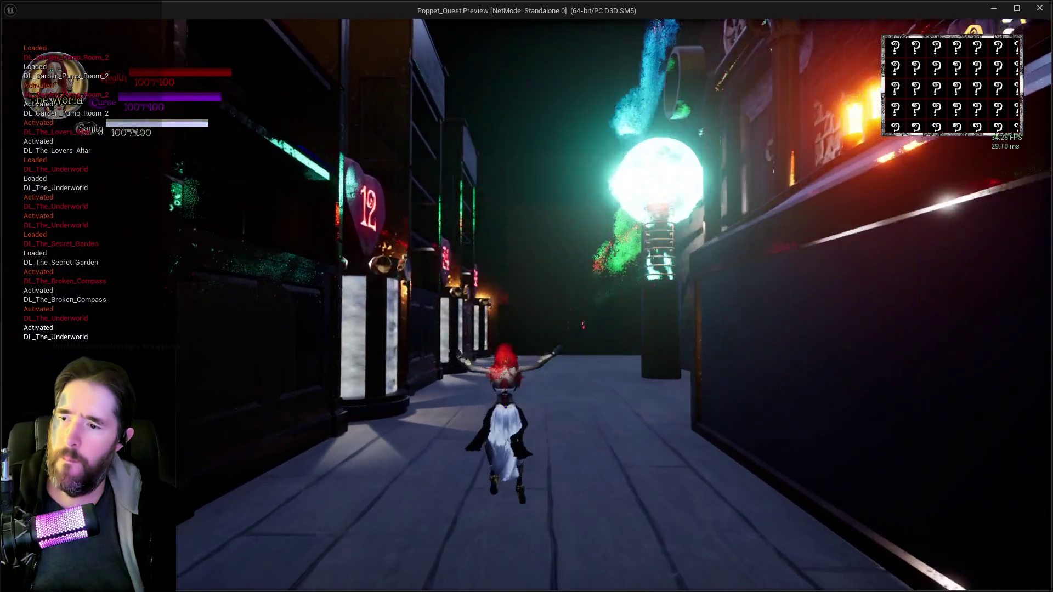
key(w)
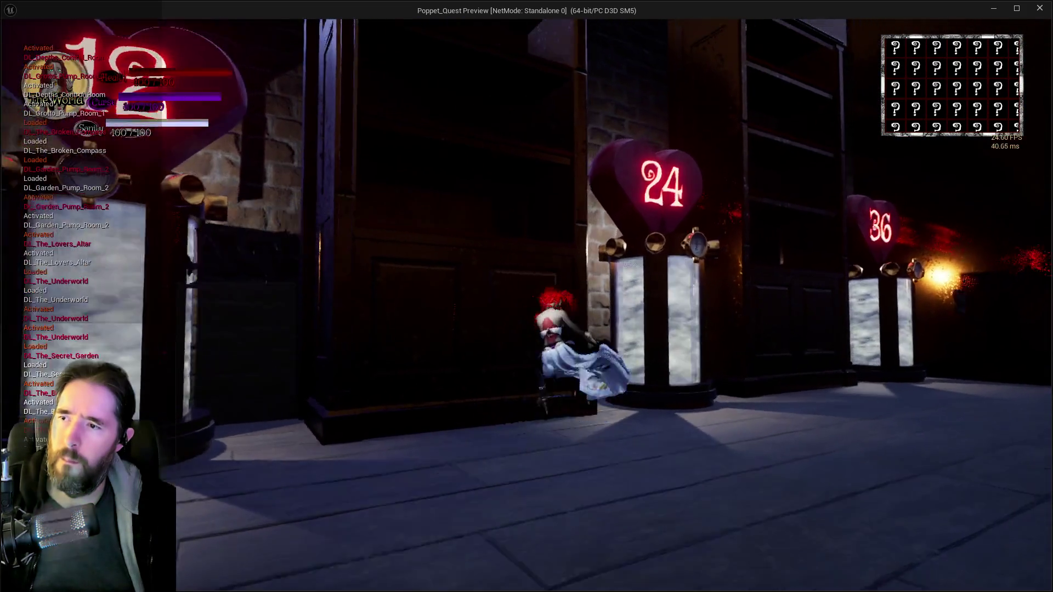
key(w)
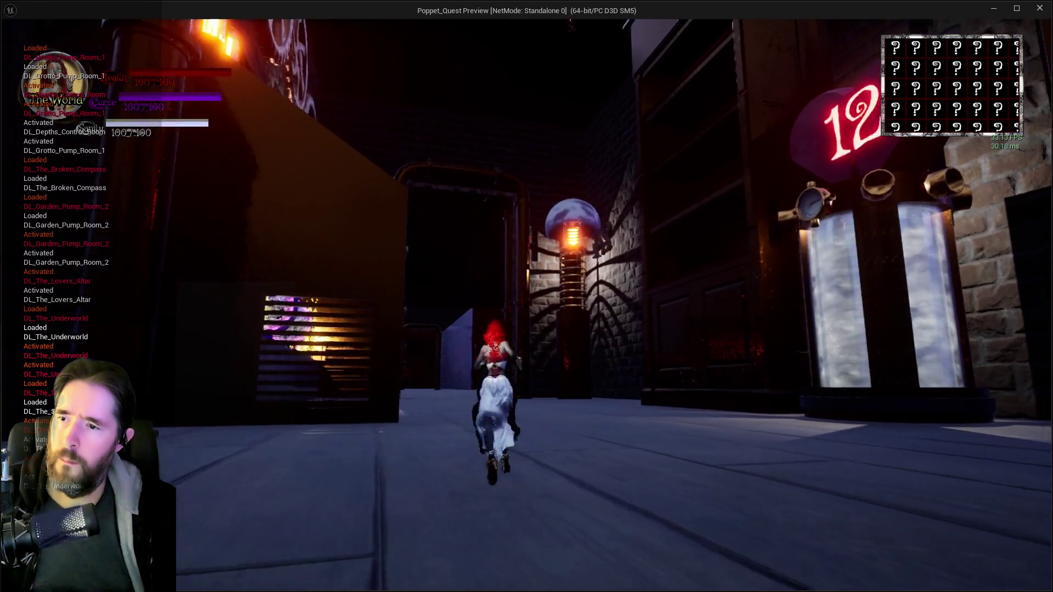
key(w)
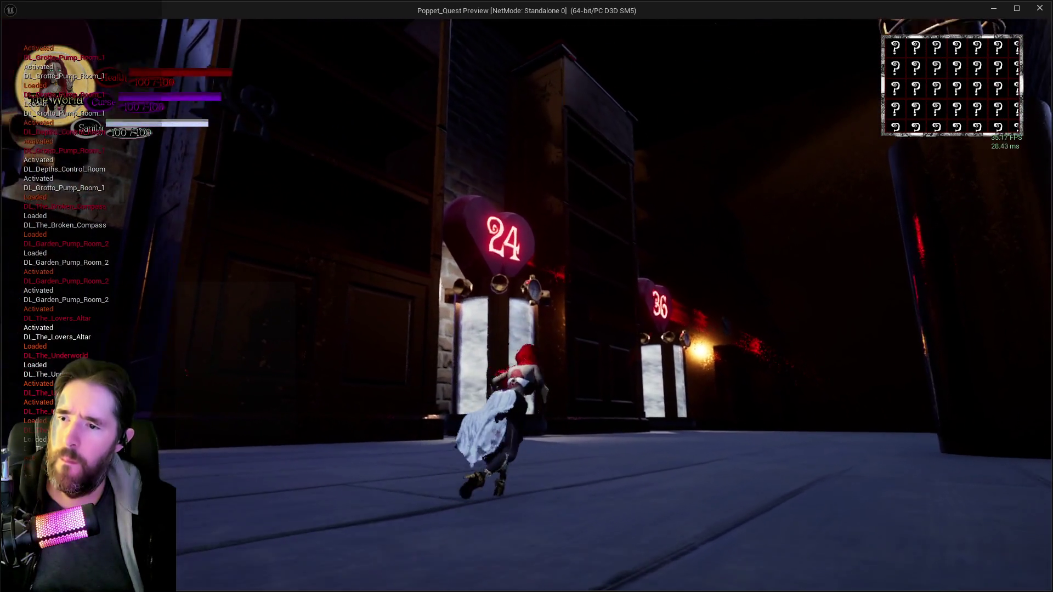
key(w)
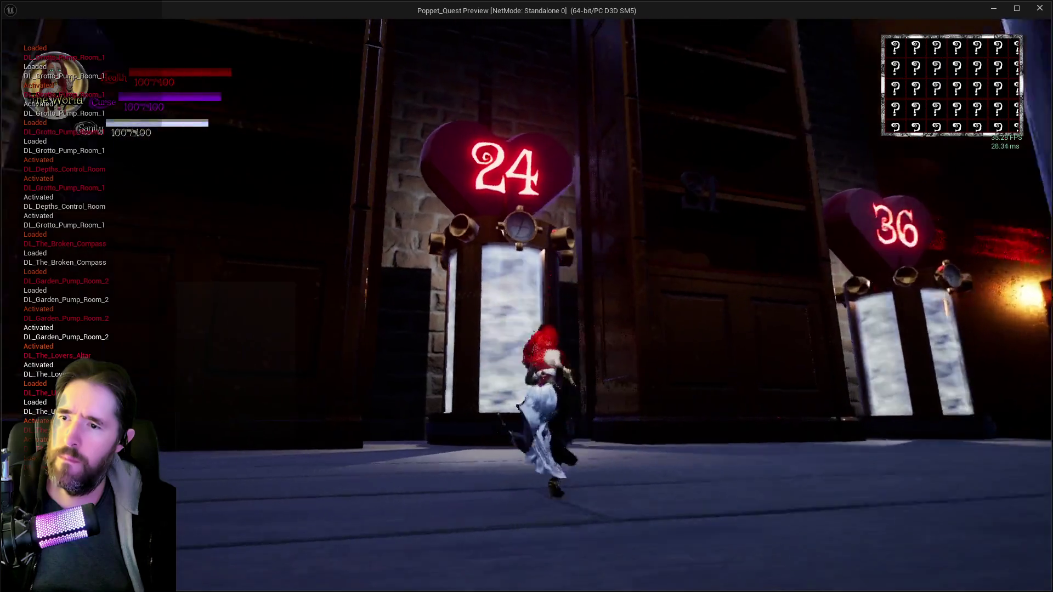
key(a)
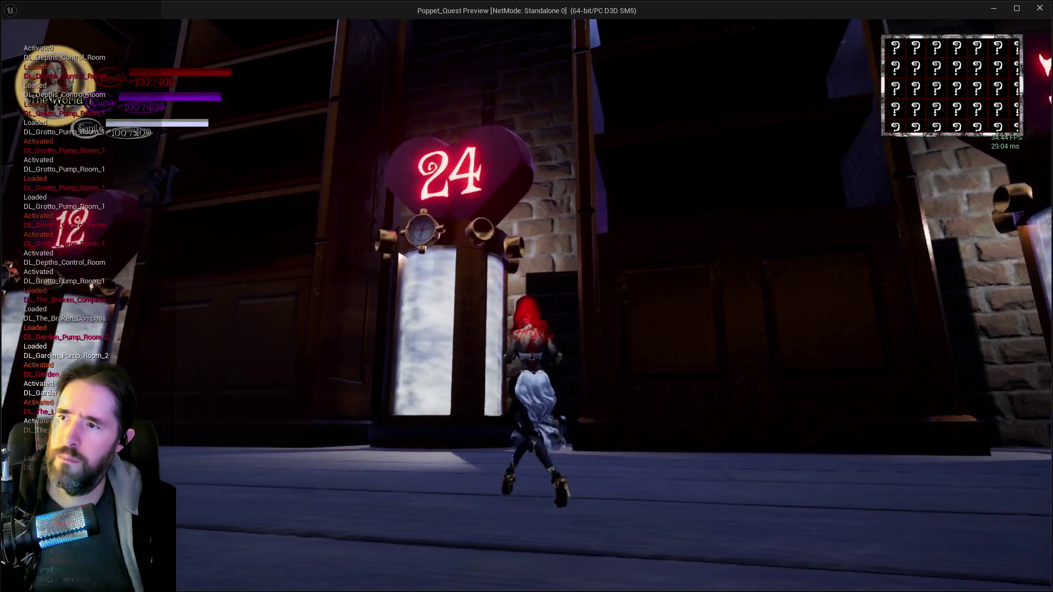
key(Escape)
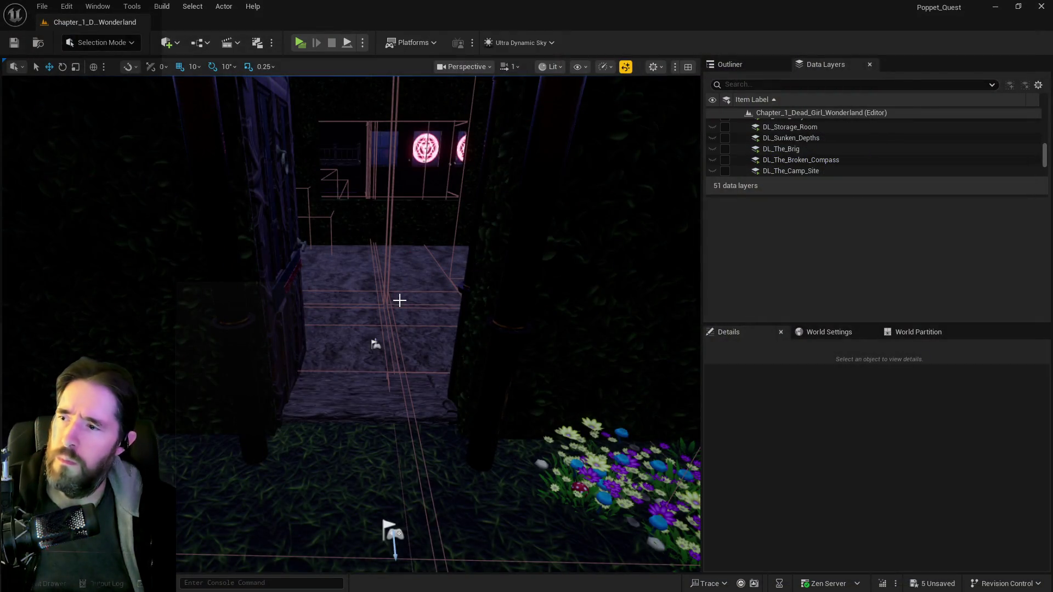
- Fly the editor view over the flower bed and through the dark room past the open door
key(s)
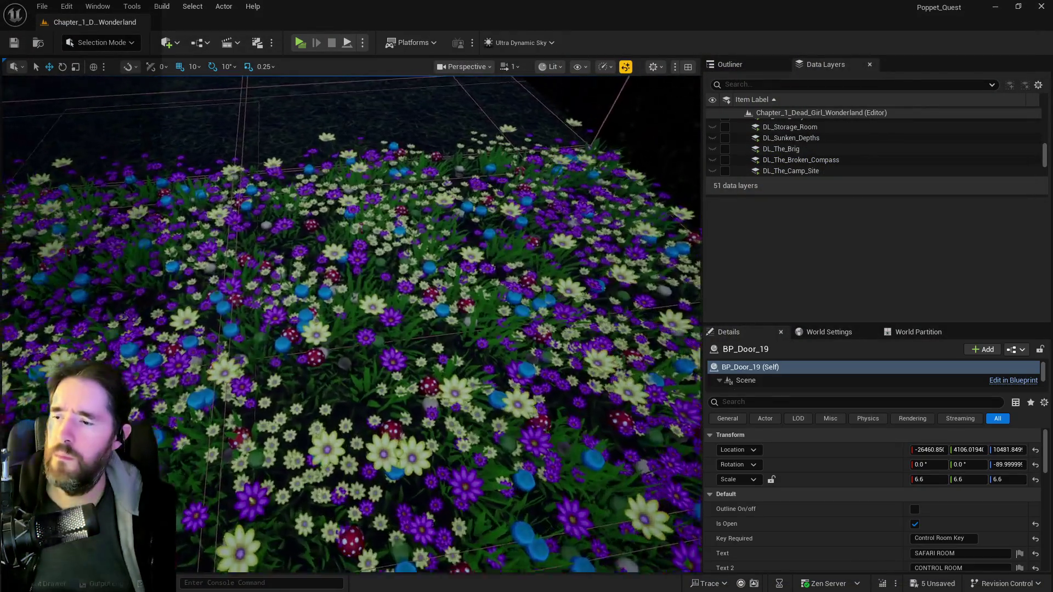
key(w)
key(s)
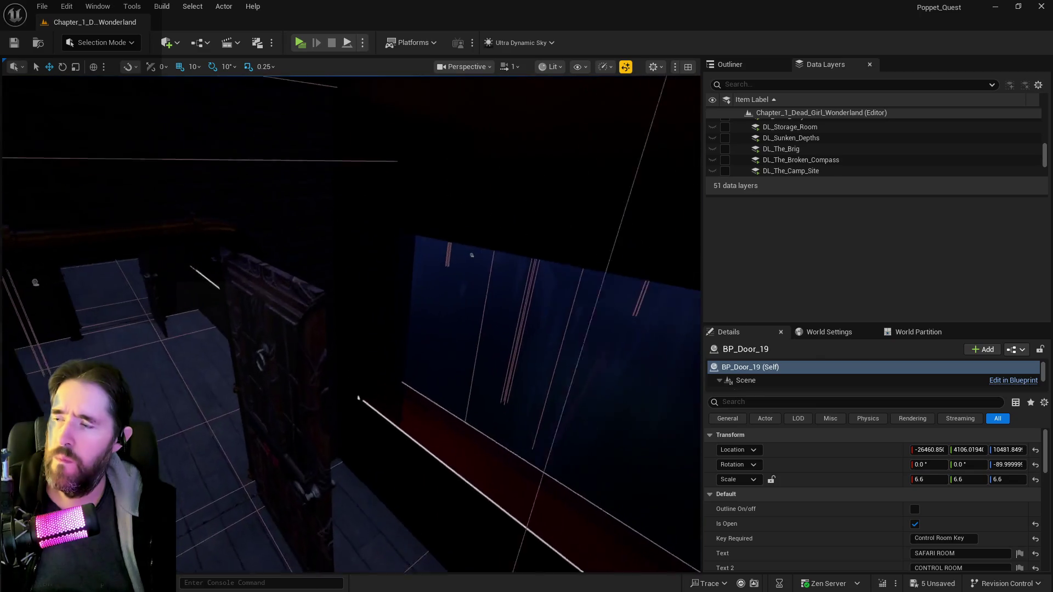
key(w)
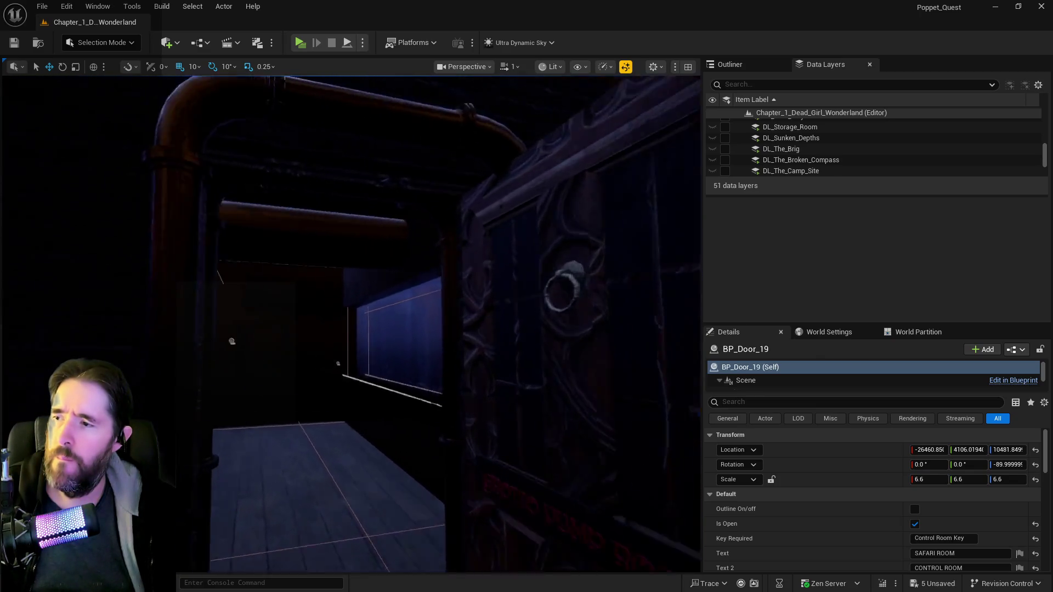
key(s)
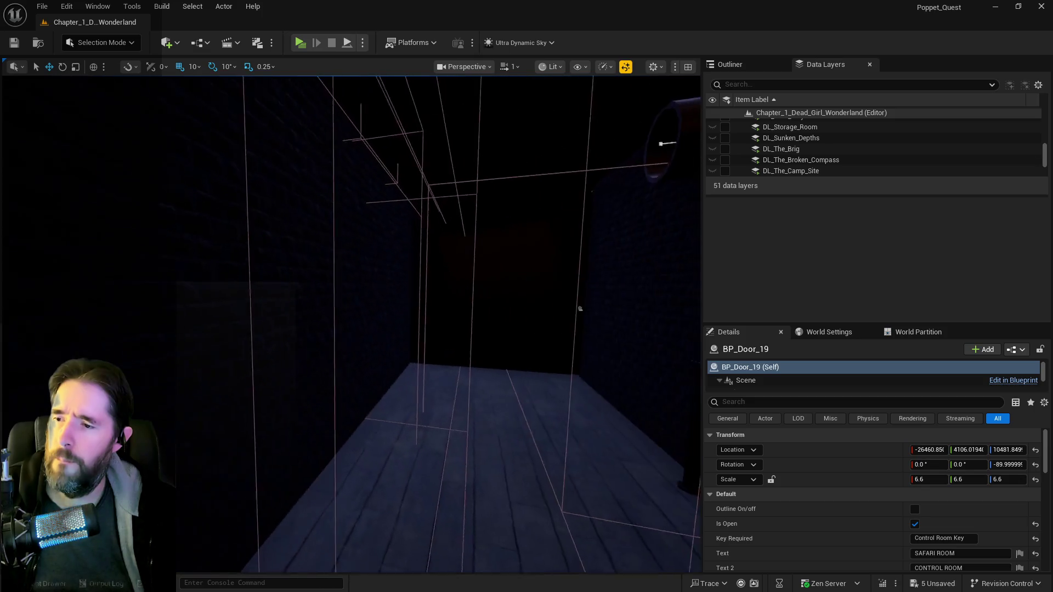
key(w)
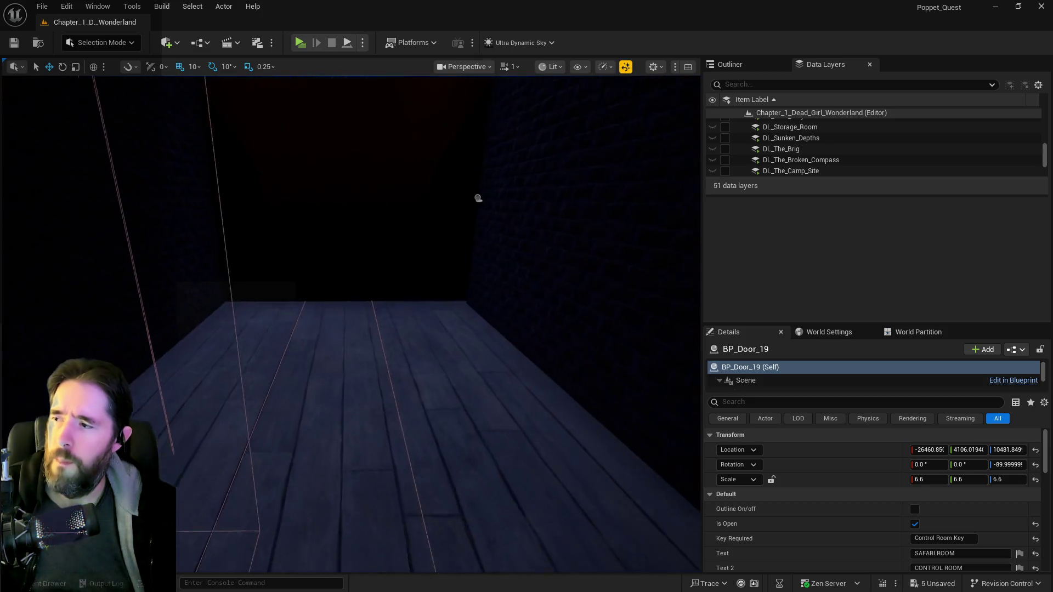
key(s)
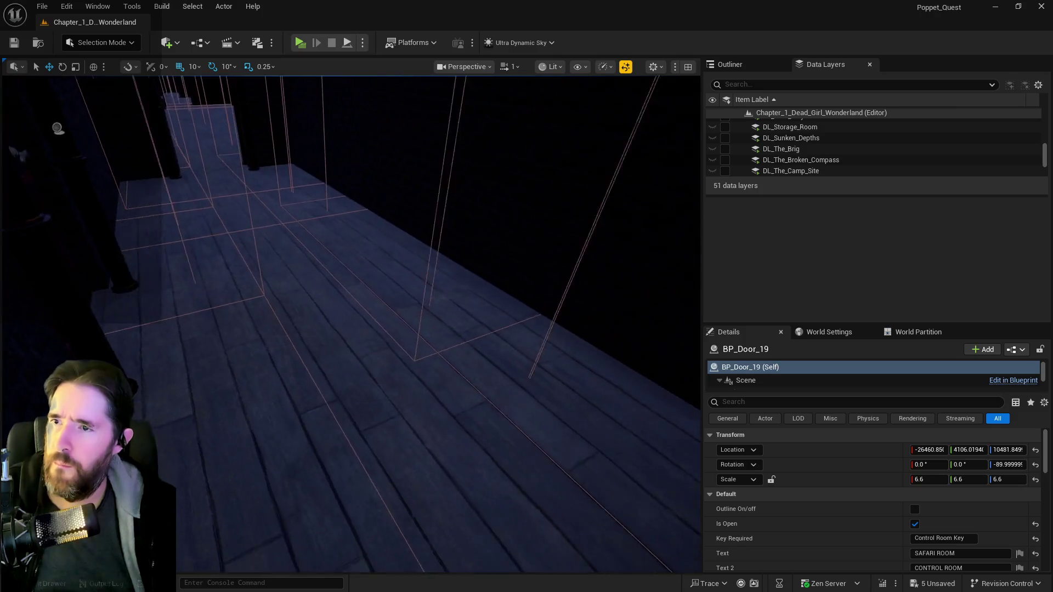
scroll(798, 152, down, 2)
- Filter Data Layers for 'lov', load DL_The_Lovers_Altar, and open BP_Lovers_Check3's blueprint from the Outliner
click(745, 85)
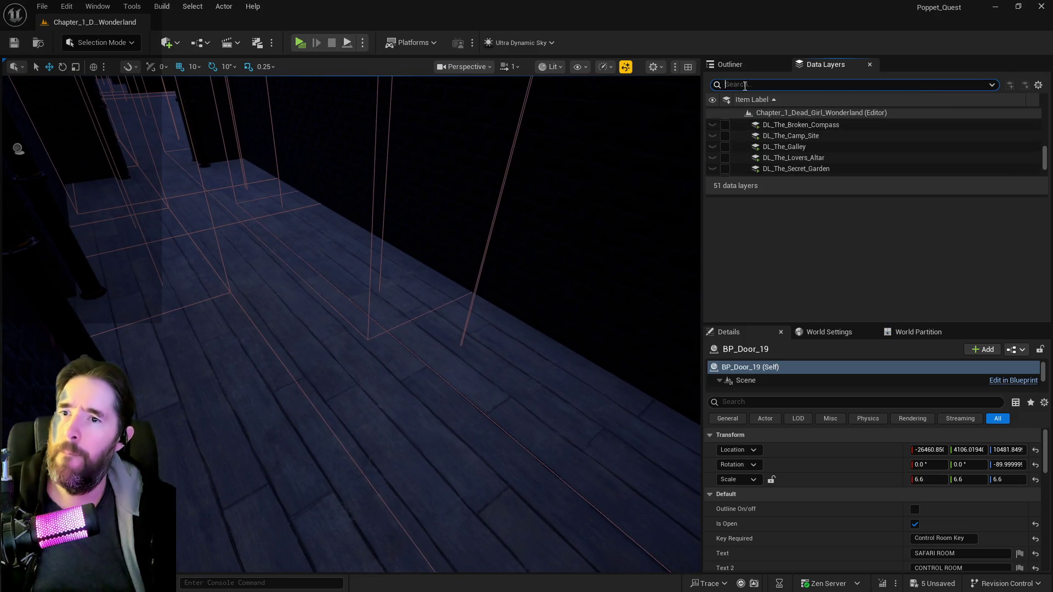
text(lov)
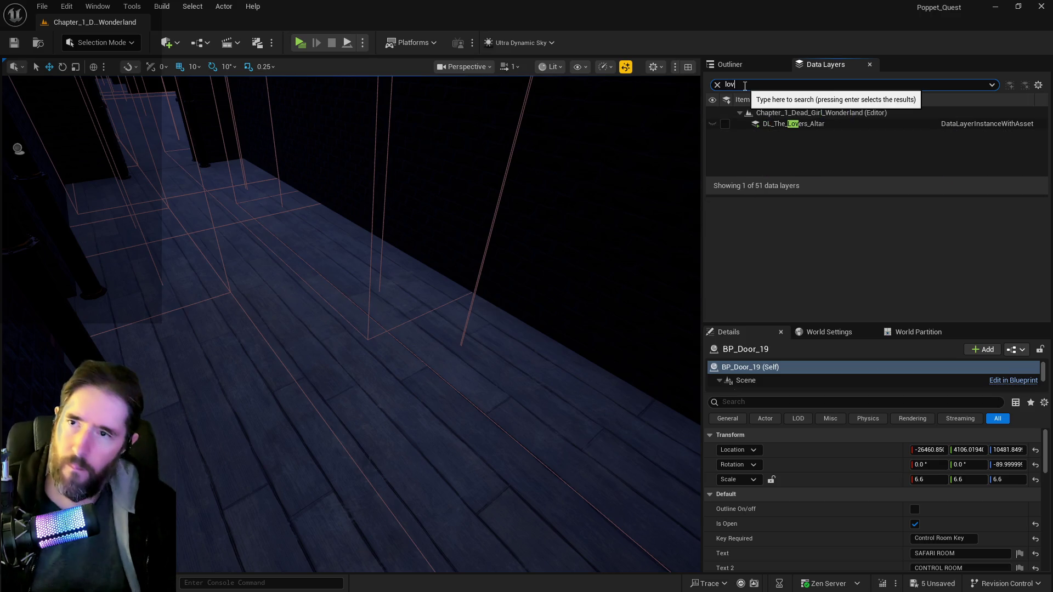
click(725, 124)
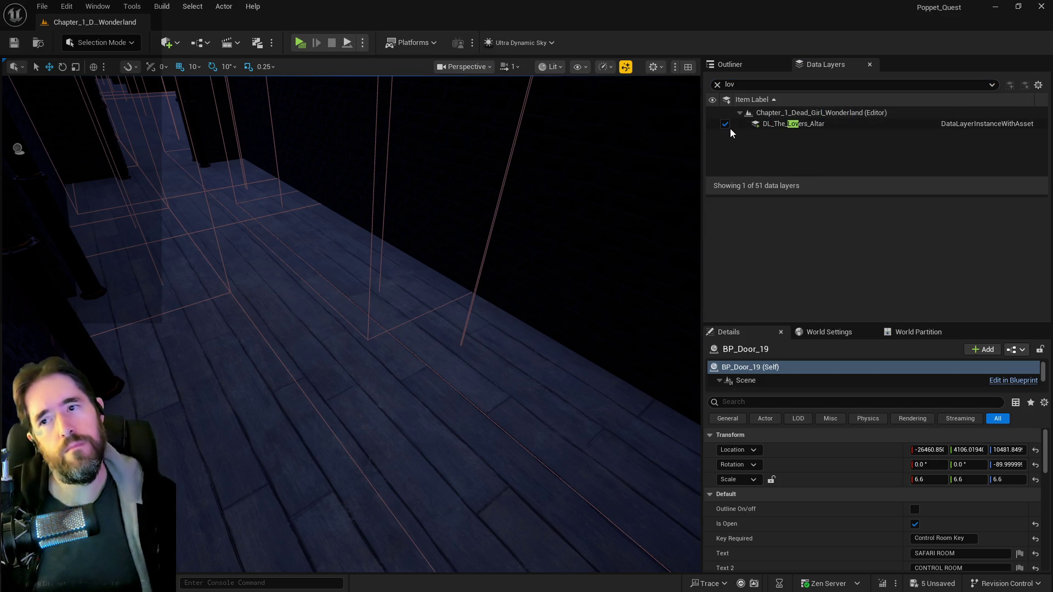
double_click(741, 129)
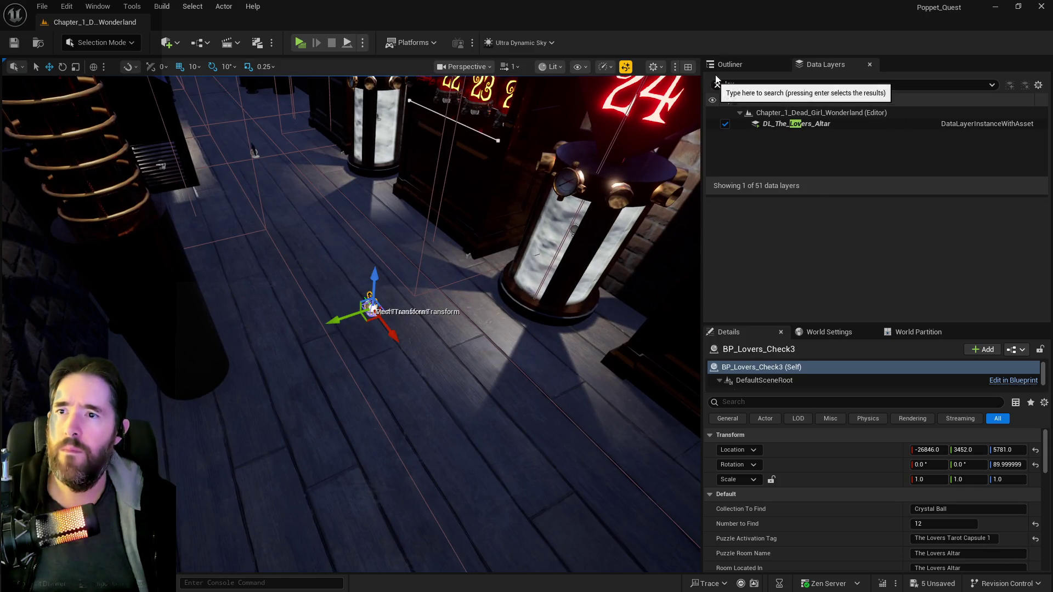
click(729, 65)
click(975, 255)
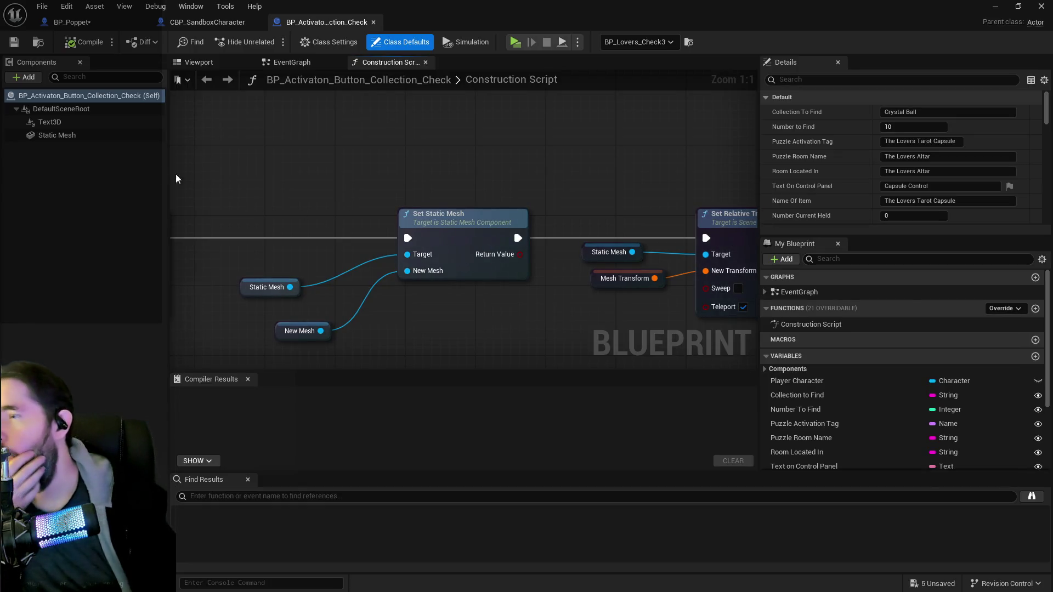
- Uncheck Visible on the Text3D component, then compile and save the collection-check blueprint
click(49, 122)
scroll(917, 186, down, 3)
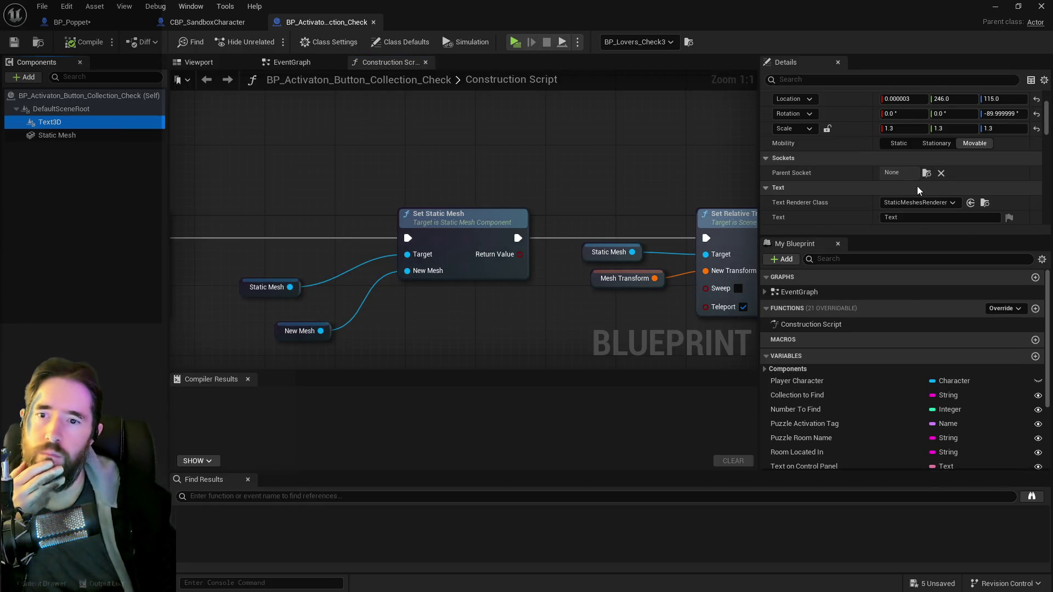
click(844, 80)
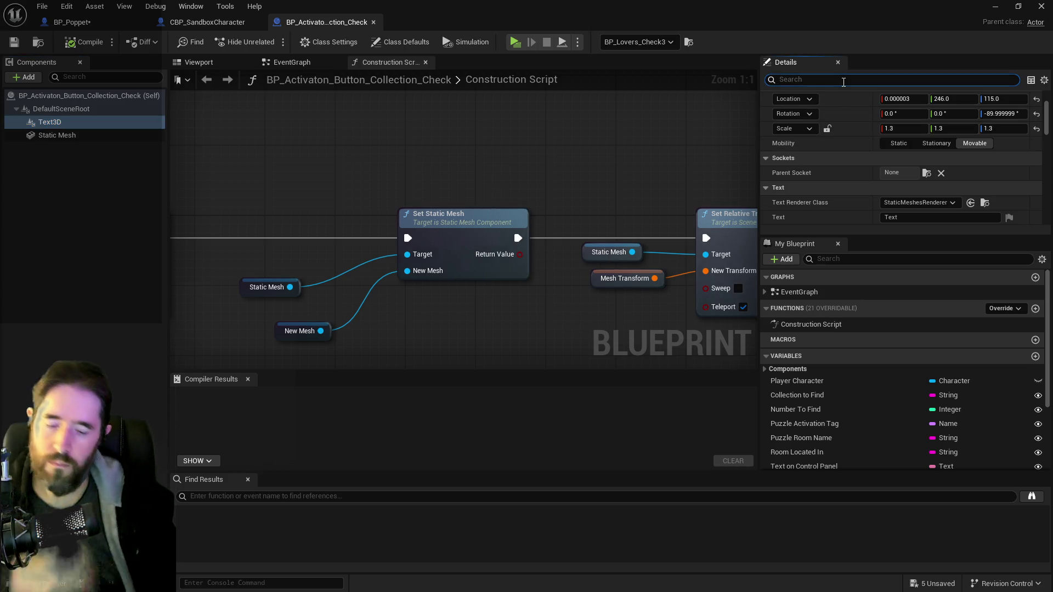
text(vis)
click(888, 112)
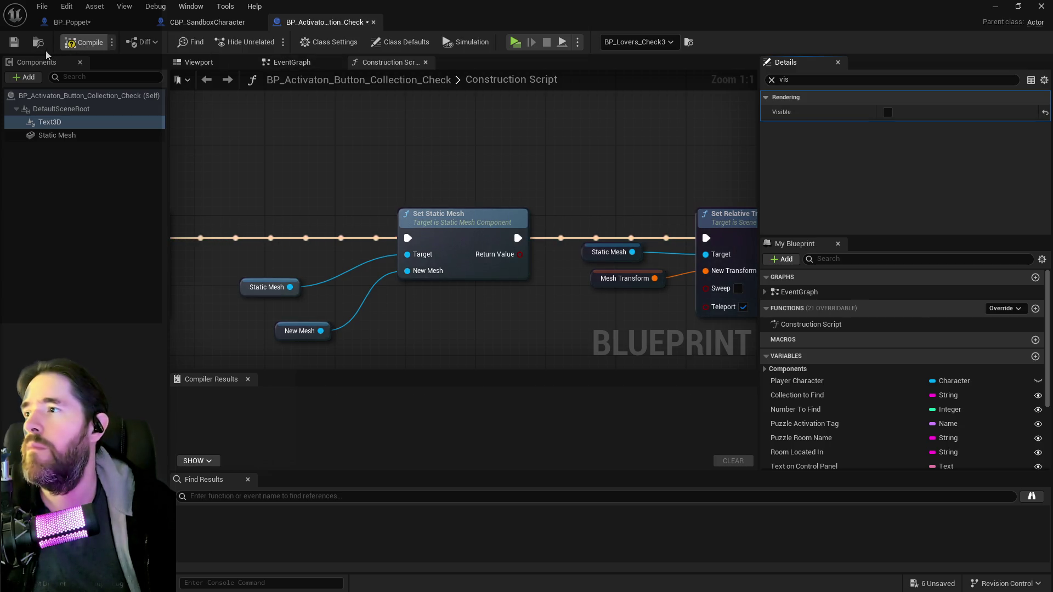
key(ctrl+s)
- Save BP_Poppet and return to the level editor
click(75, 24)
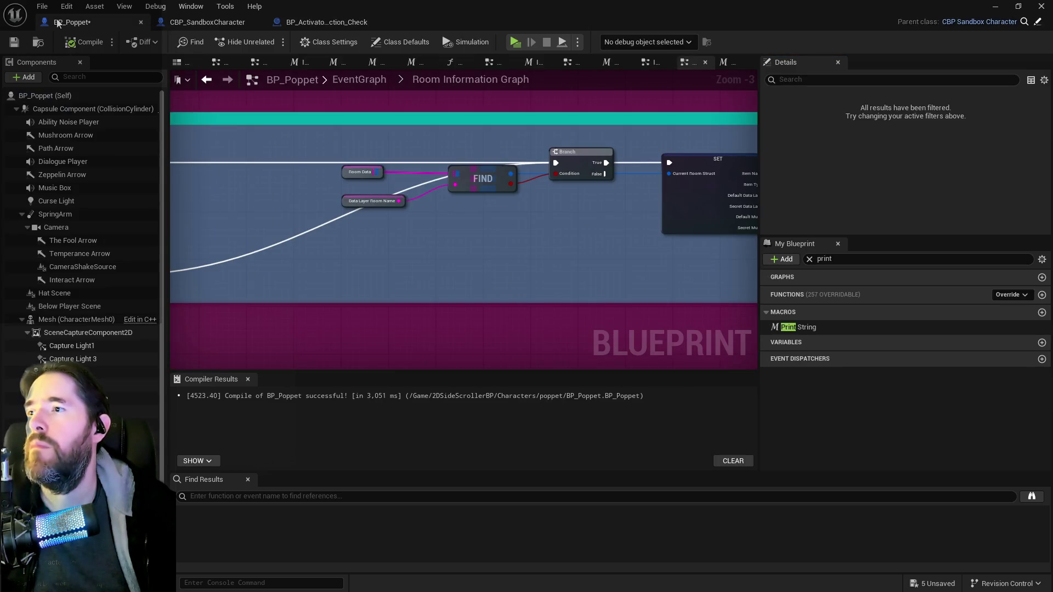
click(12, 44)
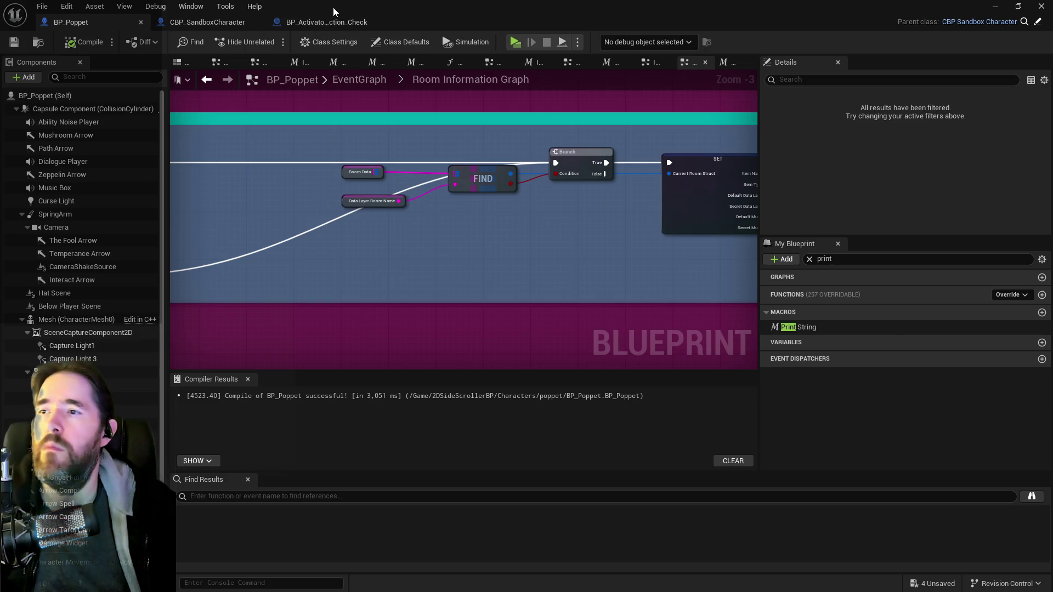
key(alt+Tab)
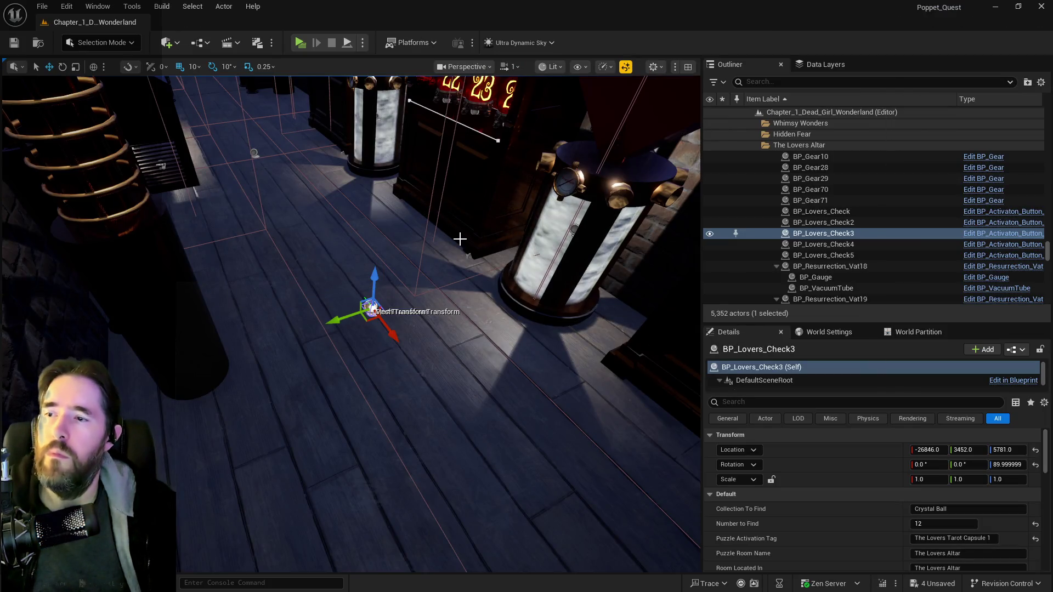
scroll(438, 222, up, 2)
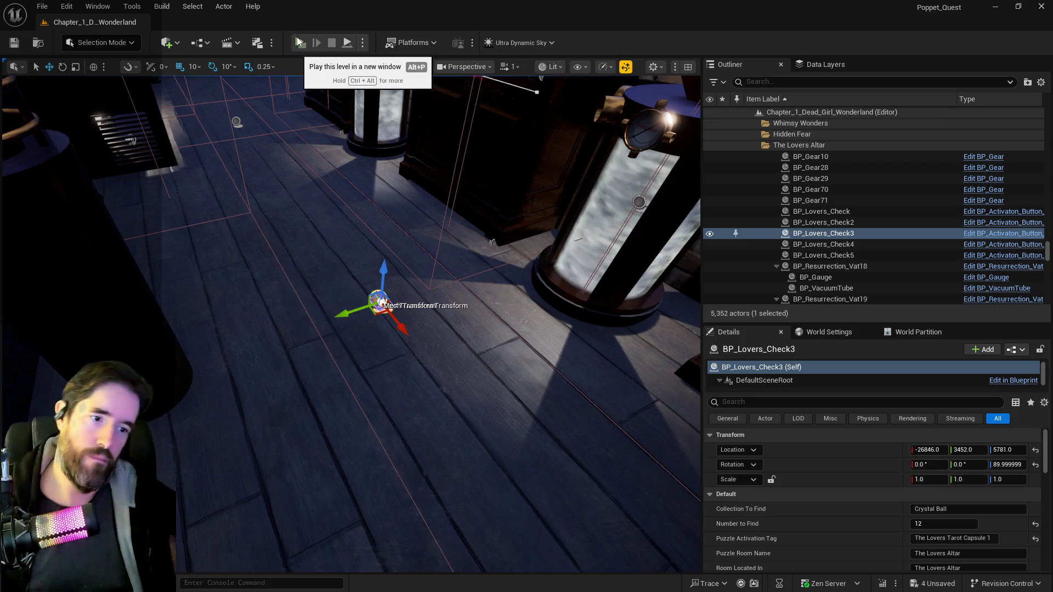
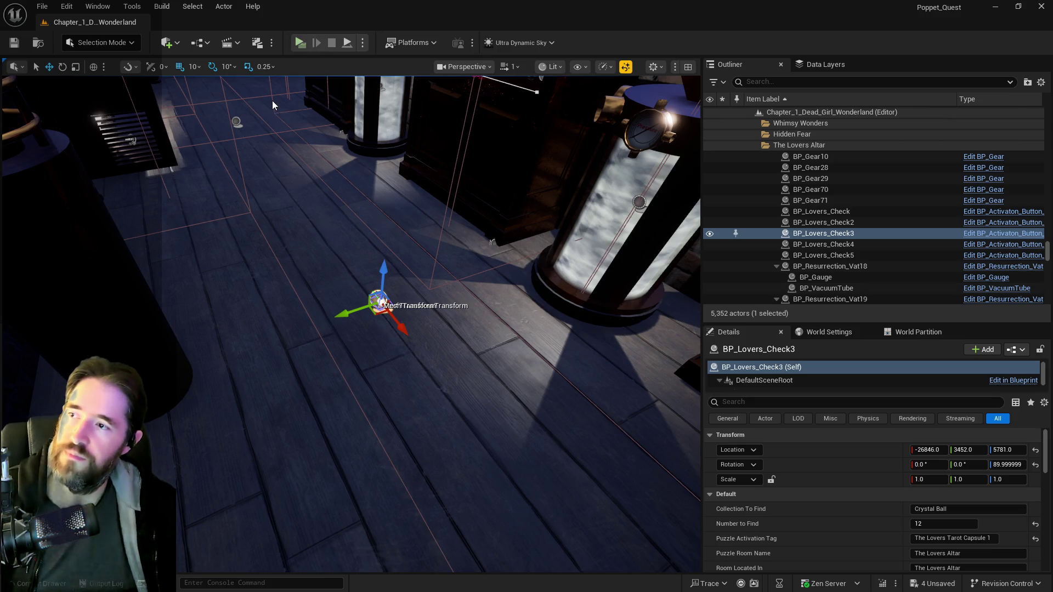
- Start a Standalone Game preview of the level from The Lovers Altar
click(300, 44)
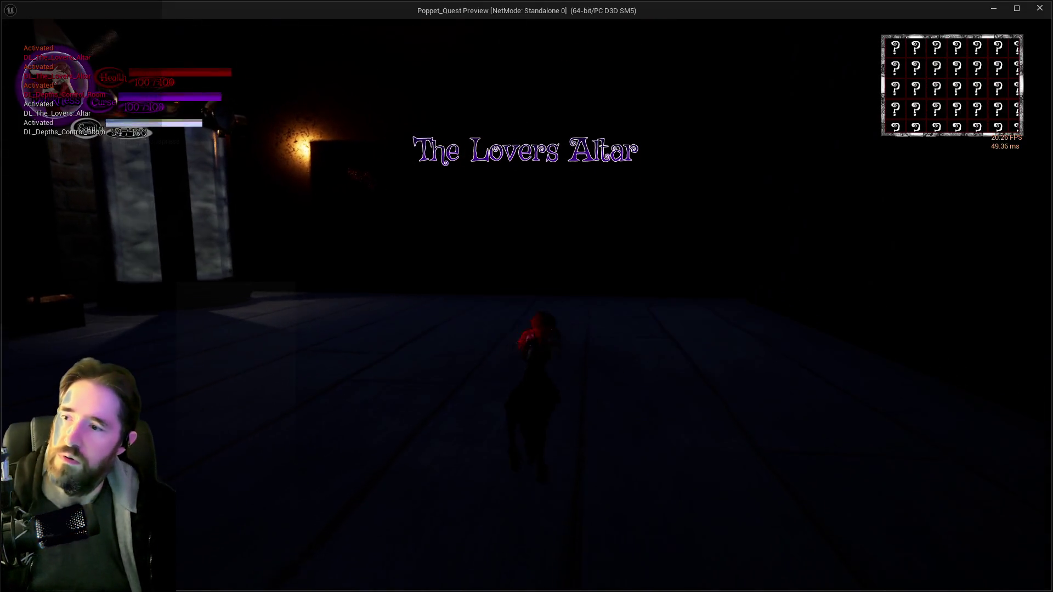
- Run from the altar room through The Broken Compass and the carved door into The Secret Garden
key(w)
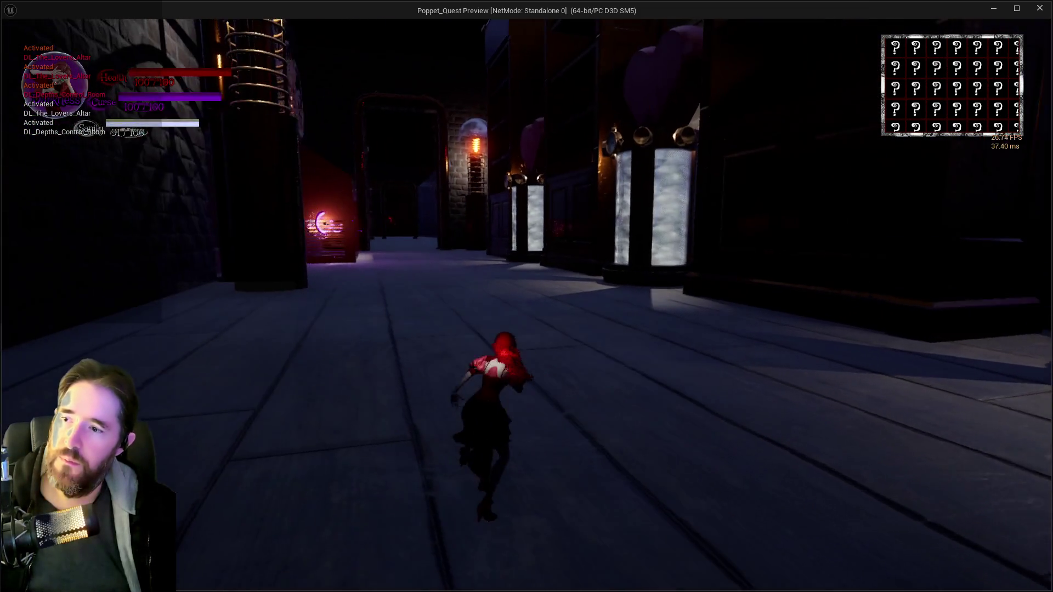
key(w)
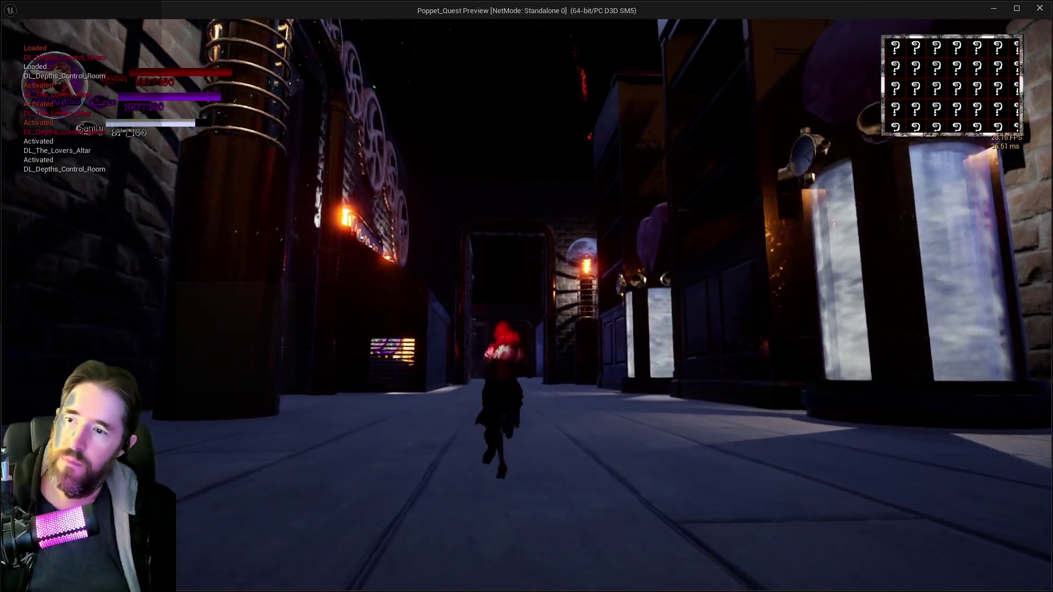
key(w)
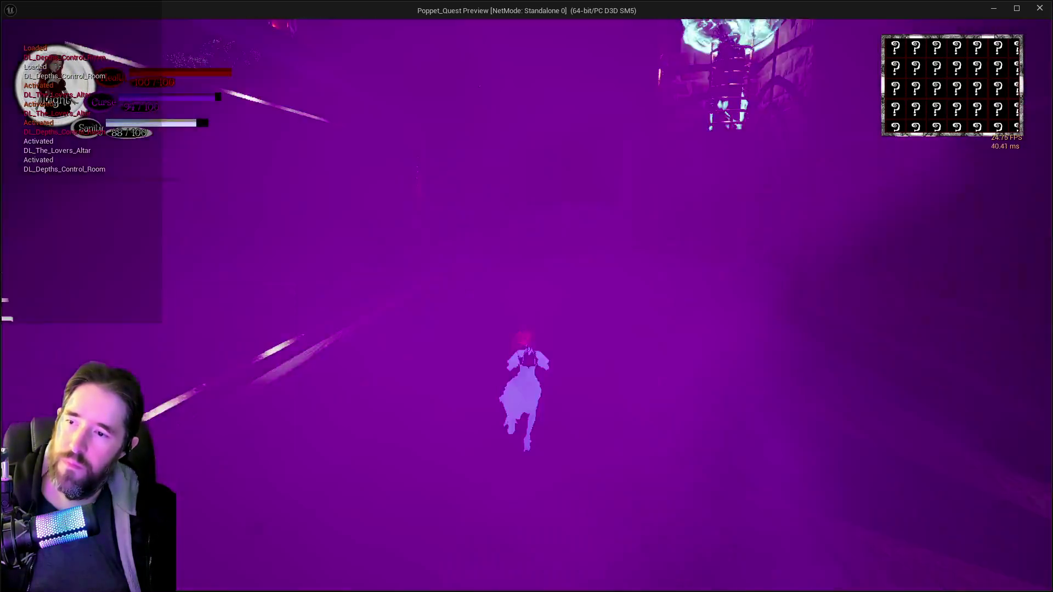
key(w)
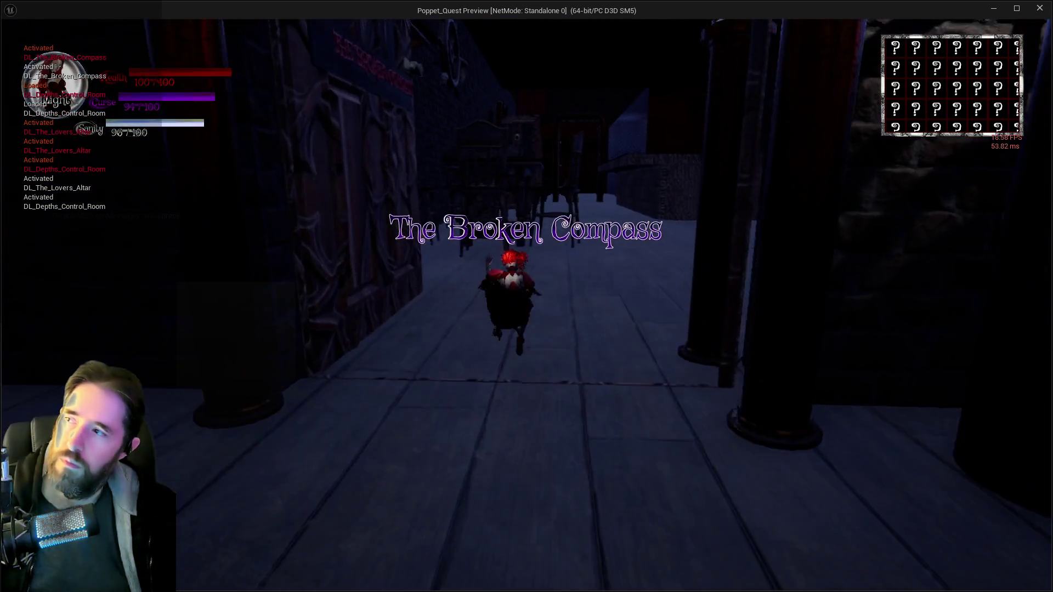
key(w)
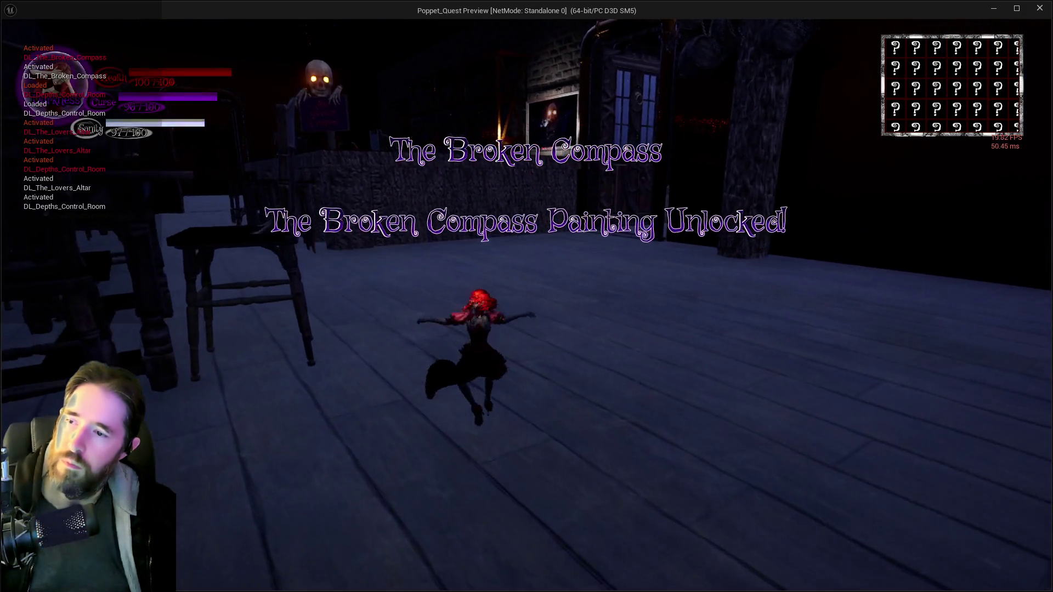
key(w)
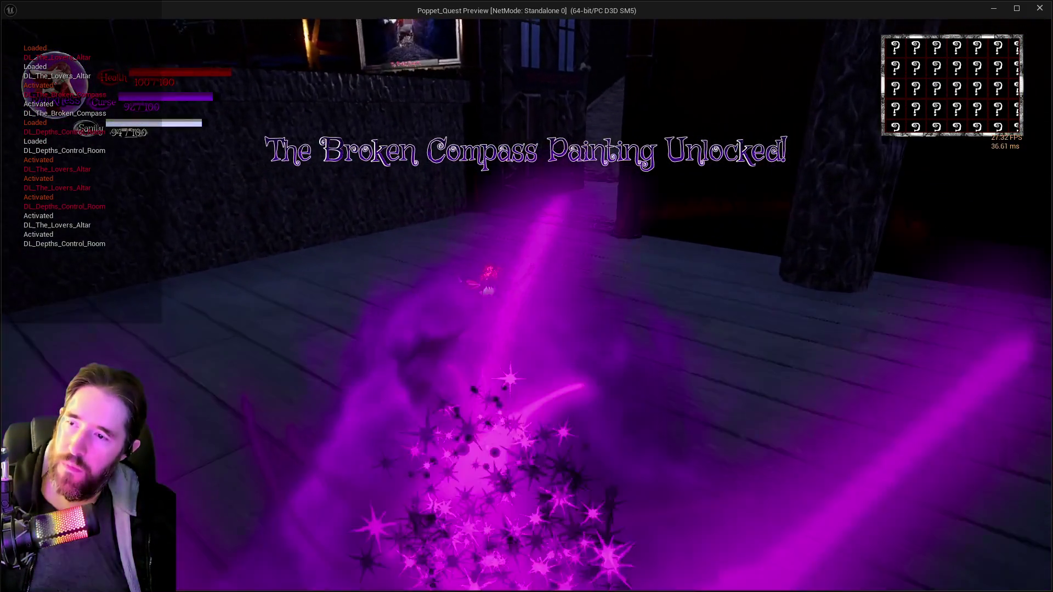
key(w)
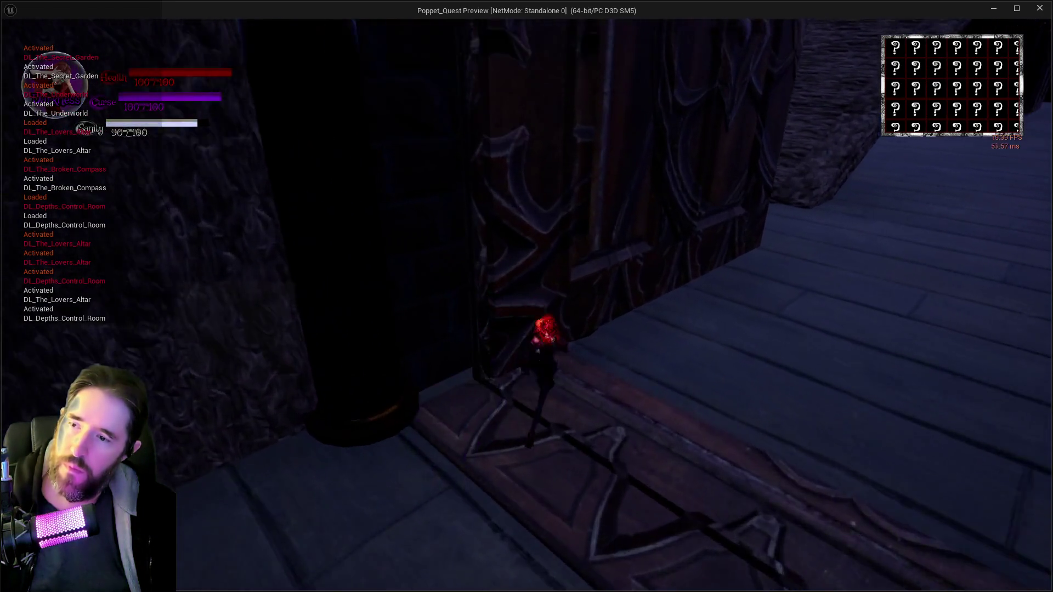
key(w)
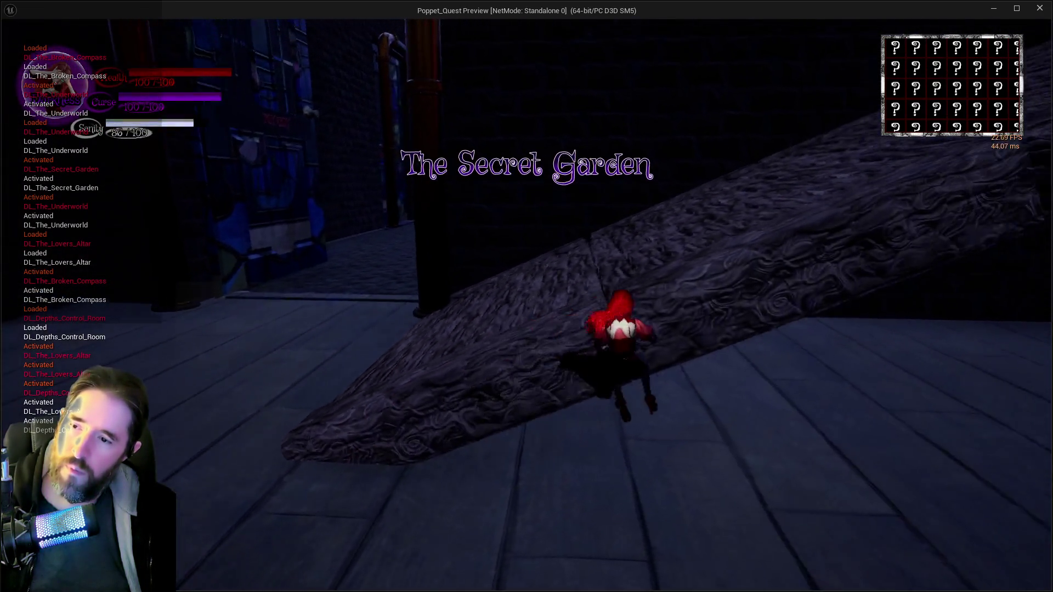
- Cross The Secret Garden and climb the stone ramp, then pause and resume the game
key(w)
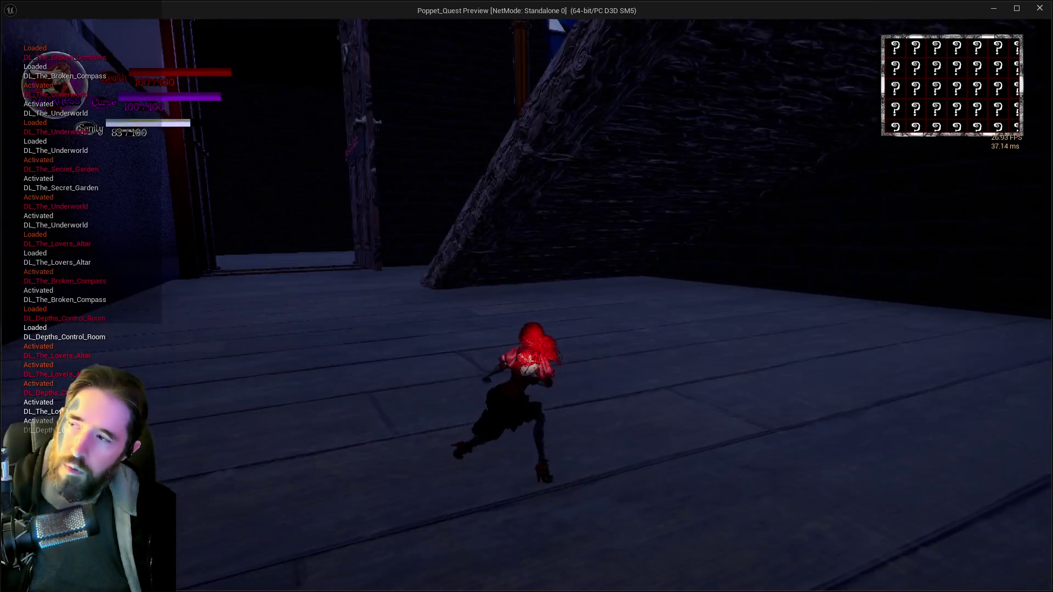
key(w)
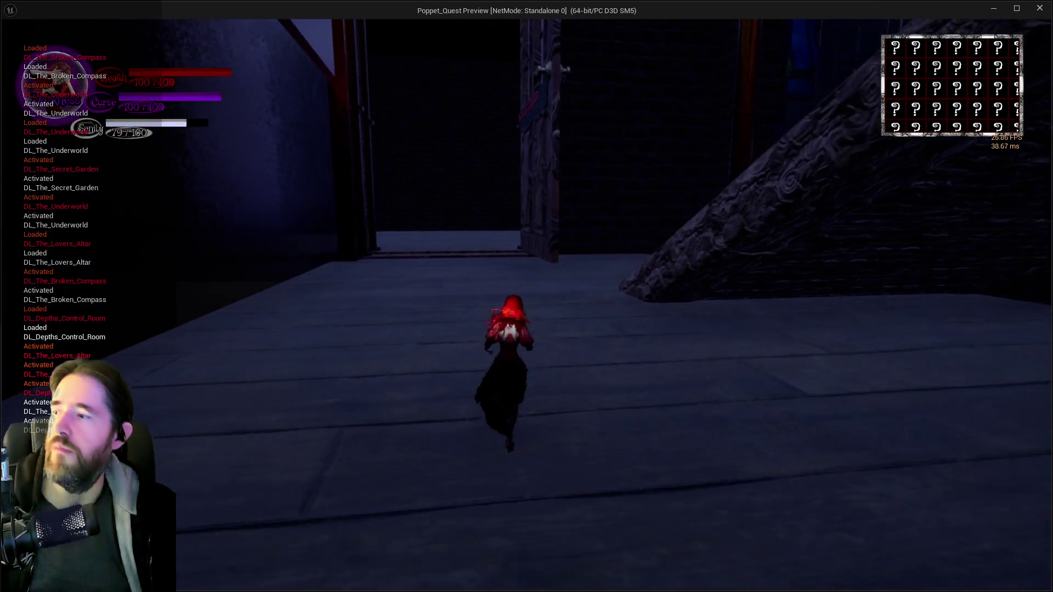
key(w)
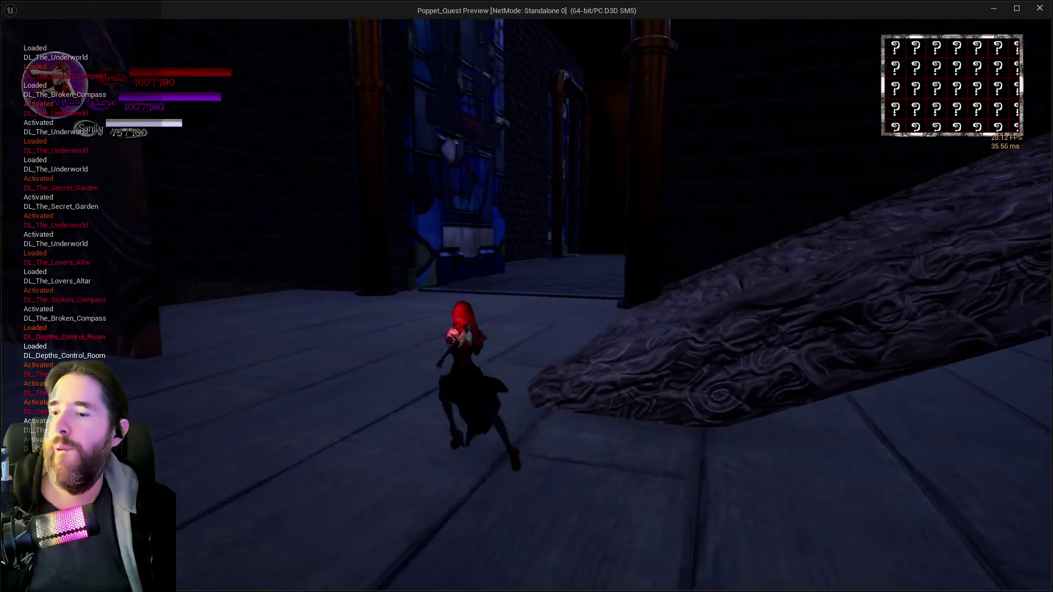
key(w)
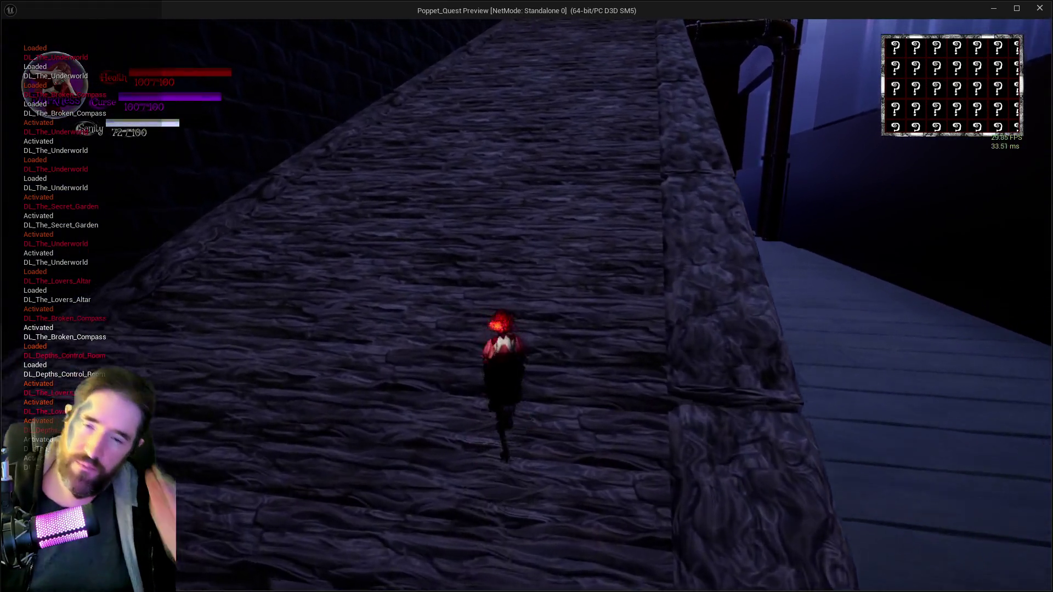
key(w)
key(Escape)
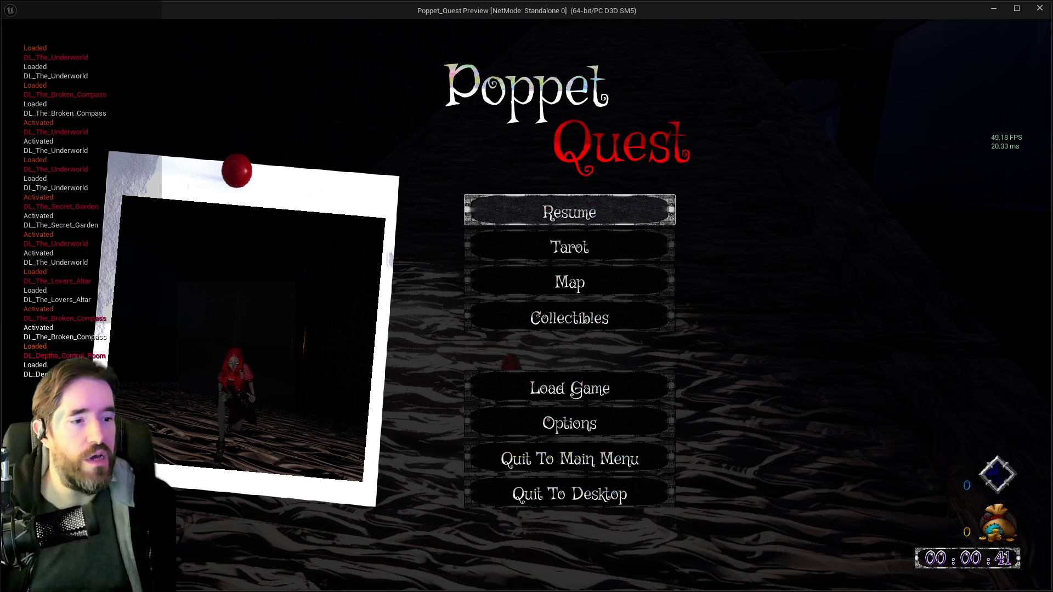
click(535, 215)
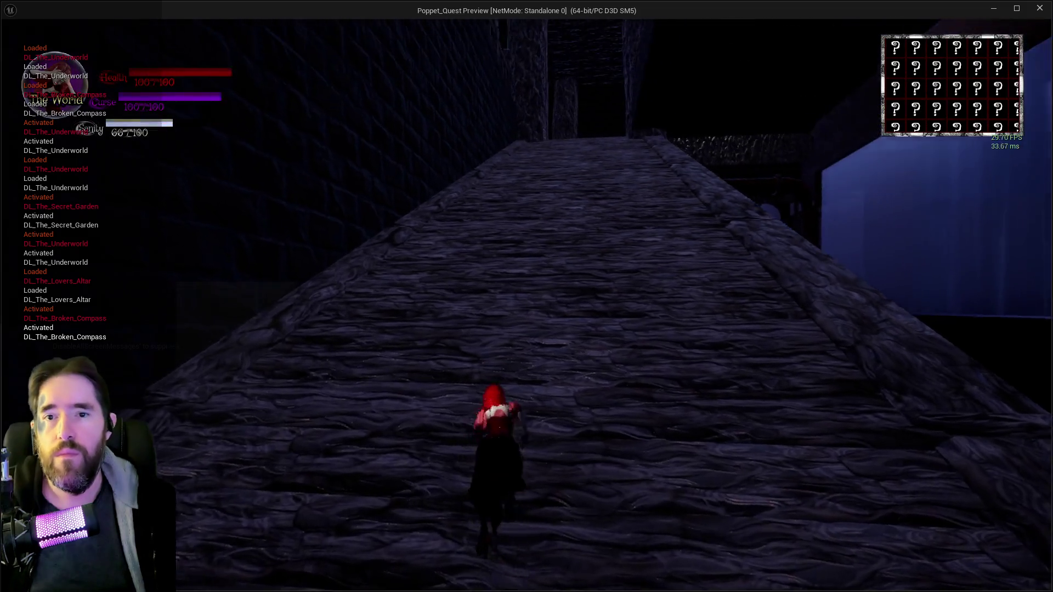
- Run along the stone walkway, dash across the fallen log past the lamp post onto the upper stone platform
key(w)
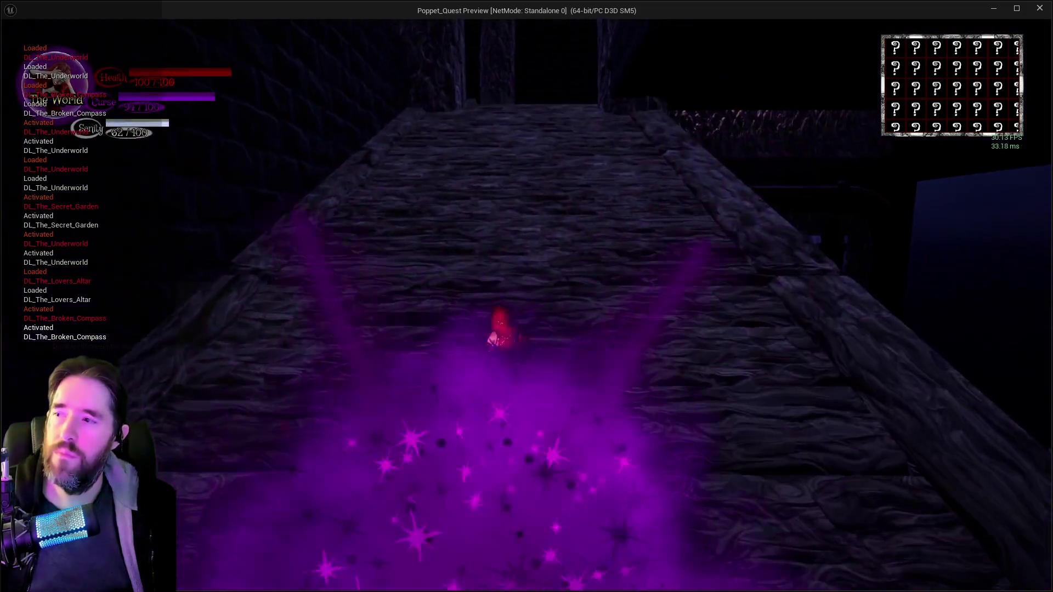
key(w)
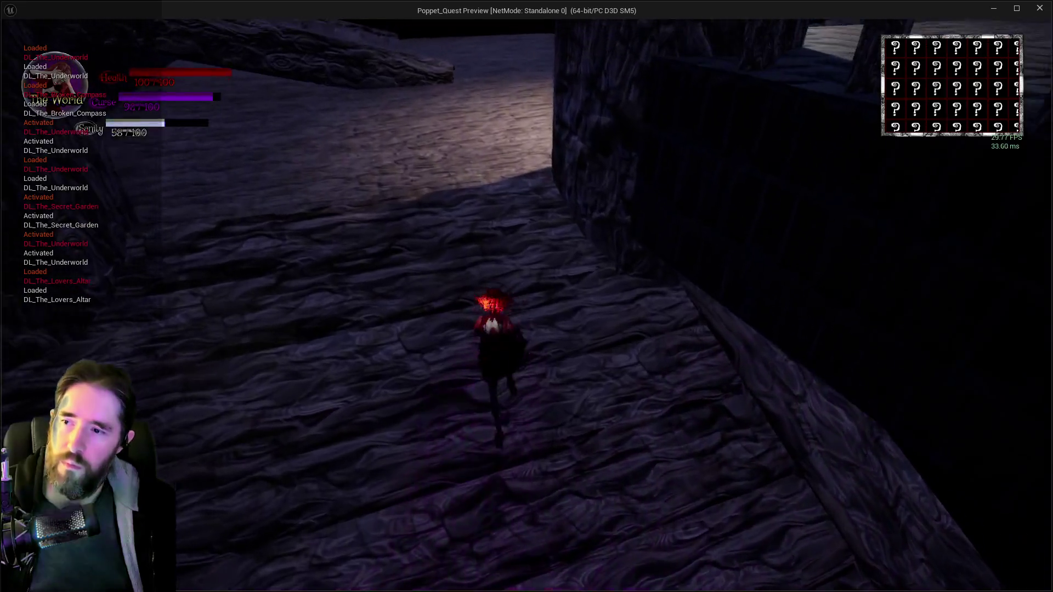
key(w)
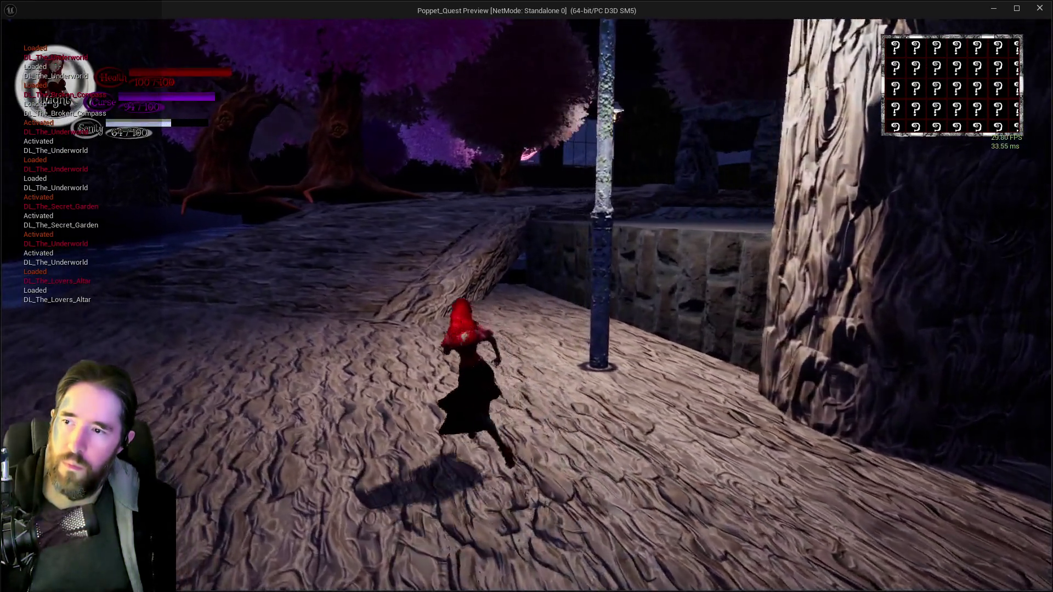
key(w)
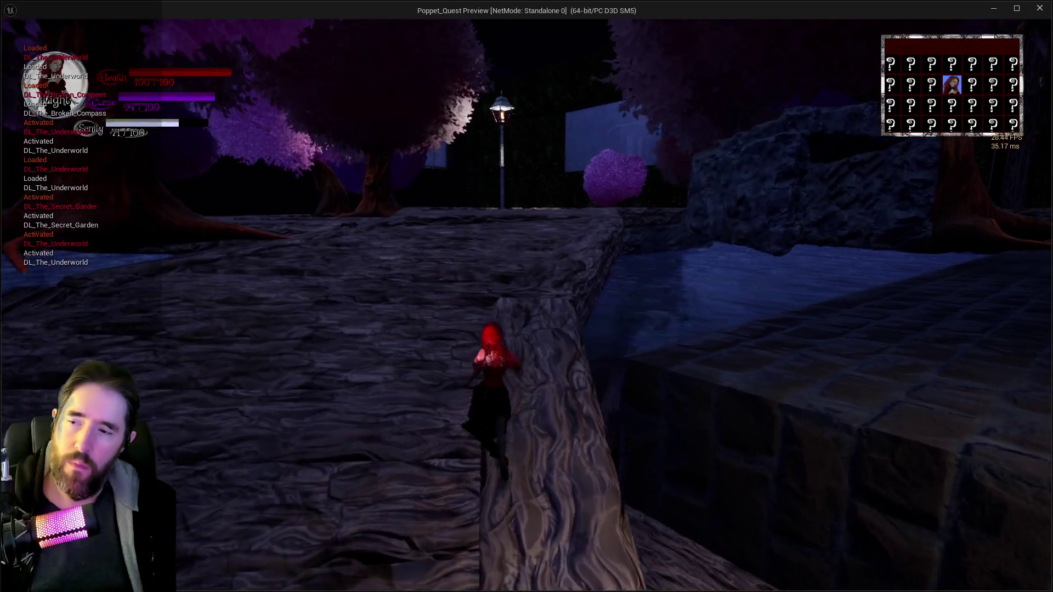
key(w)
key(shift)
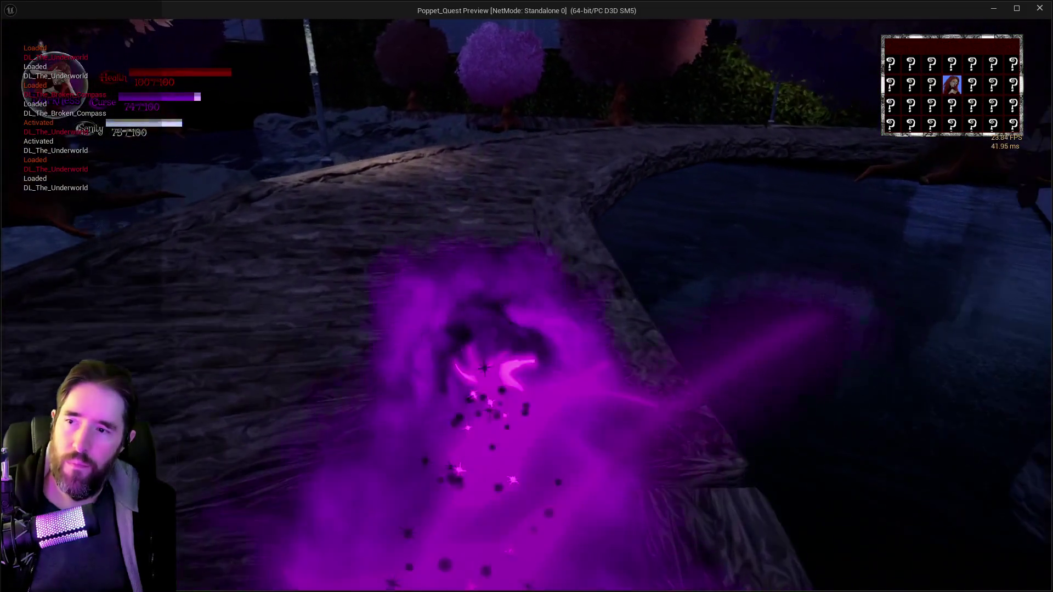
key(w)
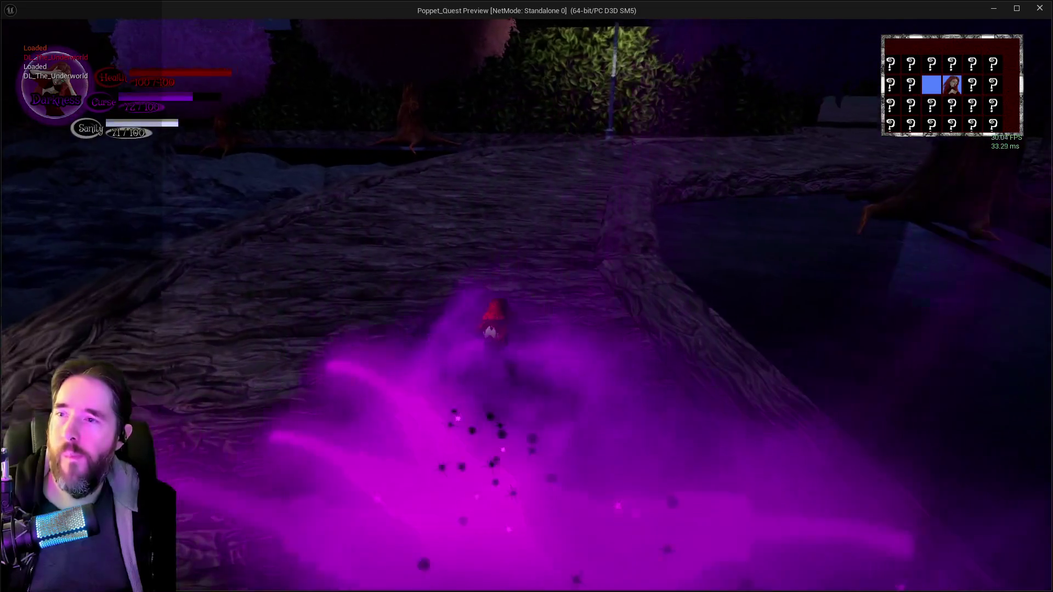
key(w)
key(w)
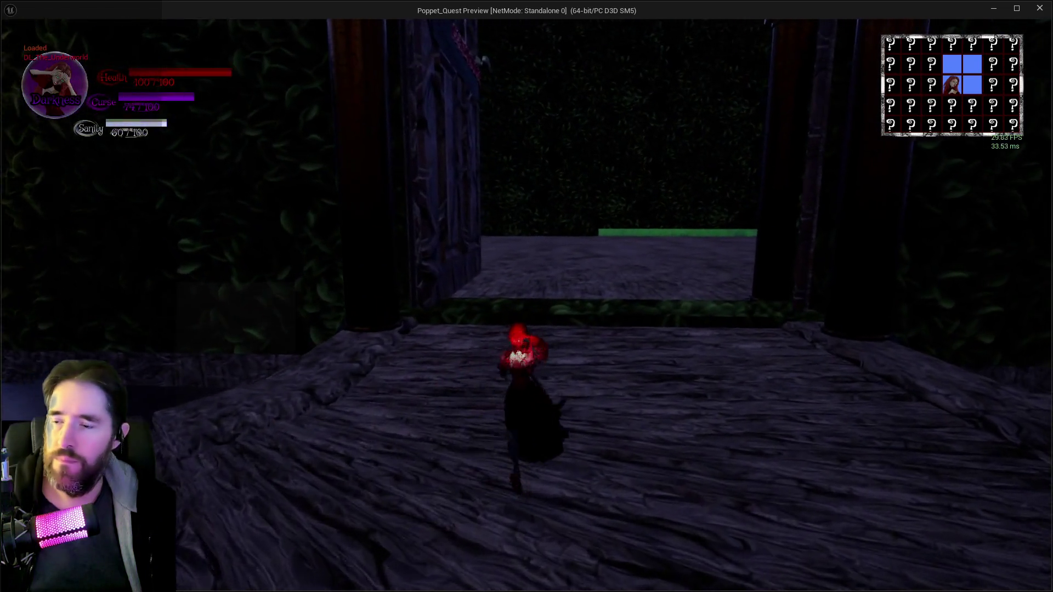
key(w)
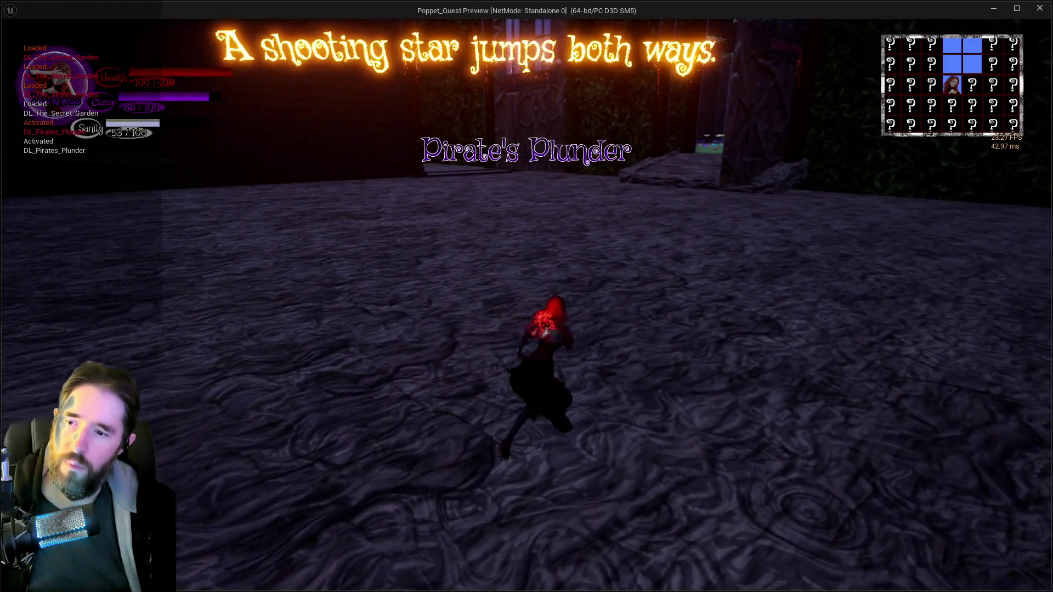
- Run through the doorway into Pirate's Plunder and across the room of floating glowing text
key(w)
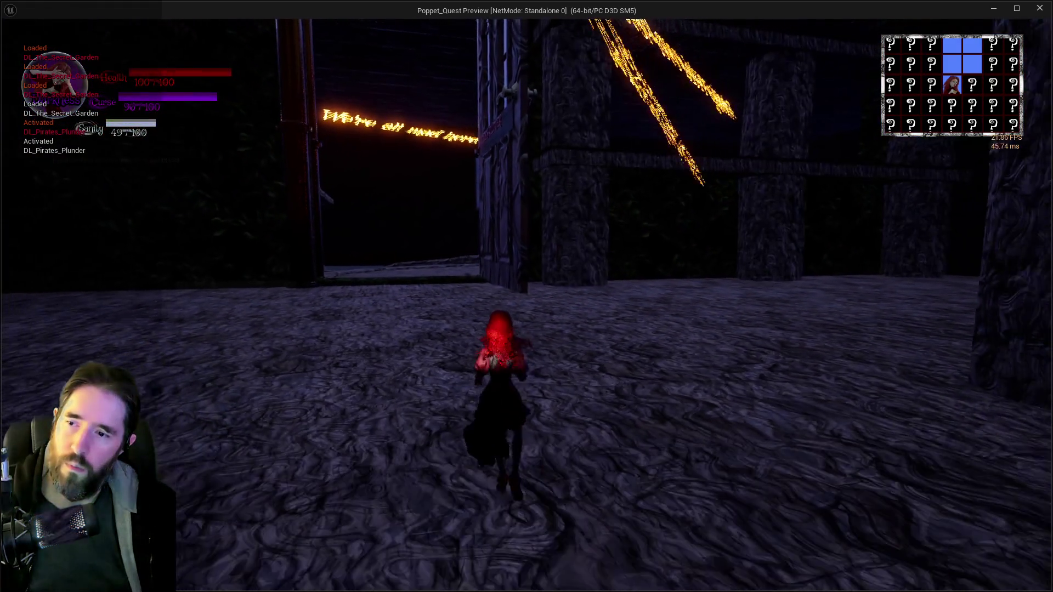
key(w)
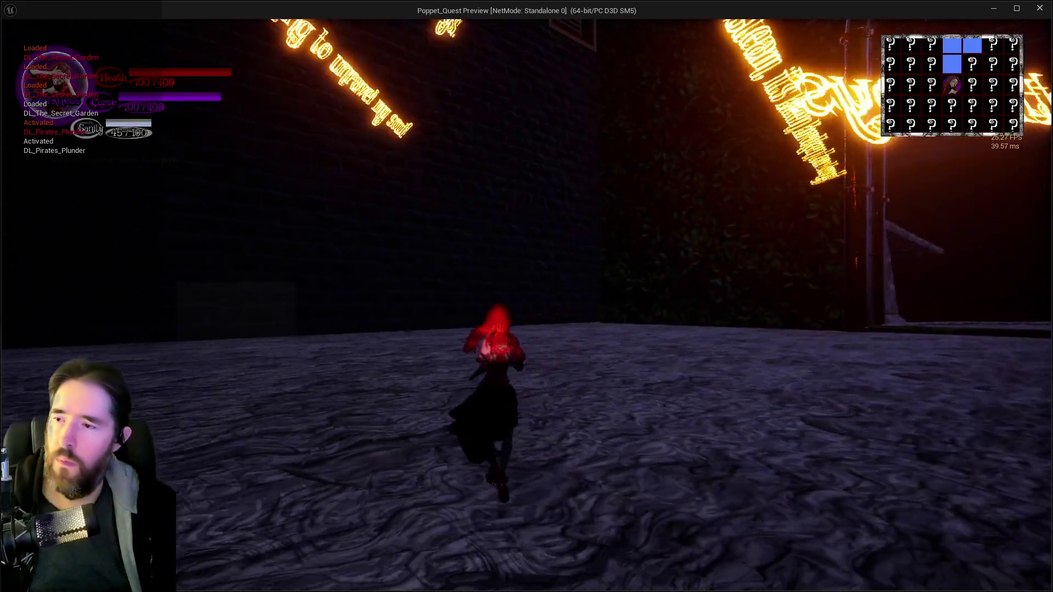
key(w)
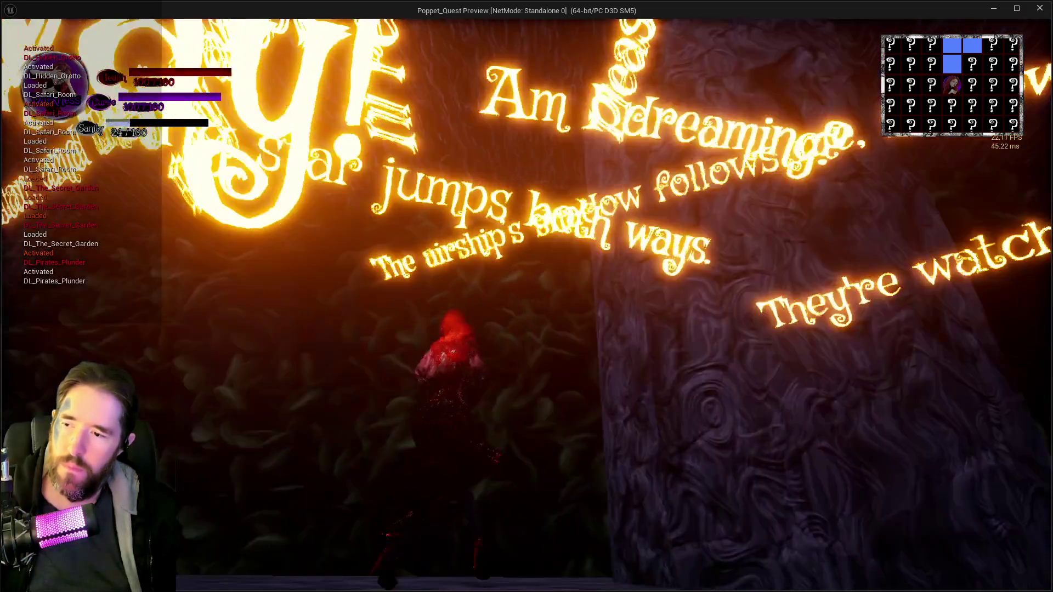
key(w)
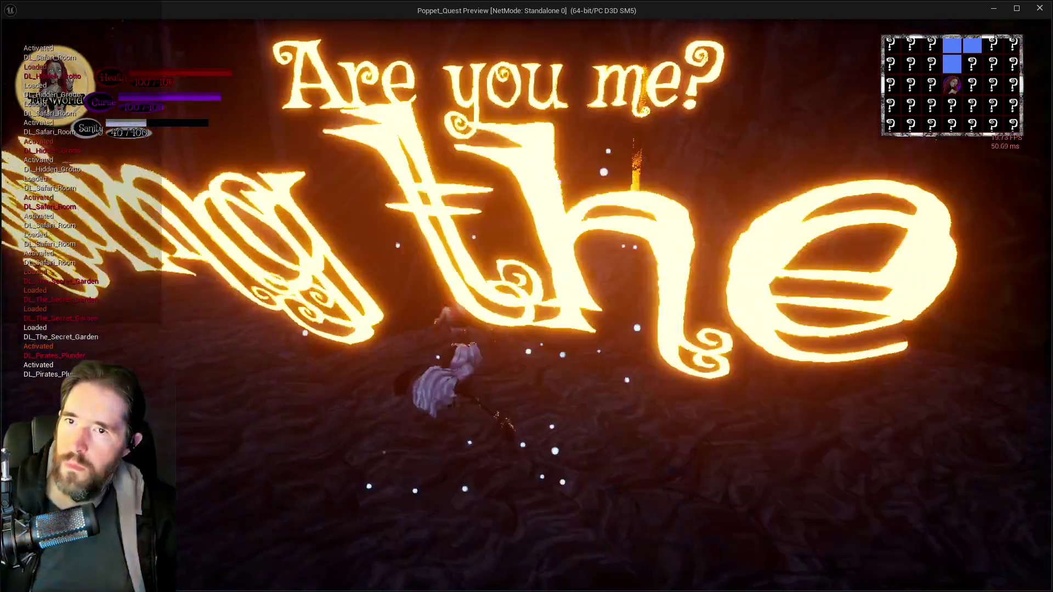
key(w)
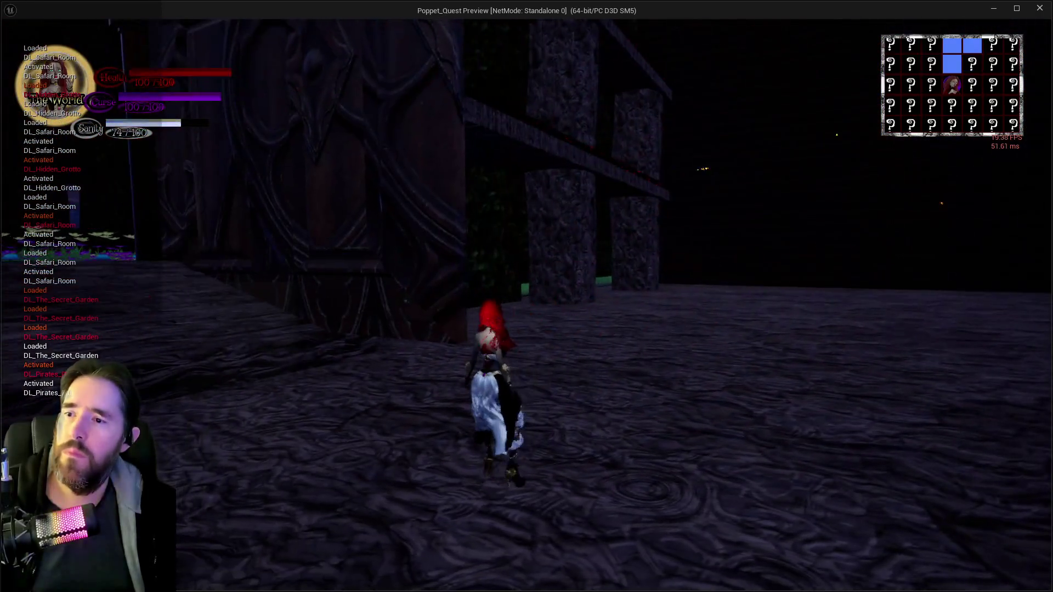
- Run through the Safari Room courtyard along the ledge and past the carved Pirate's Plunder door
key(w)
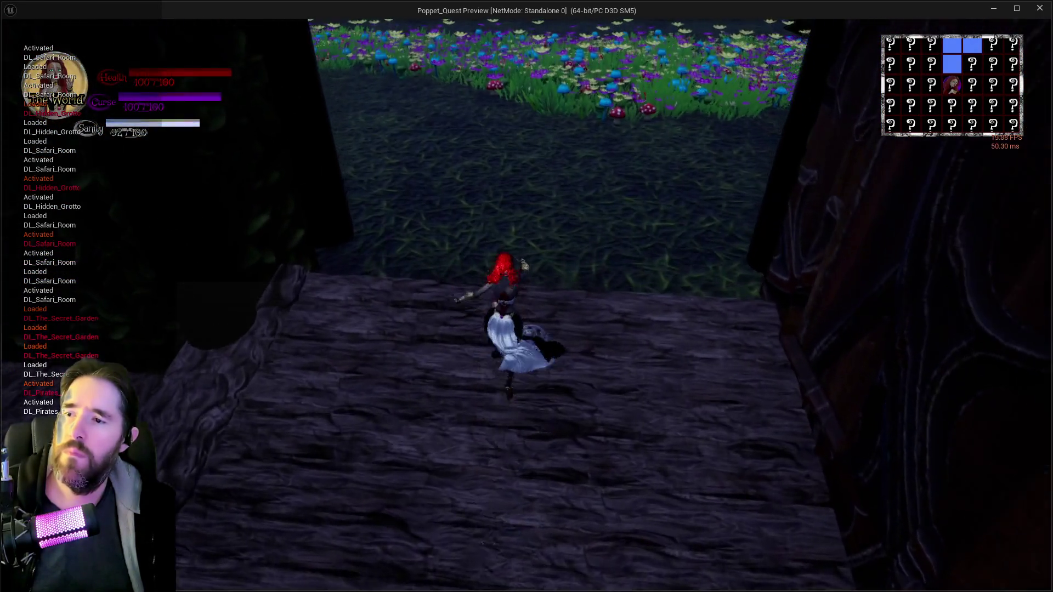
key(w)
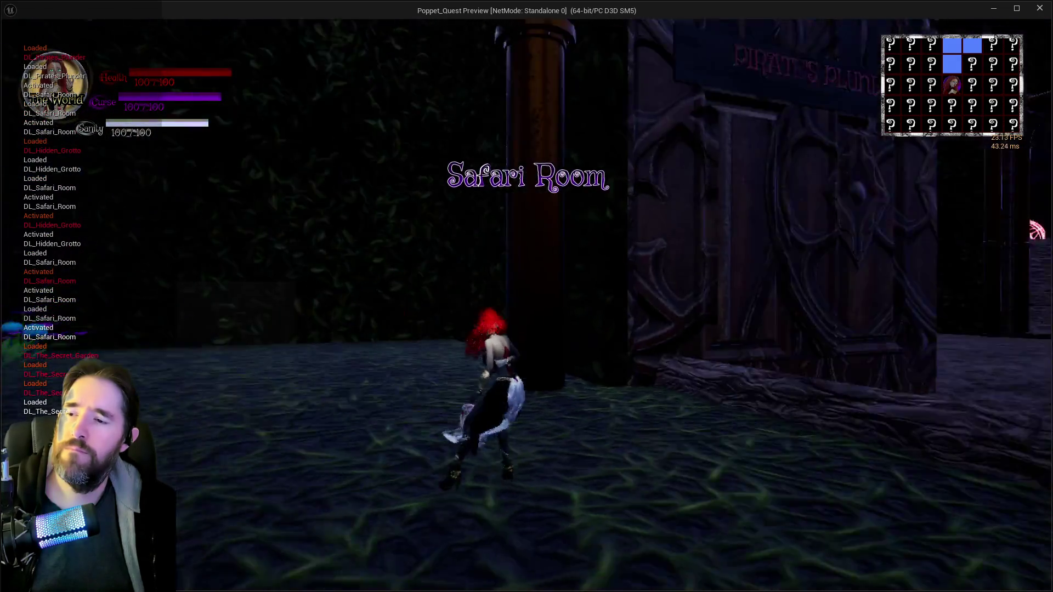
key(w)
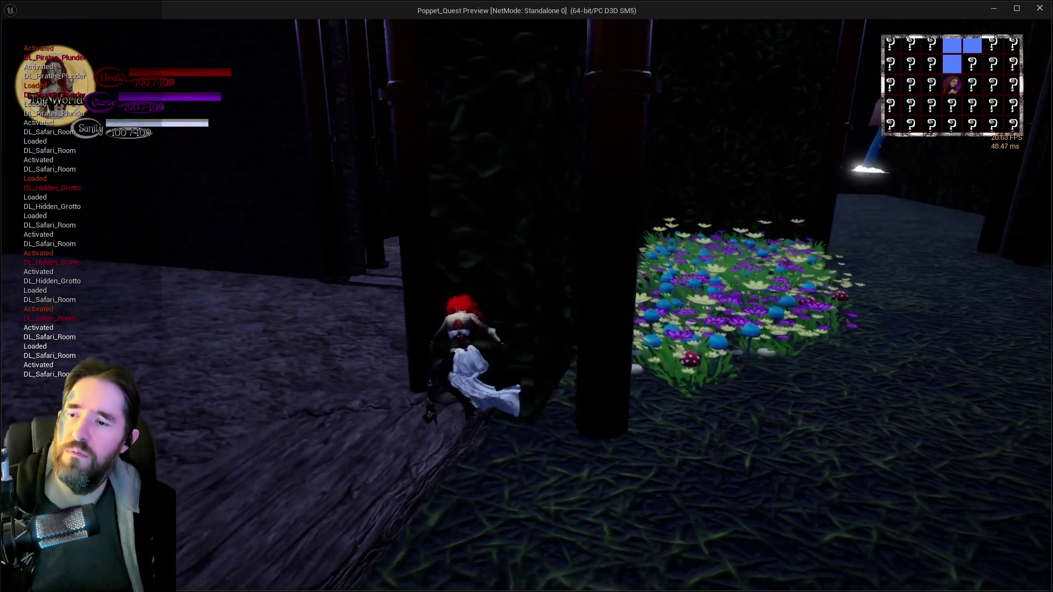
key(w)
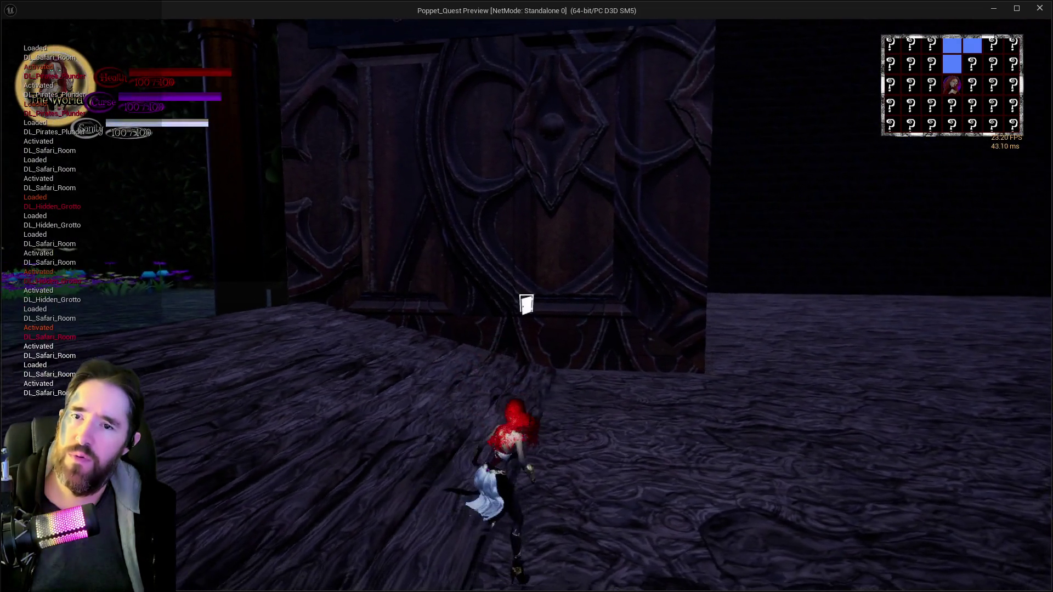
key(w)
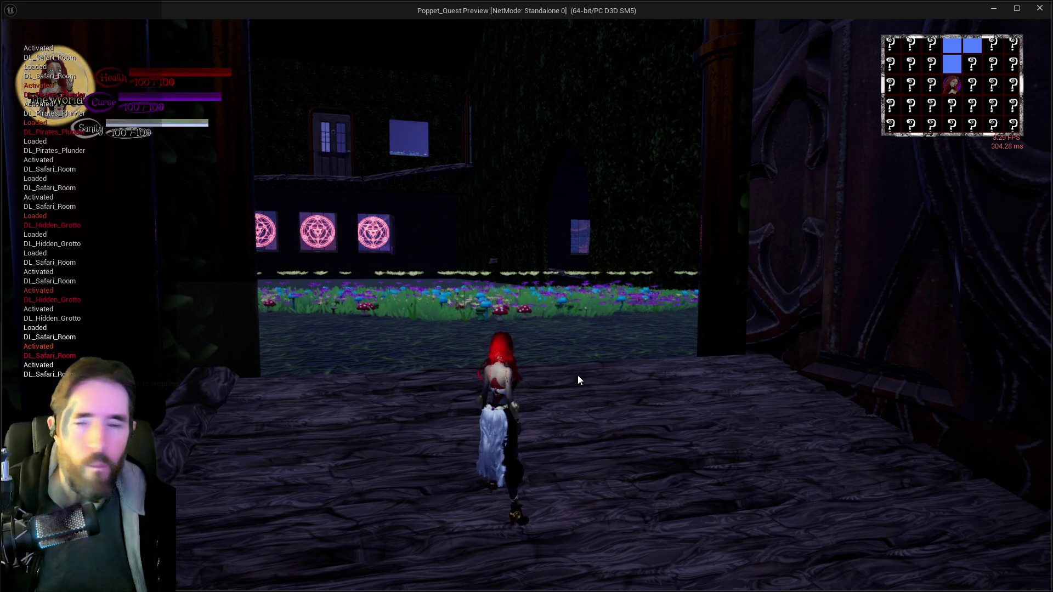
key(w)
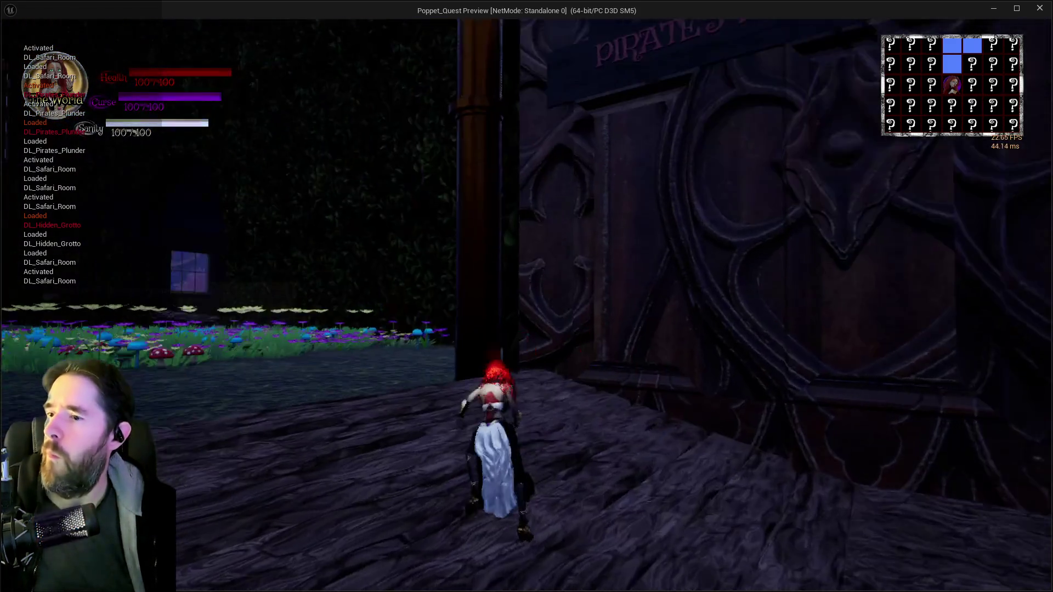
key(w)
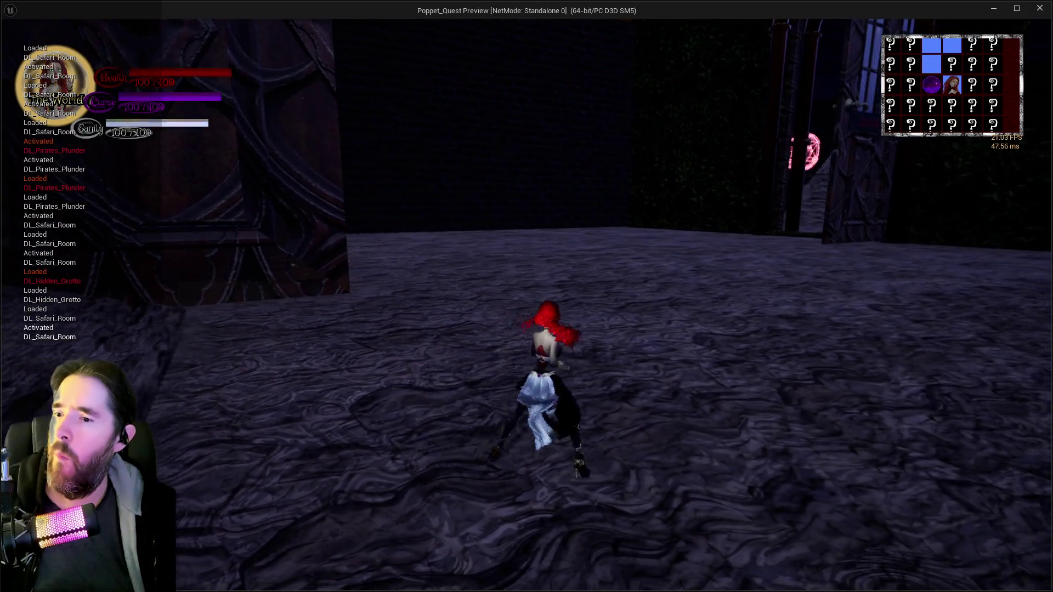
- Run through the pillared stone rooms with purple flames into the striped-ball pit room
key(w)
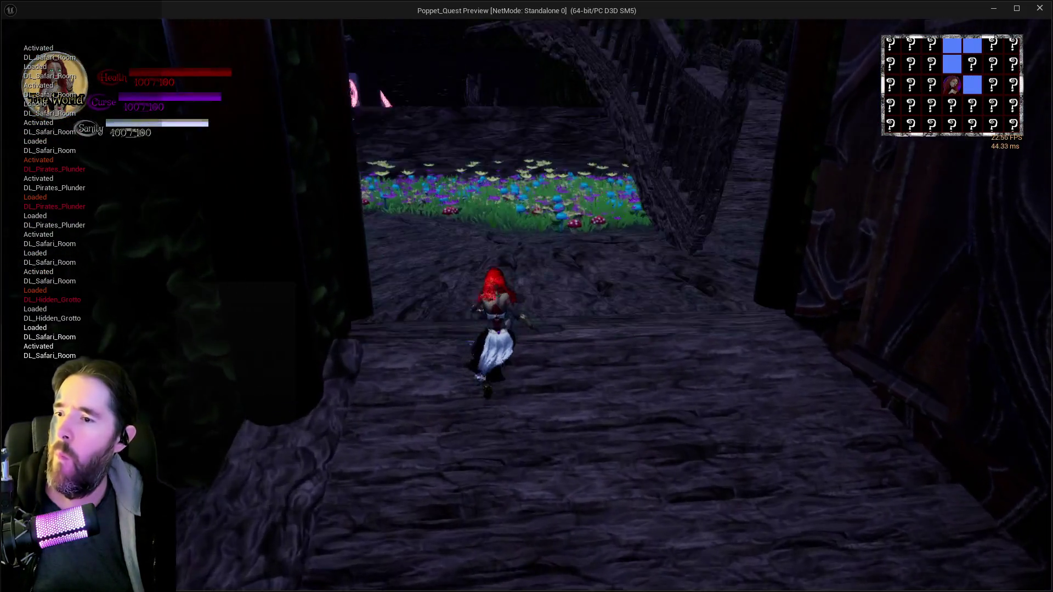
key(w)
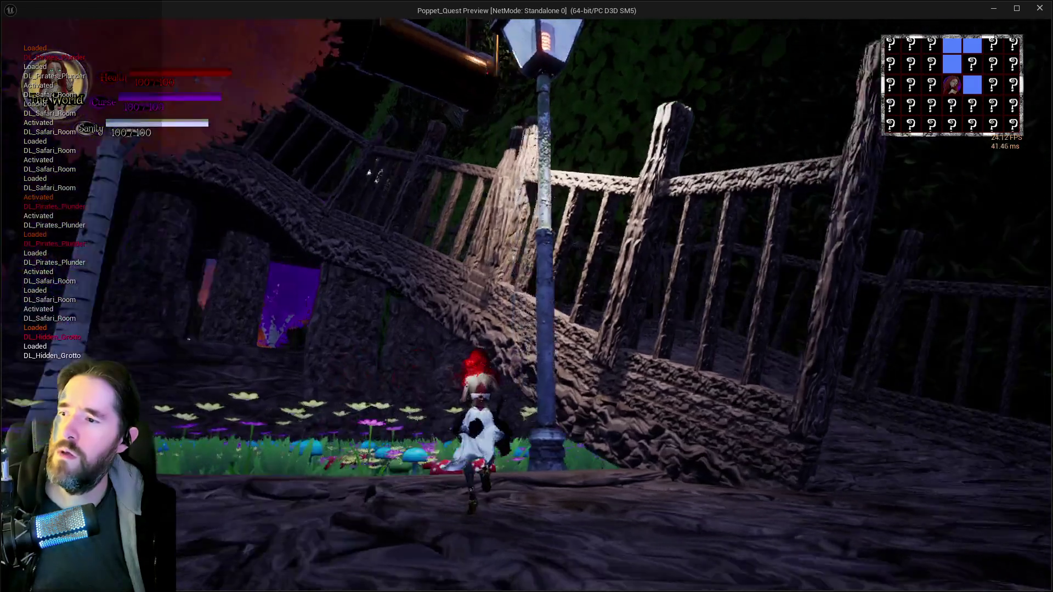
key(w)
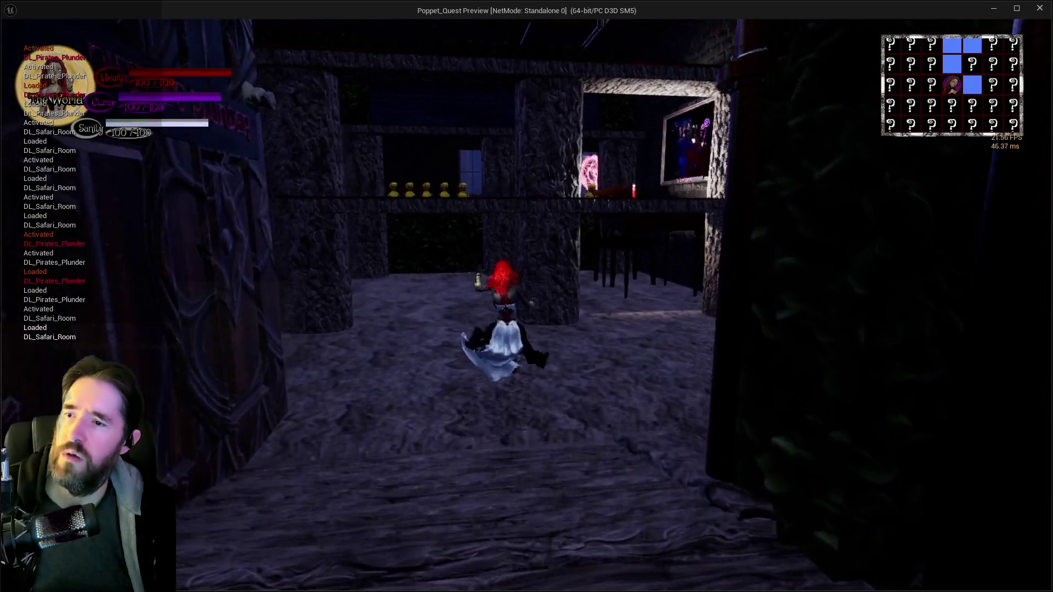
key(w)
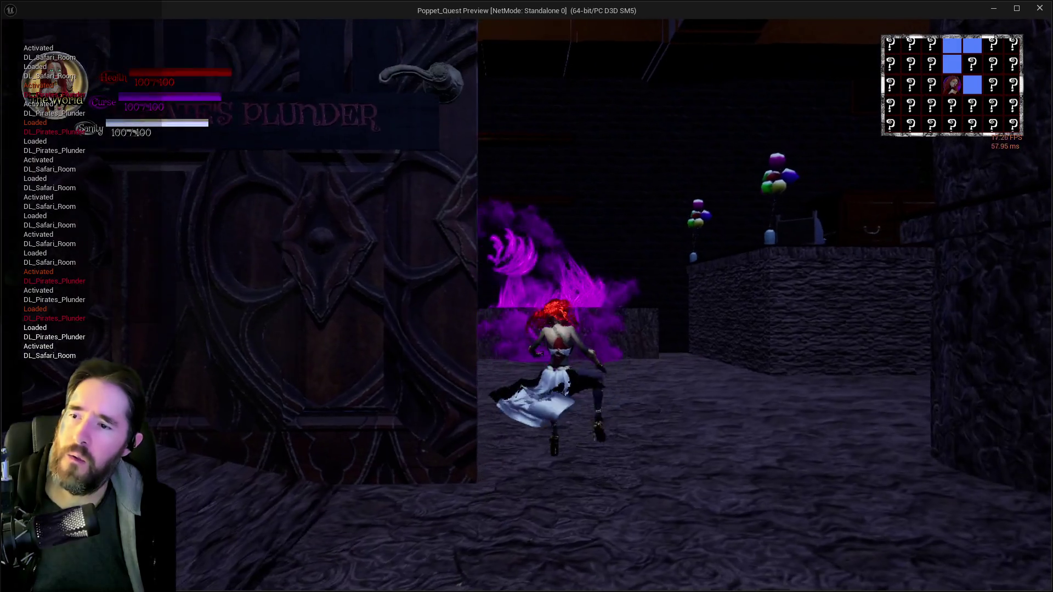
key(w)
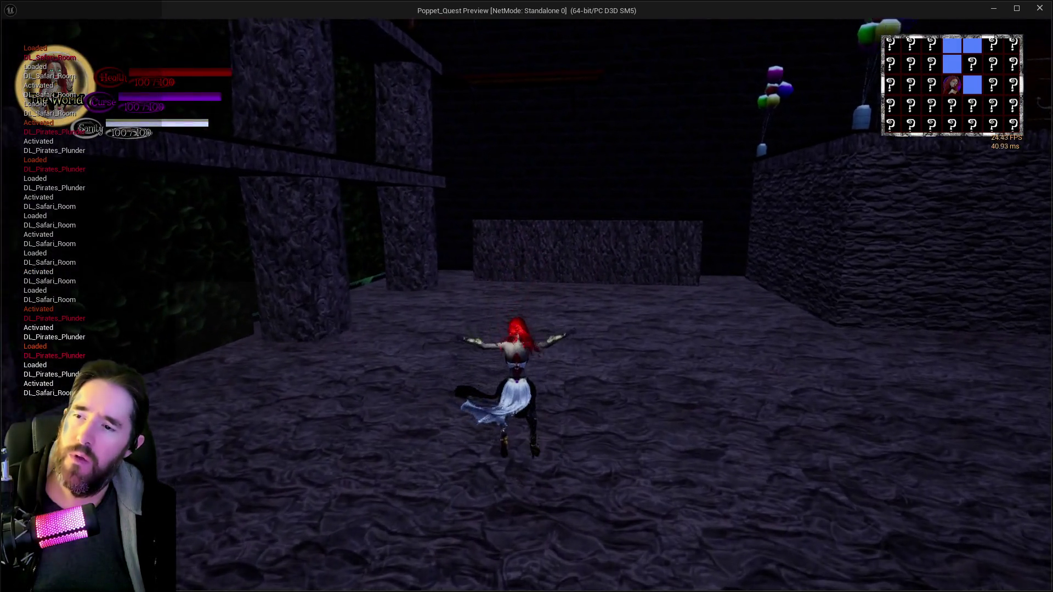
key(w)
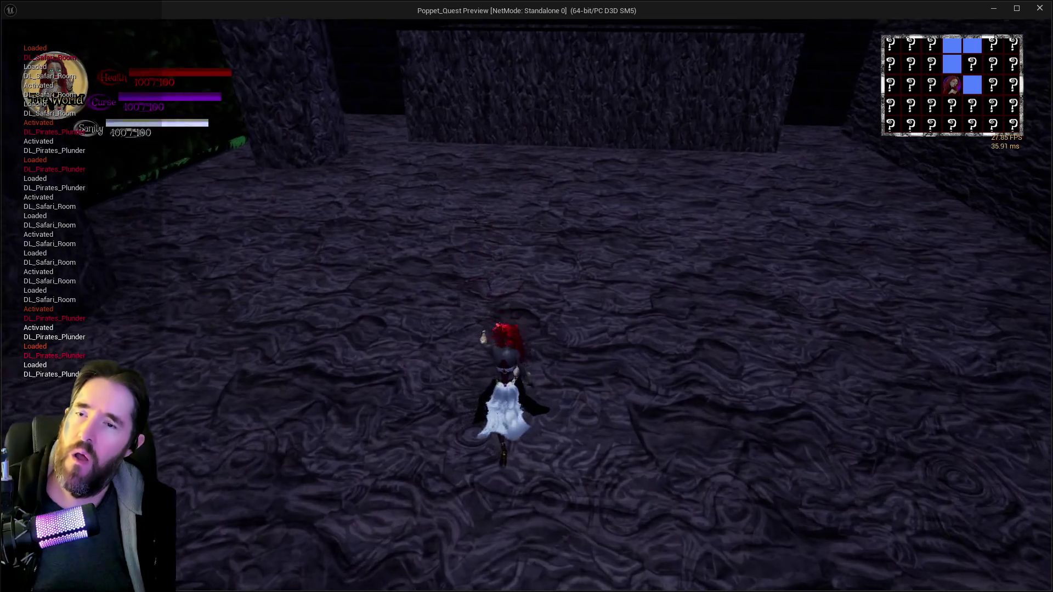
key(w)
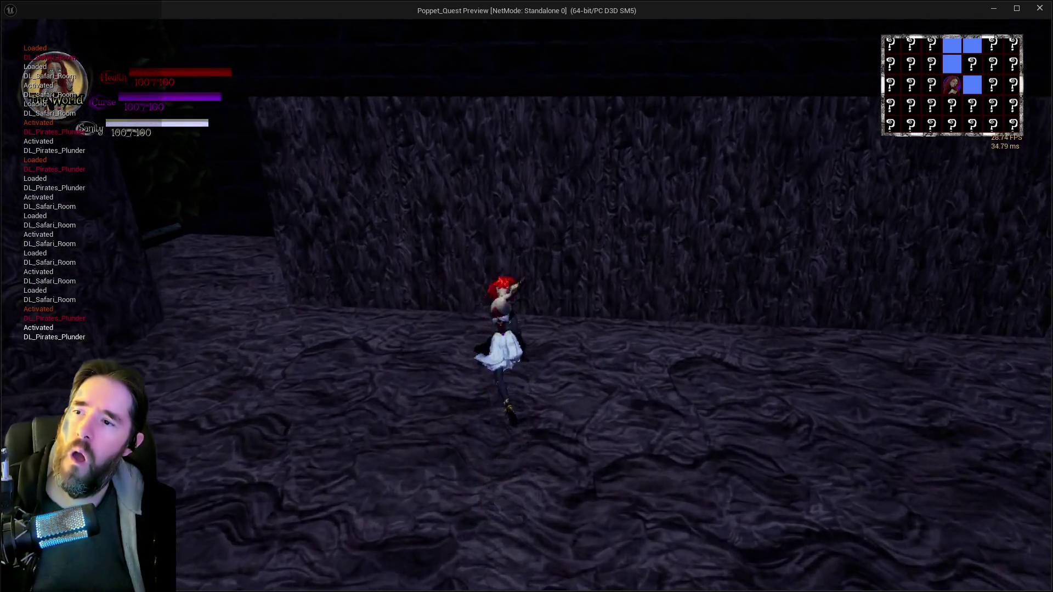
key(w)
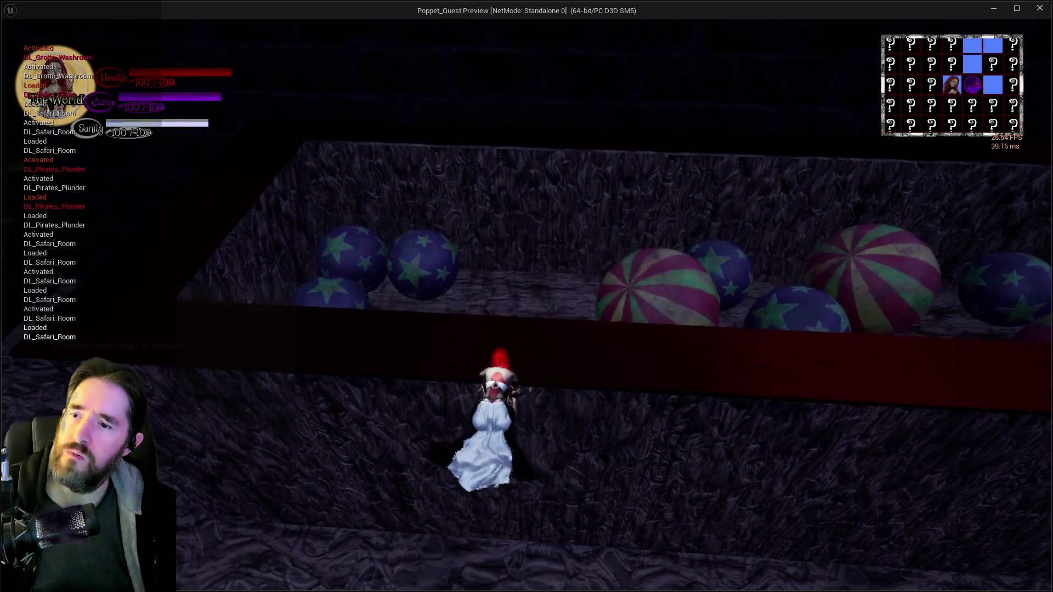
key(w)
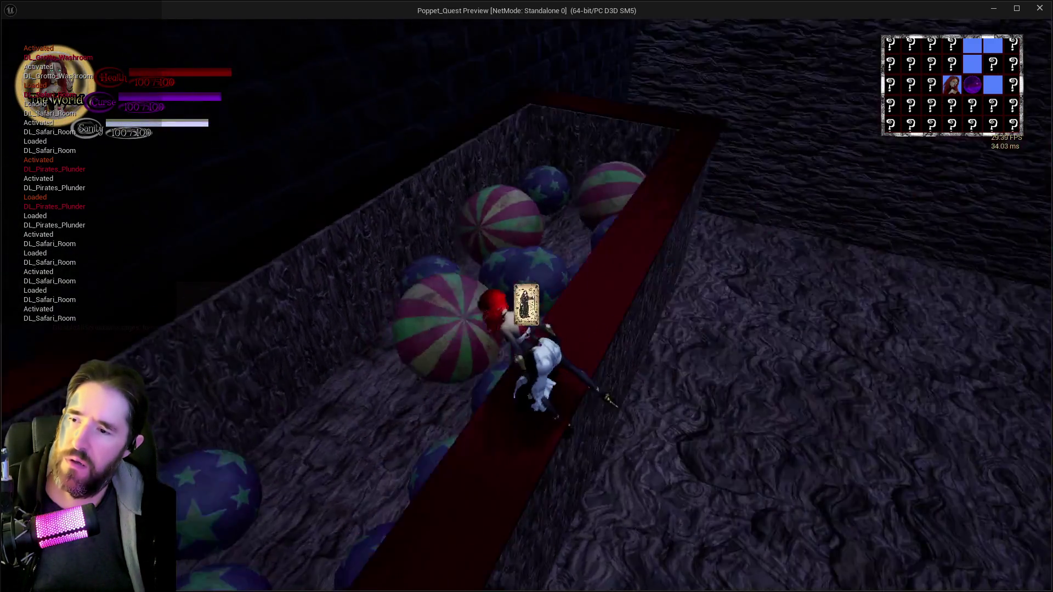
- End the play session and fly the editor viewport down the lamp-lit corridor
key(Escape)
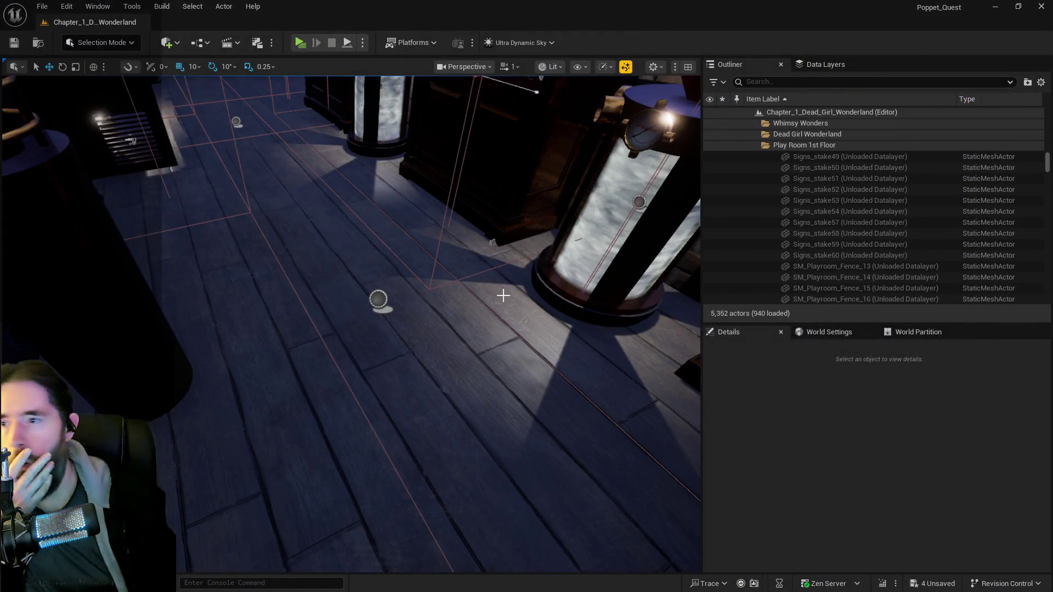
drag(414, 333, 362, 318)
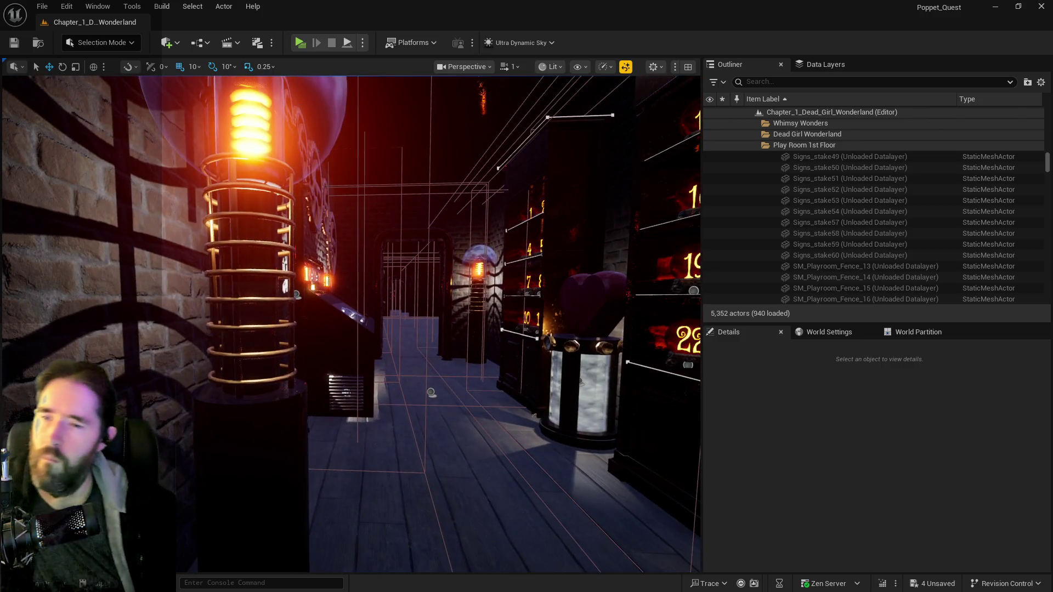
mouse_move(414, 399)
mouse_down()
mouse_move(336, 496)
mouse_move(318, 450)
mouse_move(399, 299)
mouse_move(682, 158)
mouse_up()
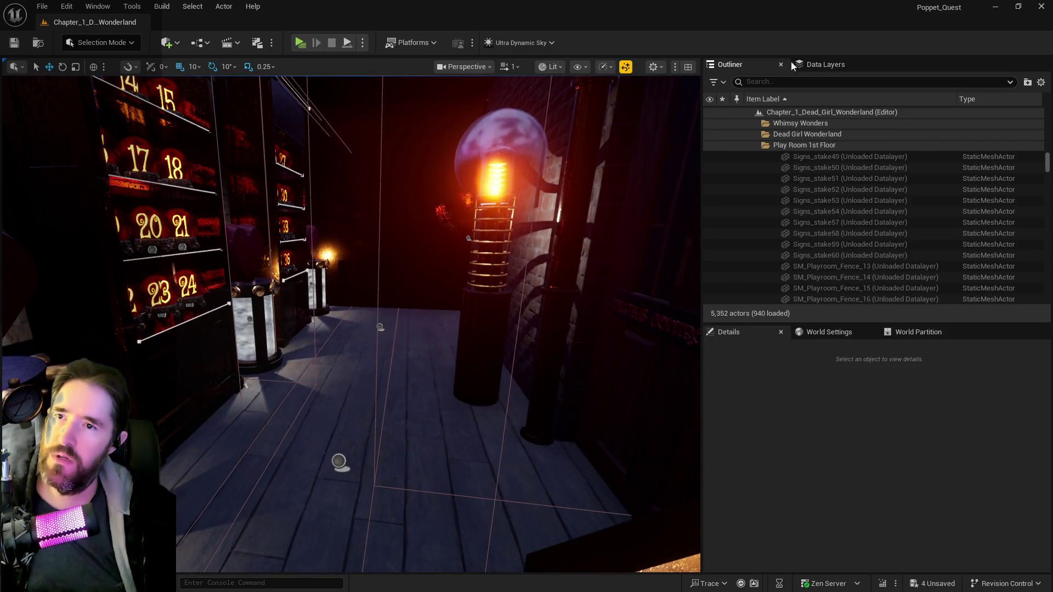
- Unload the DL_The_Lovers_Altar data layer and clear the Data Layers filter
click(817, 65)
click(731, 124)
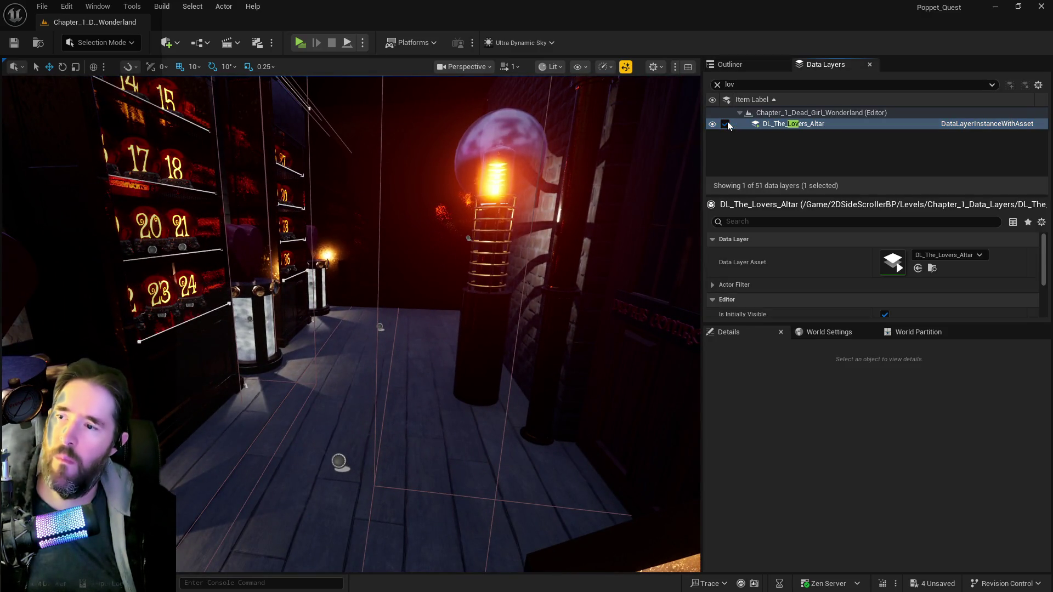
click(726, 124)
click(716, 85)
- Fly the viewport through the doorway to confirm the altar room is now empty
mouse_move(510, 208)
mouse_down()
mouse_move(510, 176)
mouse_move(510, 207)
mouse_move(472, 208)
mouse_move(458, 173)
mouse_move(453, 192)
mouse_move(441, 175)
mouse_move(507, 240)
mouse_up()
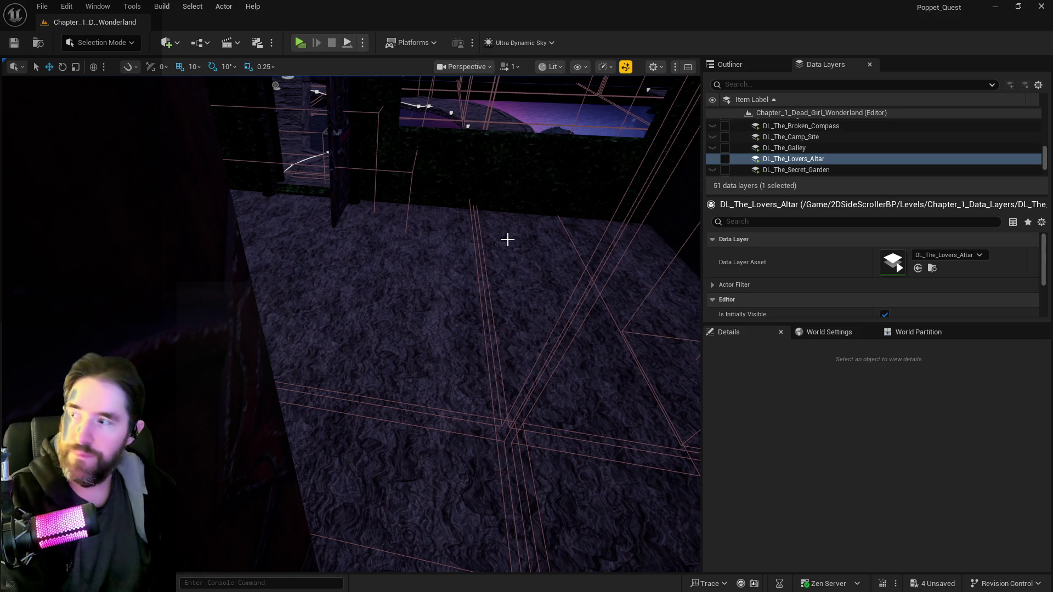
mouse_move(503, 253)
mouse_down()
mouse_move(403, 408)
mouse_move(364, 384)
mouse_move(307, 477)
mouse_move(295, 524)
mouse_move(306, 447)
mouse_move(274, 527)
mouse_up()
drag(640, 258, 641, 258)
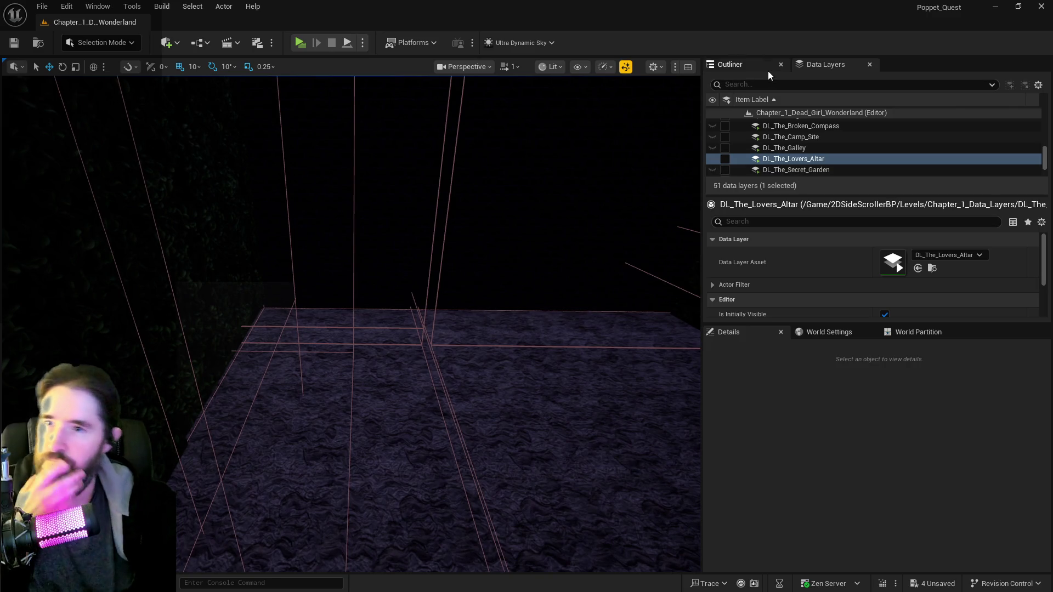
click(760, 85)
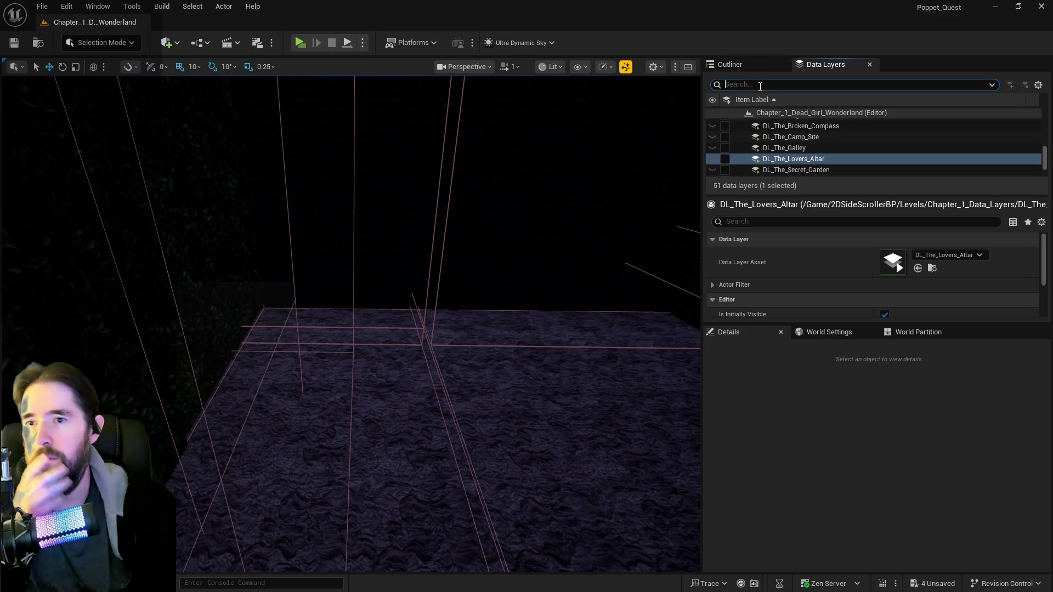
- Filter data layers for 'pir', load DL_Pirates_Plunder, and select the ball pit level instance
text(pir)
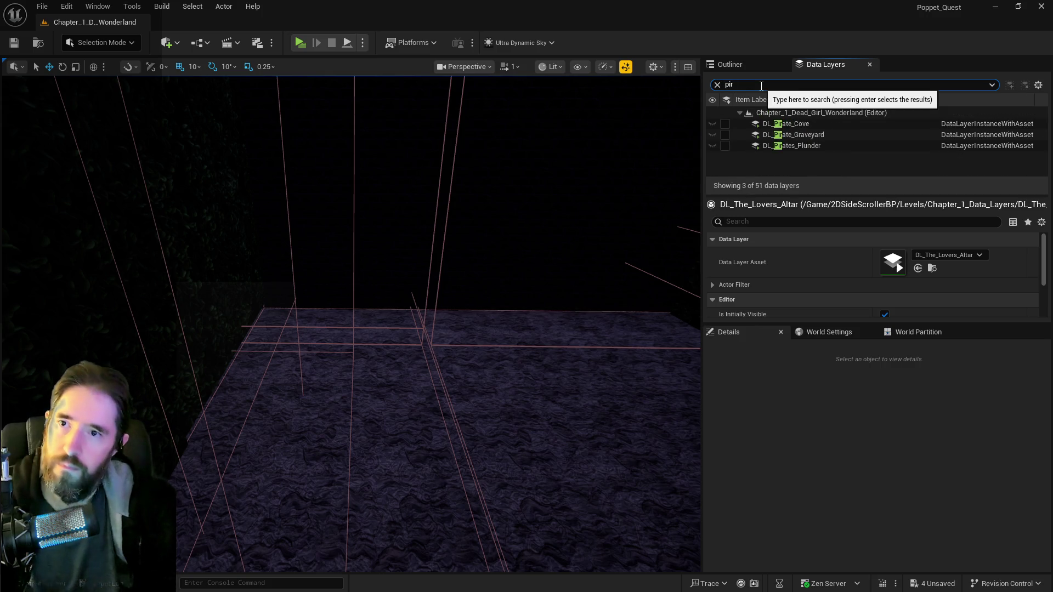
click(725, 145)
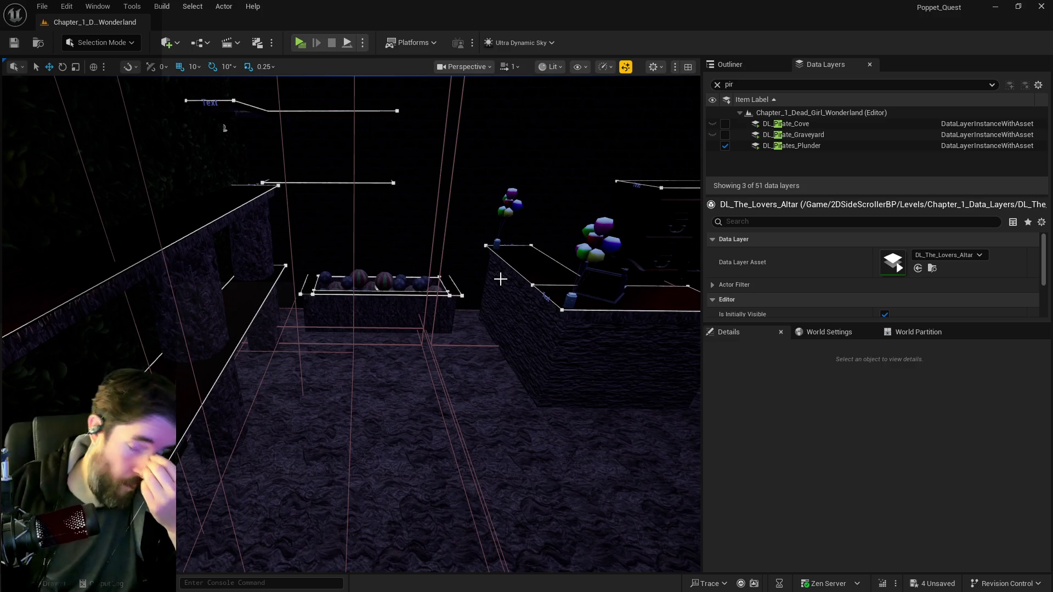
click(414, 299)
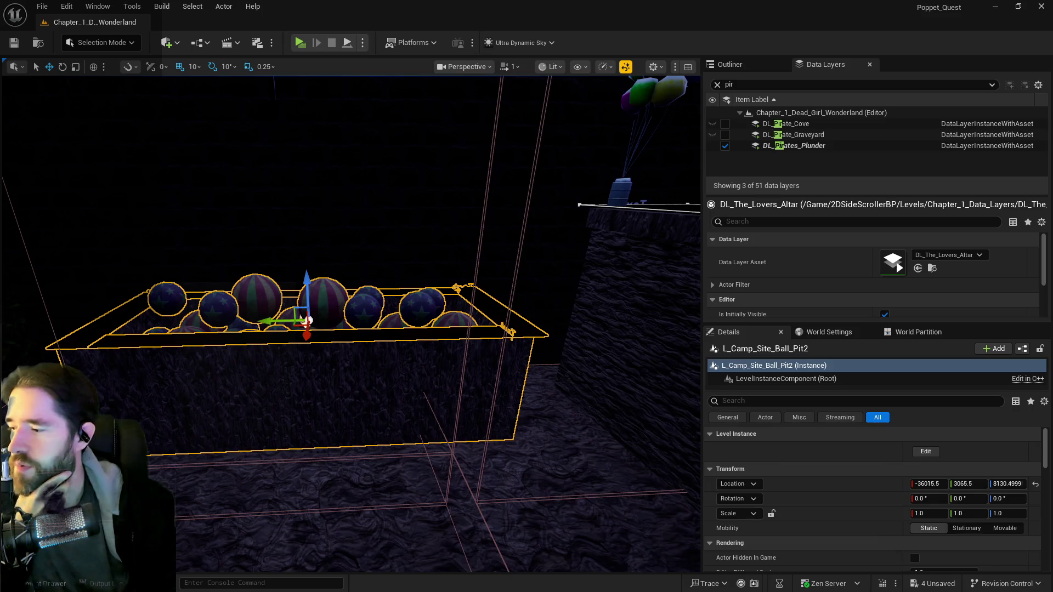
- Browse to 2DSideScrollerBP/Destroyables in a large Content Browser window and select BP_Bouncing_Ball_1
key(ctrl+space)
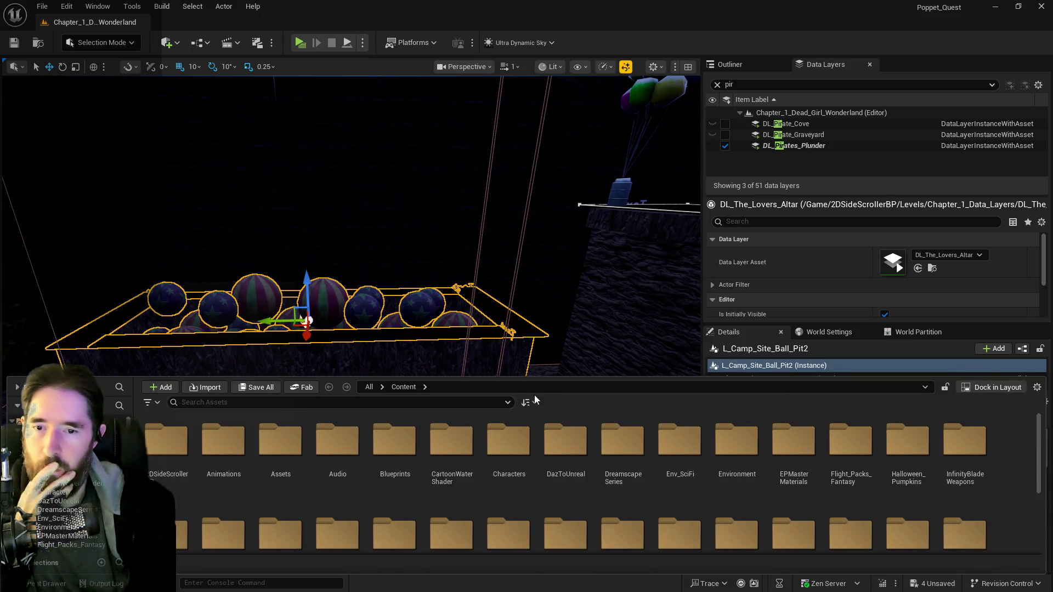
key(ctrl+space)
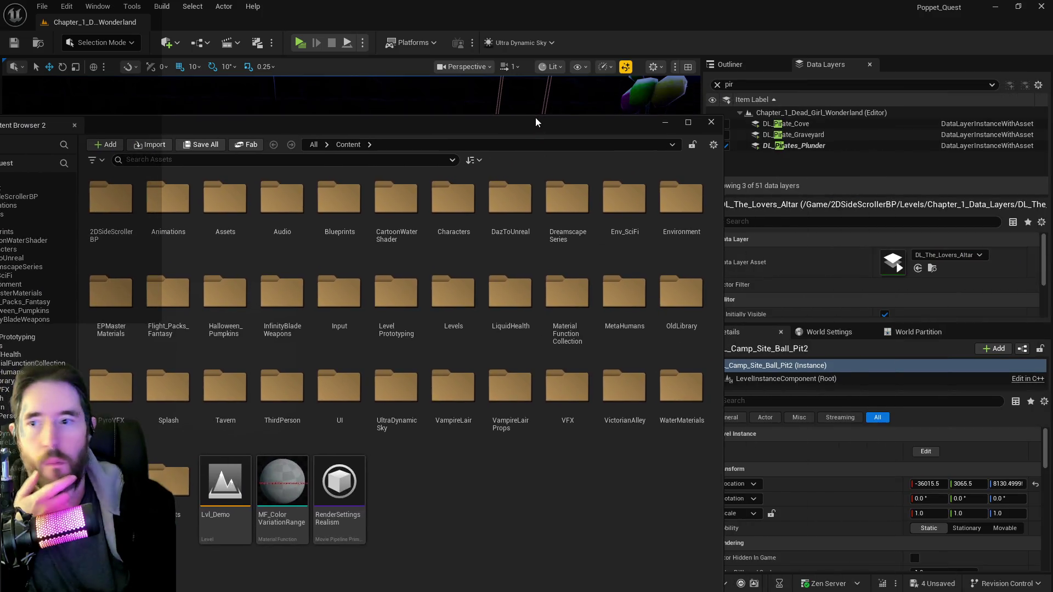
double_click(535, 118)
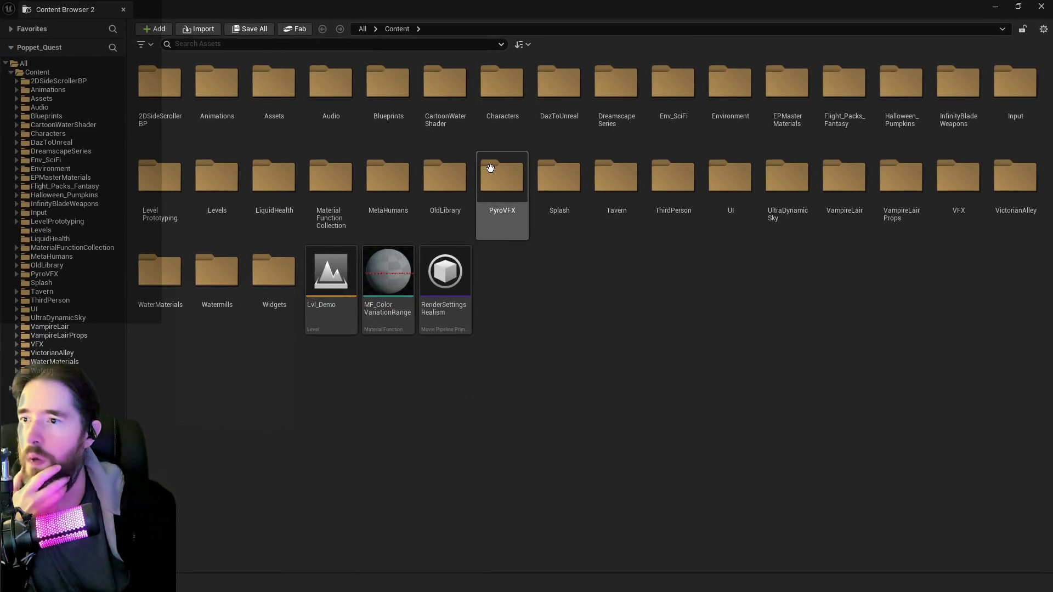
click(16, 81)
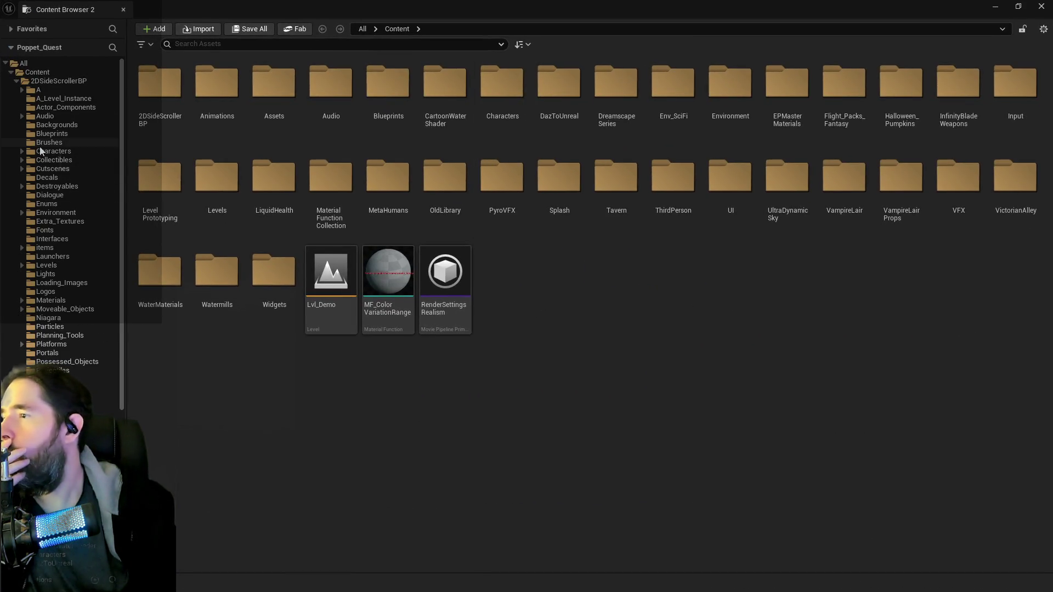
click(47, 187)
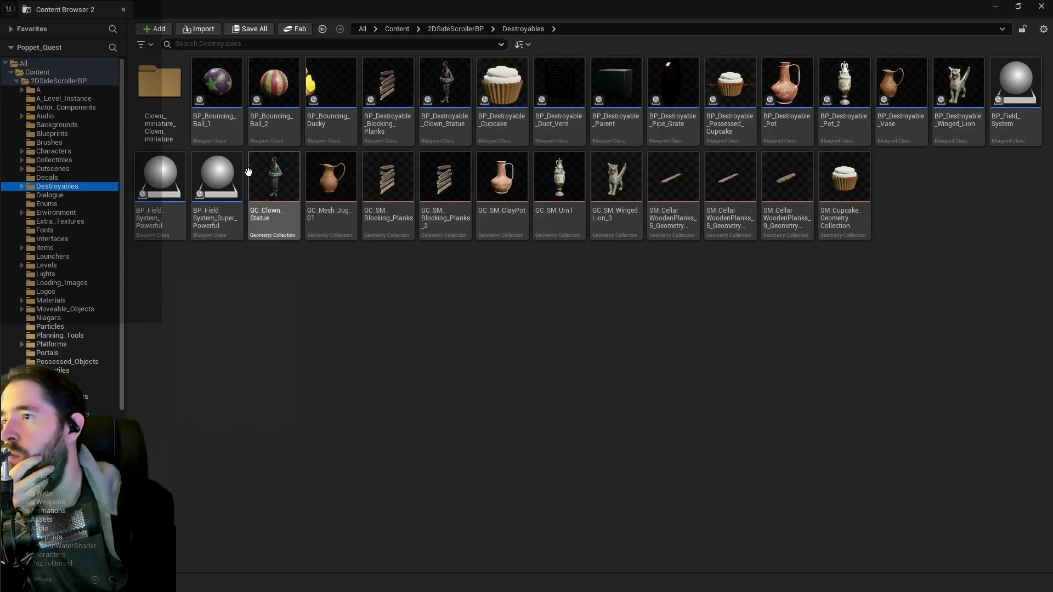
click(270, 96)
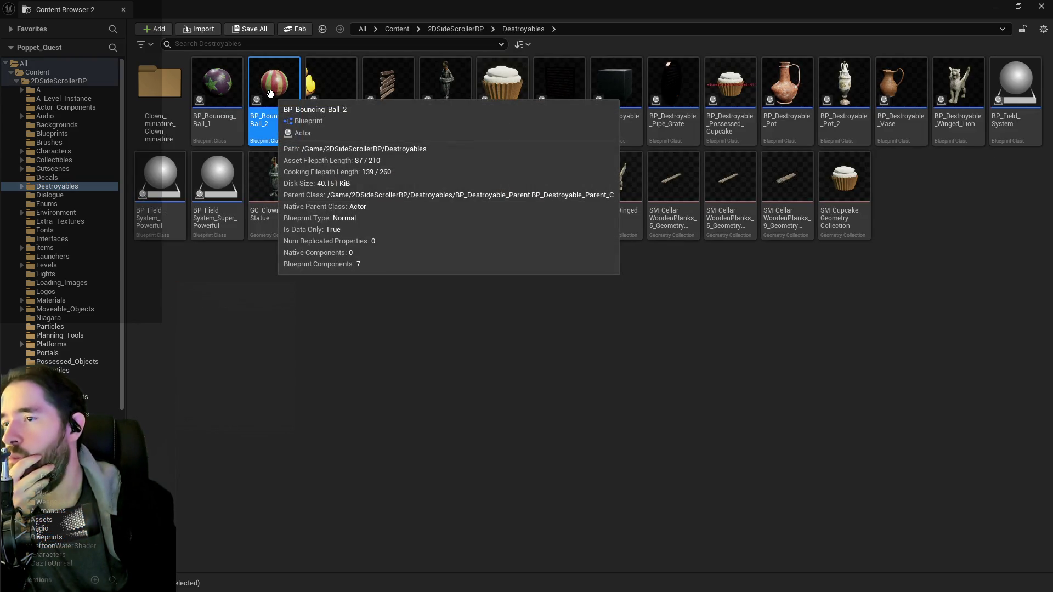
click(215, 119)
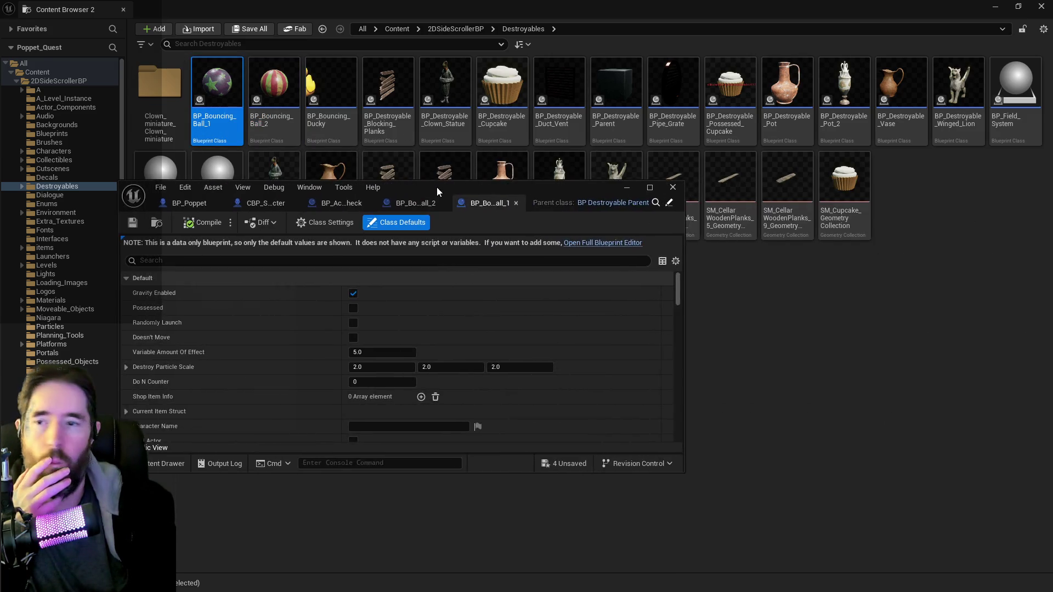
- Inspect the Appear Or Disappear graph in the BP_Destroyable_Parent blueprint
scroll(479, 378, down, 3)
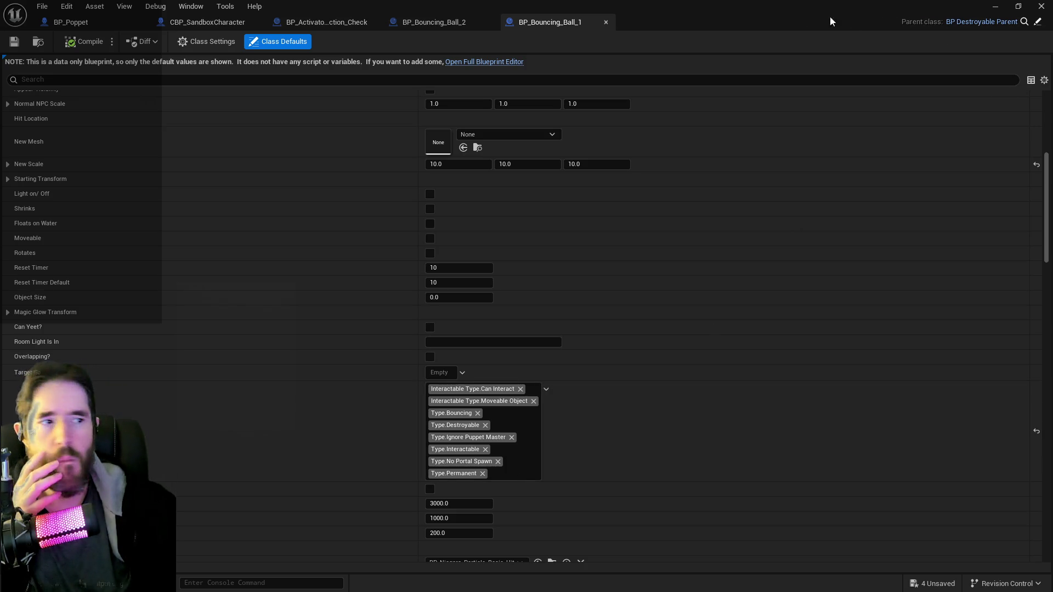
click(1037, 23)
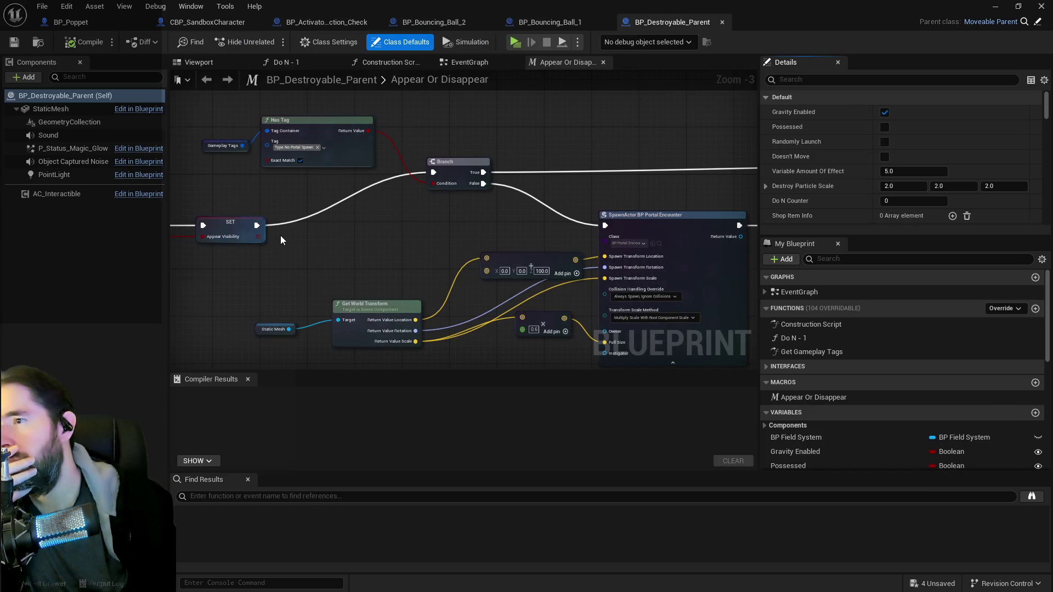
mouse_move(304, 217)
mouse_down()
mouse_move(176, 213)
mouse_move(509, 230)
mouse_up()
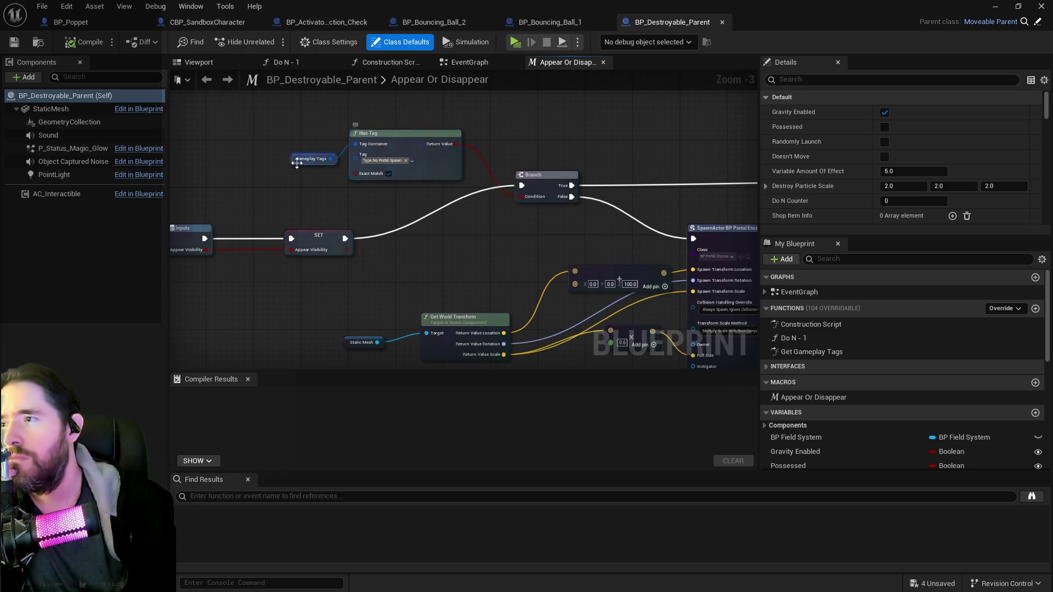
scroll(406, 219, down, 2)
scroll(405, 220, up, 2)
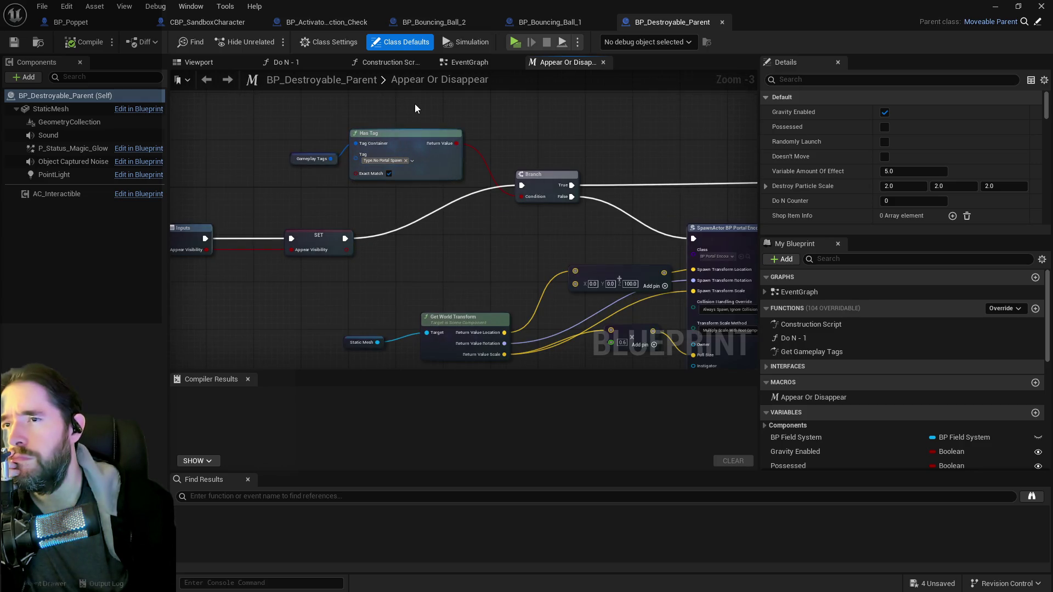
- Compare the gameplay tags of Ball_1 and Ball_2, noting Ball_2 lacks Type.Permanent
click(534, 23)
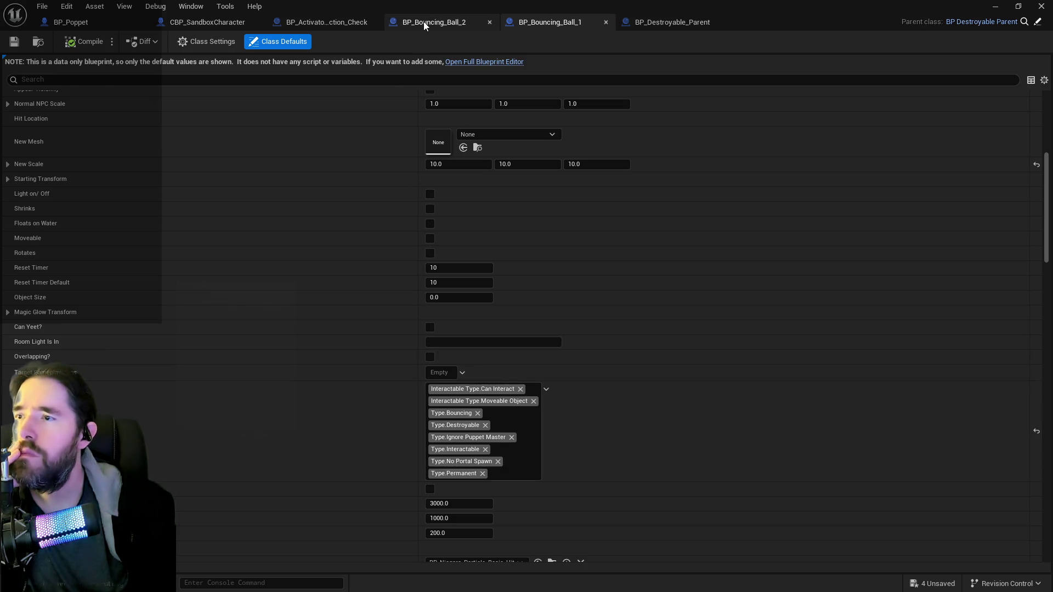
click(433, 22)
scroll(433, 223, down, 4)
scroll(427, 244, down, 3)
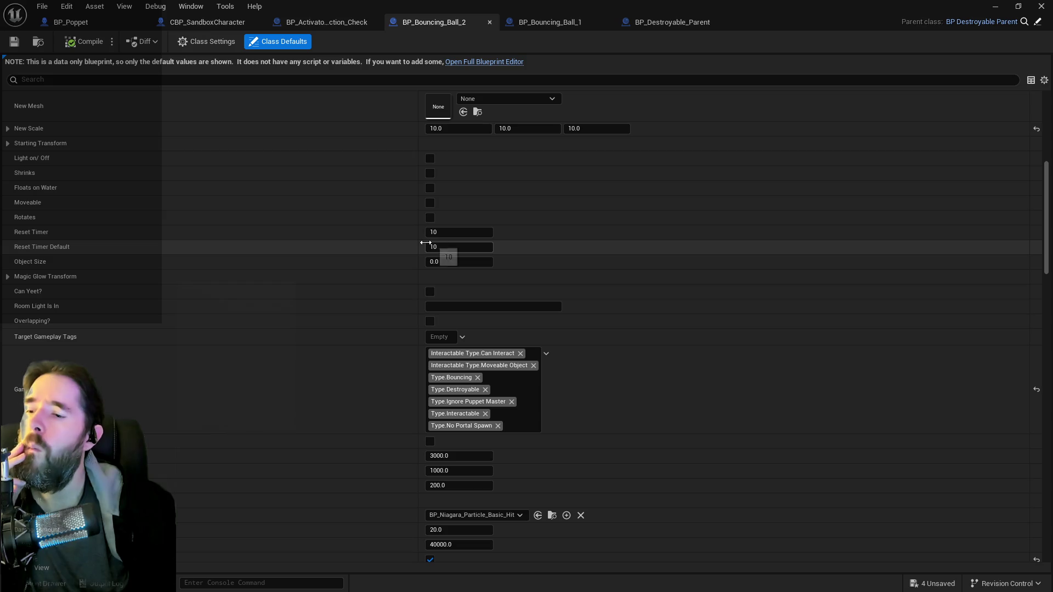
click(554, 25)
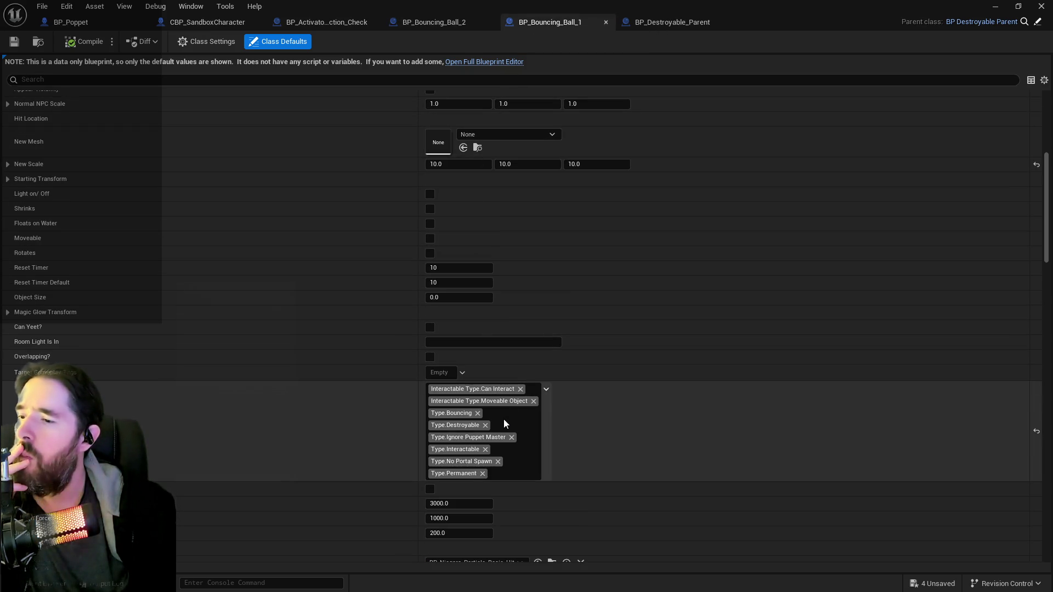
click(416, 22)
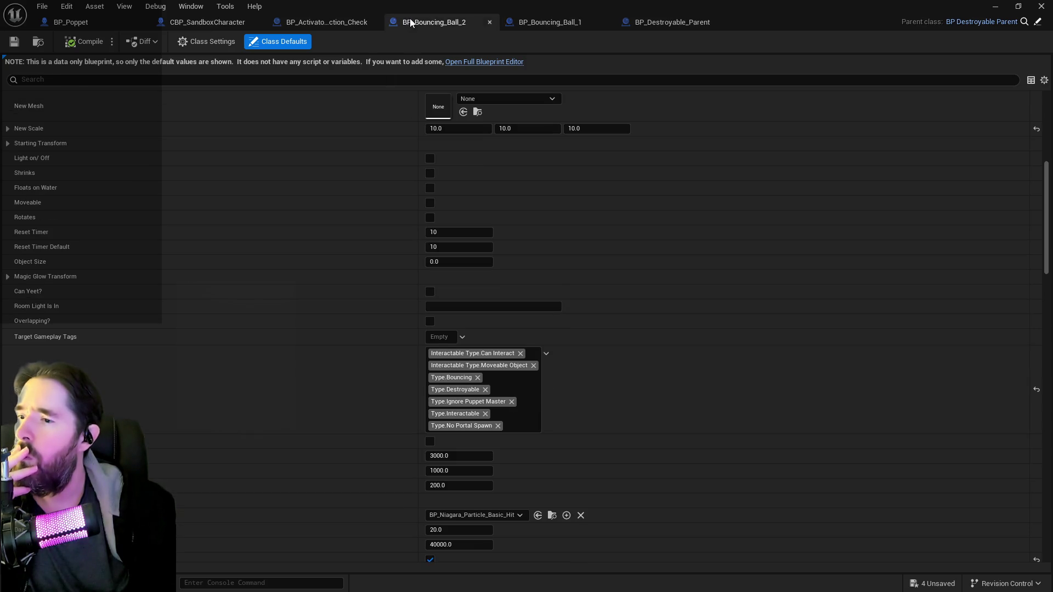
click(527, 24)
- Copy Ball_1's gameplay tags and paste them into Ball_2, adding Type.Permanent
right_click(521, 427)
right_click(341, 406)
click(364, 433)
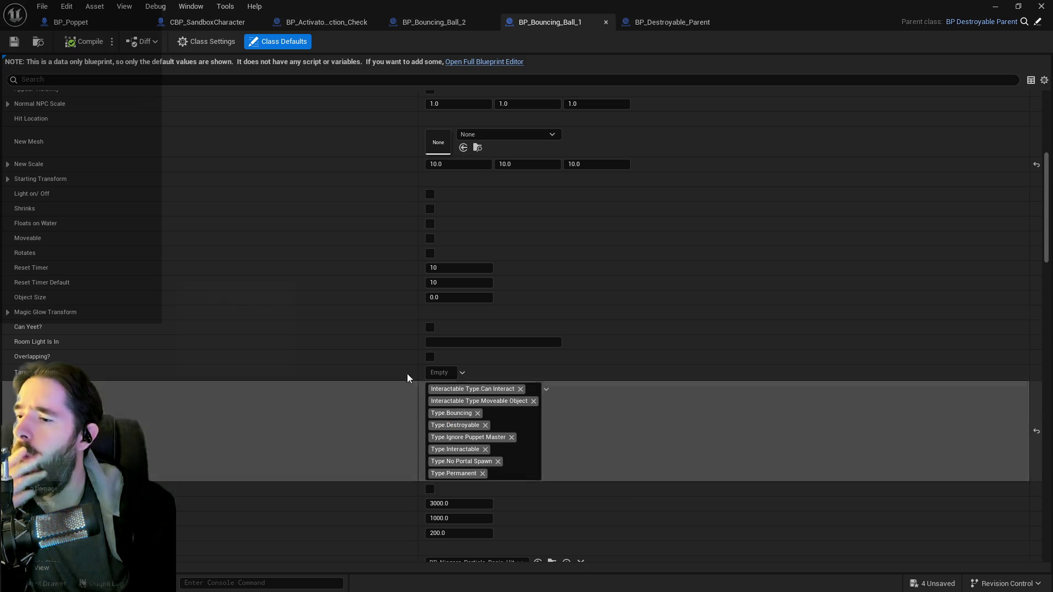
click(449, 23)
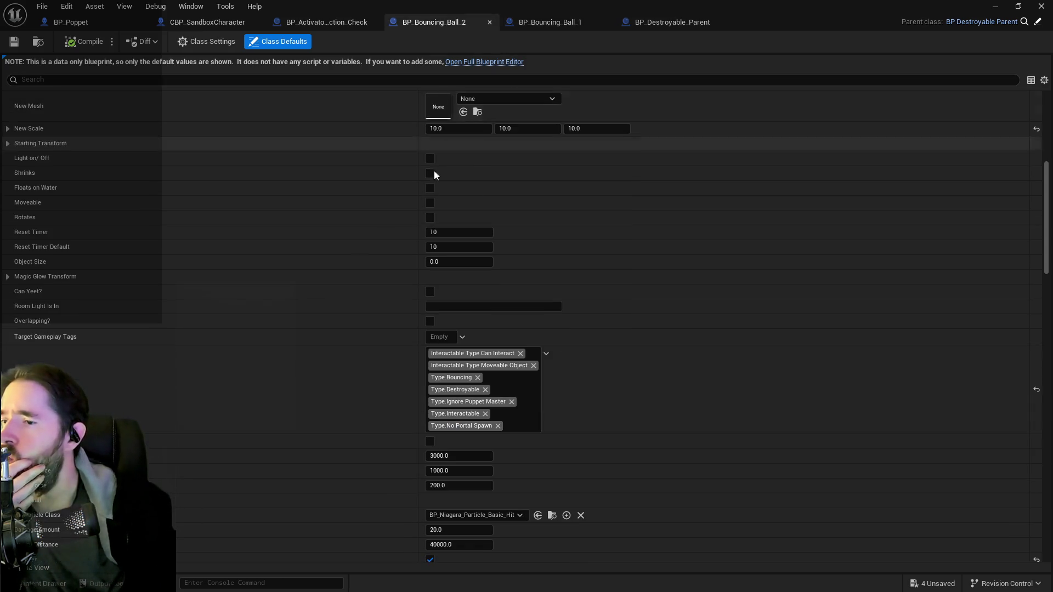
right_click(308, 378)
click(328, 409)
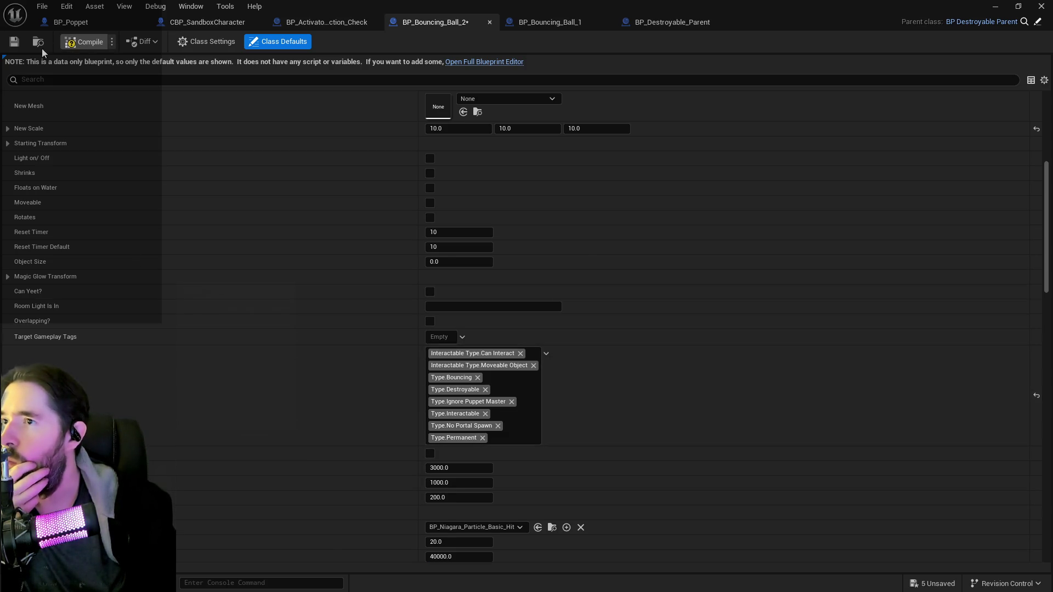
- Save BP_Bouncing_Ball_2, then Save All from the File menu
click(13, 41)
click(42, 6)
click(57, 88)
click(994, 9)
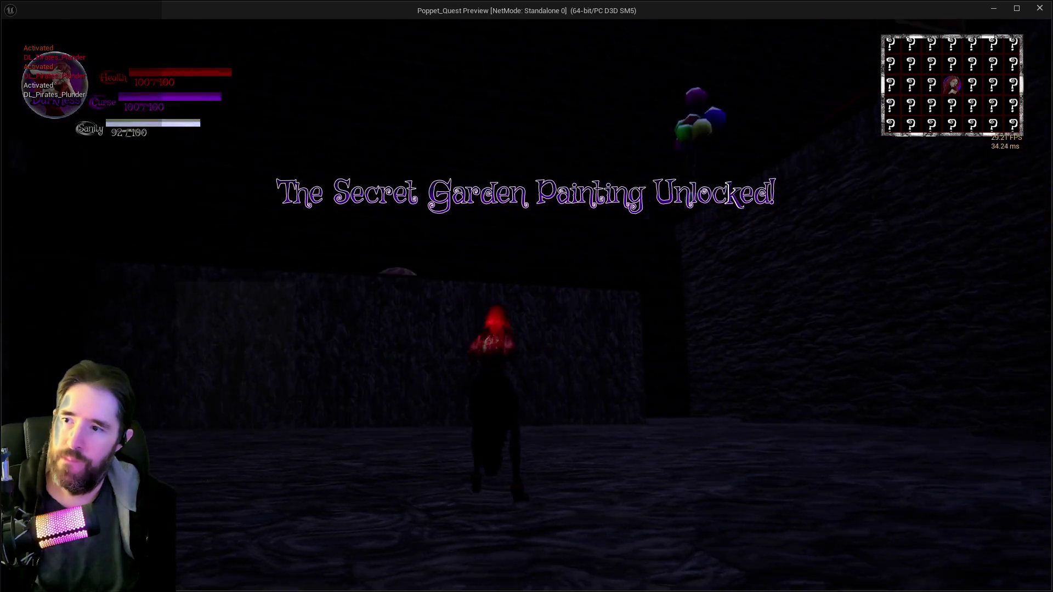
- Walk the character off the red ledge through the bouncing balls, then return to the editor
key(w)
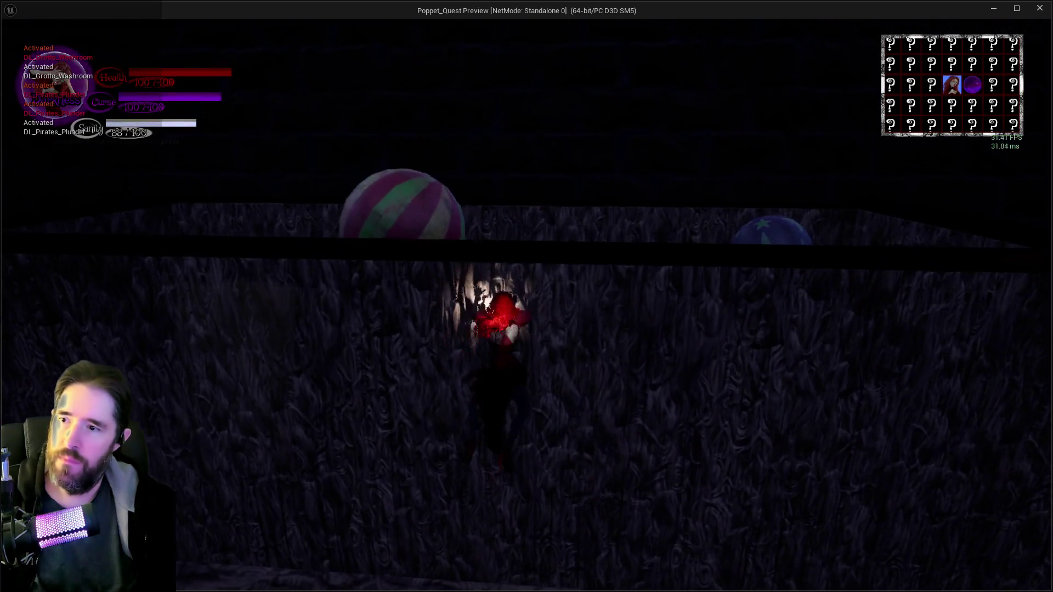
key(w)
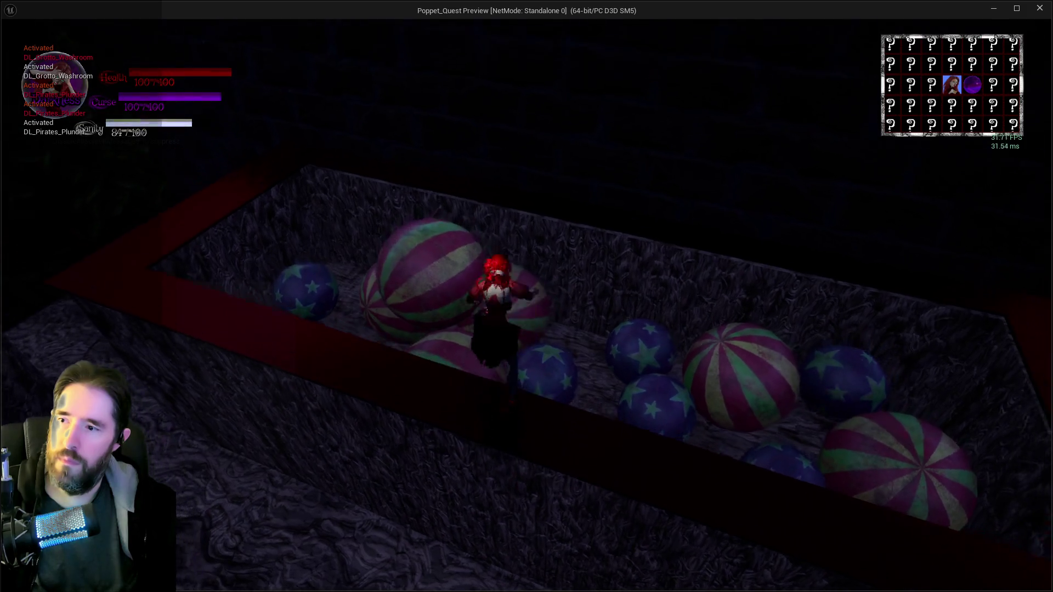
key(w)
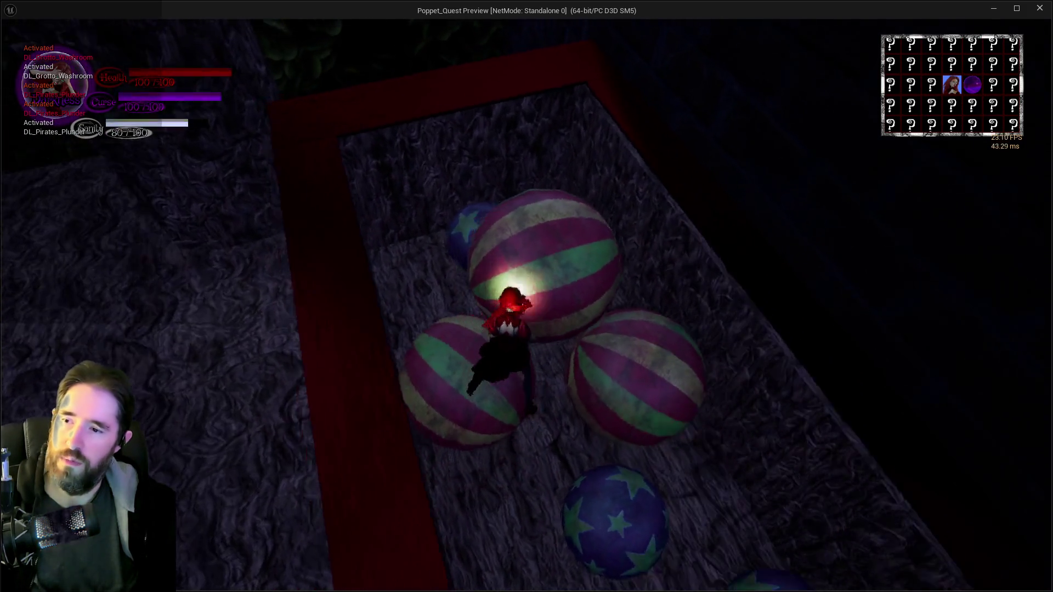
key(w)
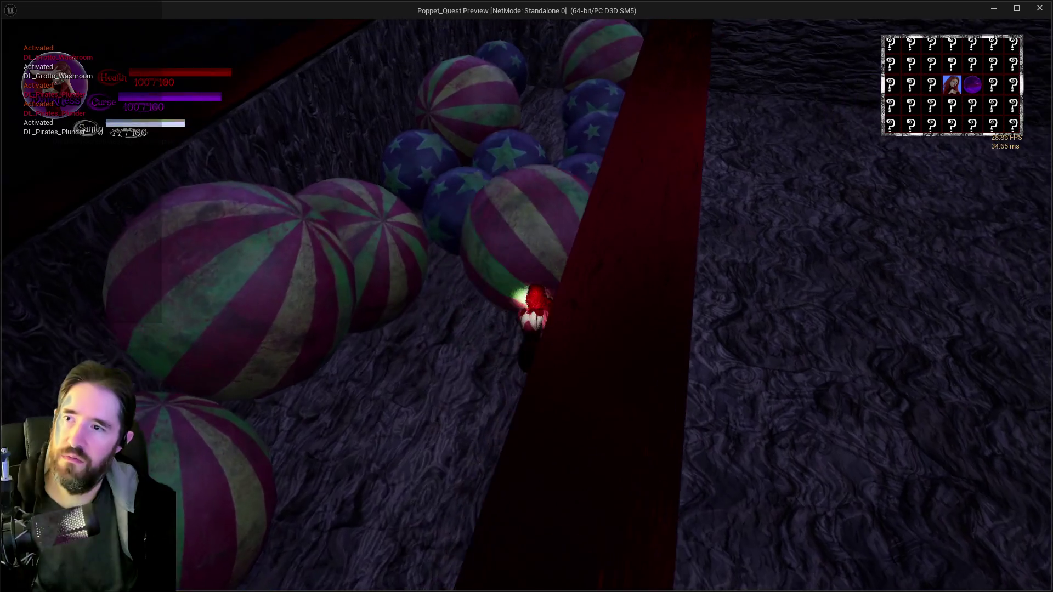
key(w)
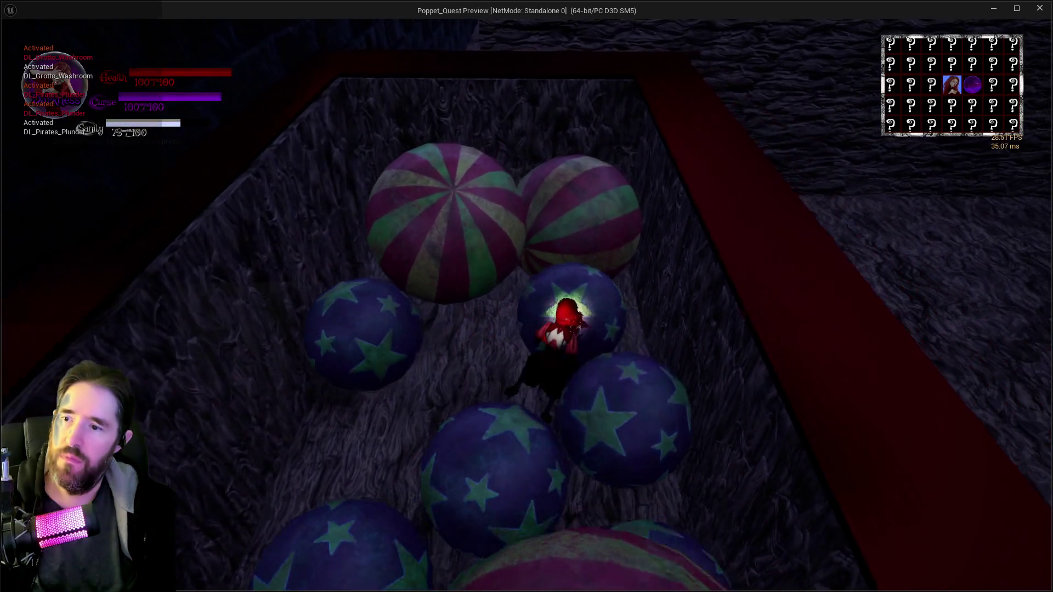
key(w)
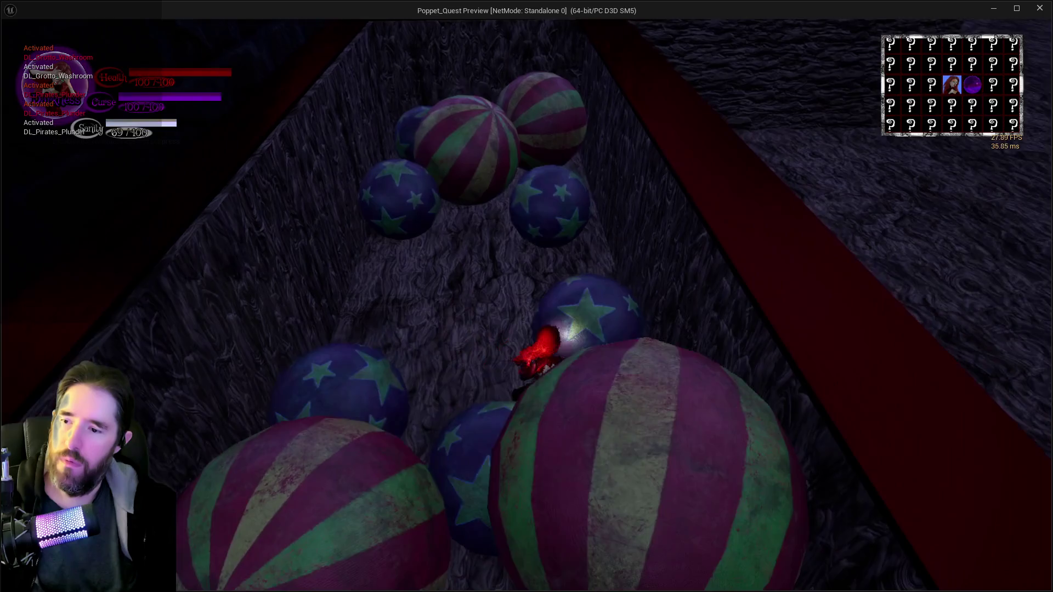
key(w)
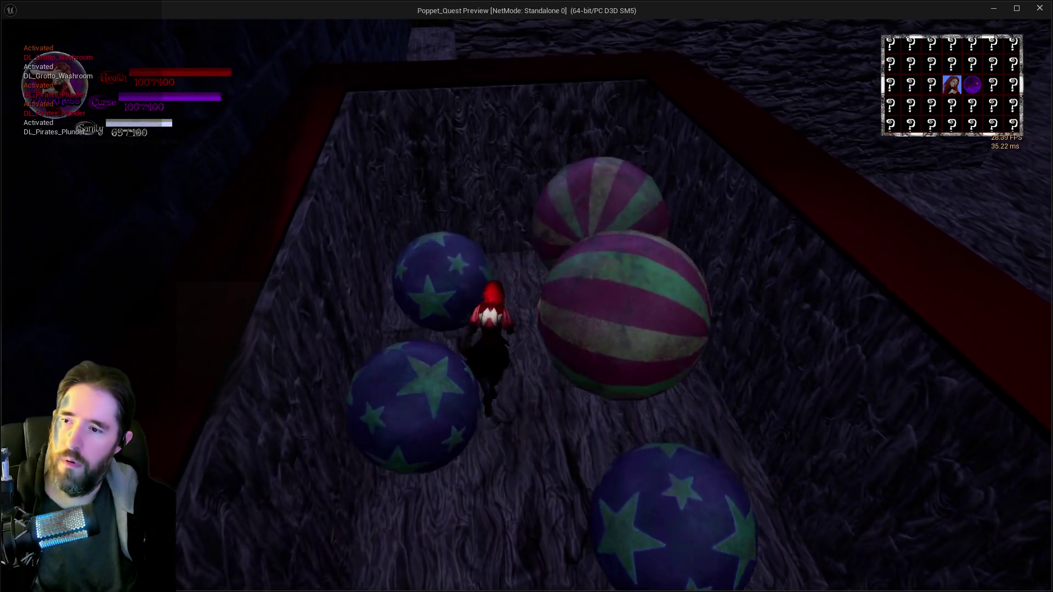
key(w)
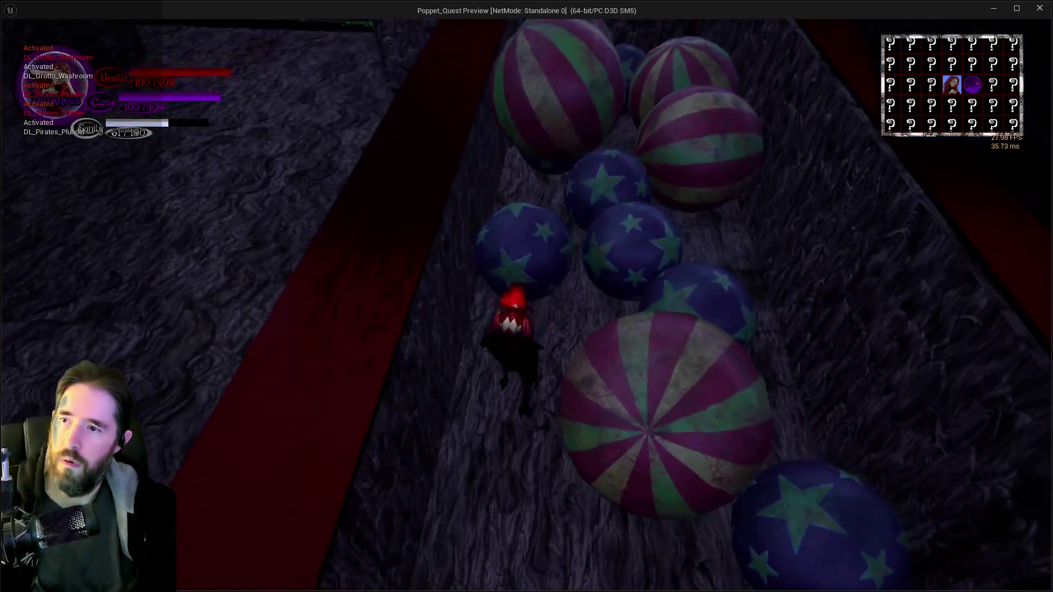
key(alt+Tab)
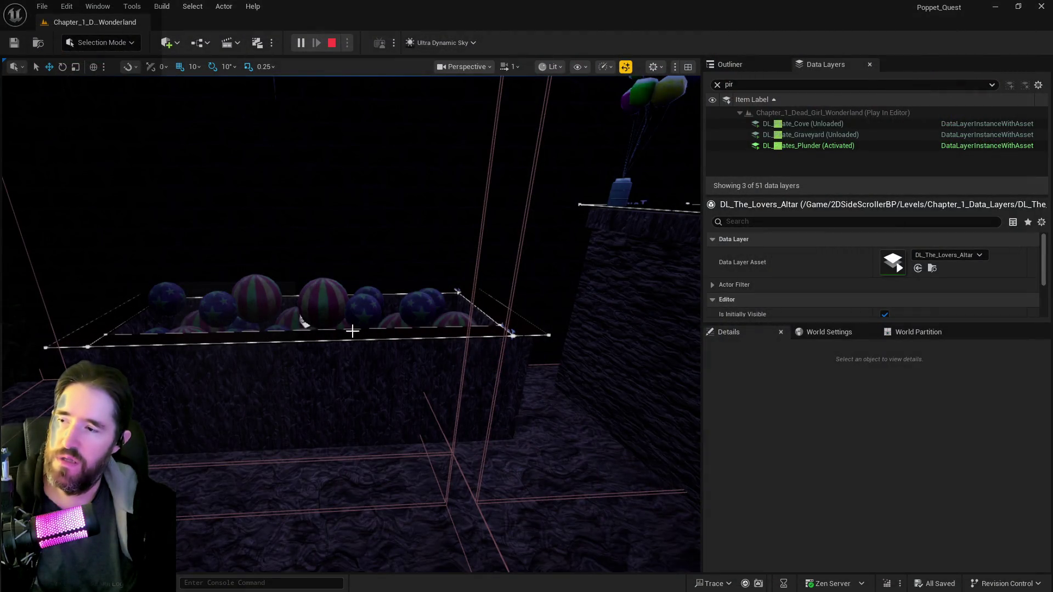
- Stop the preview, review the Play In Editor errors, and jump to BP_SplinePipes' Set Static Mesh node
key(Escape)
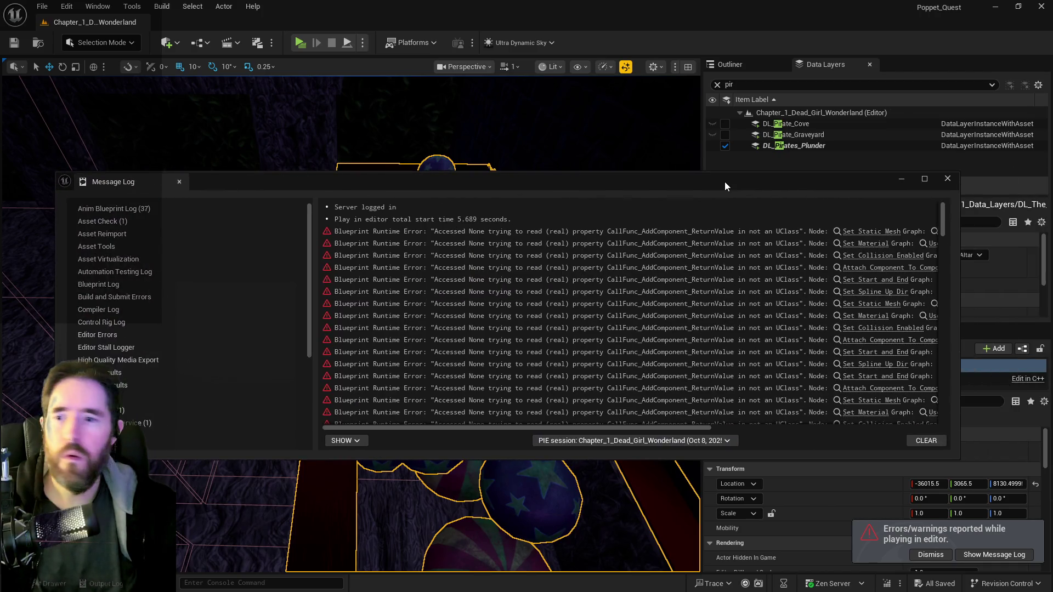
double_click(726, 182)
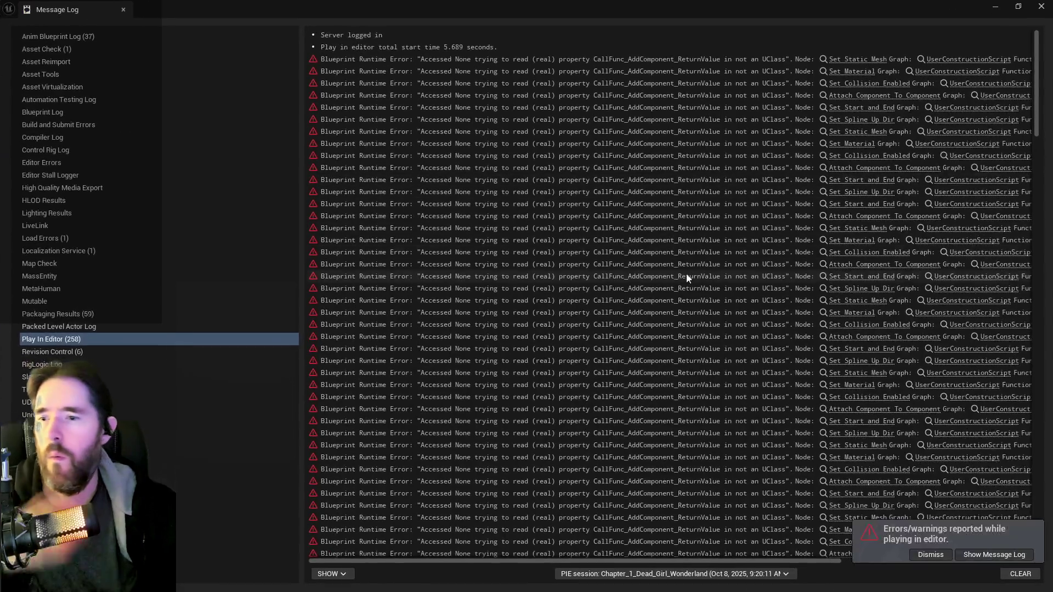
scroll(686, 274, down, 8)
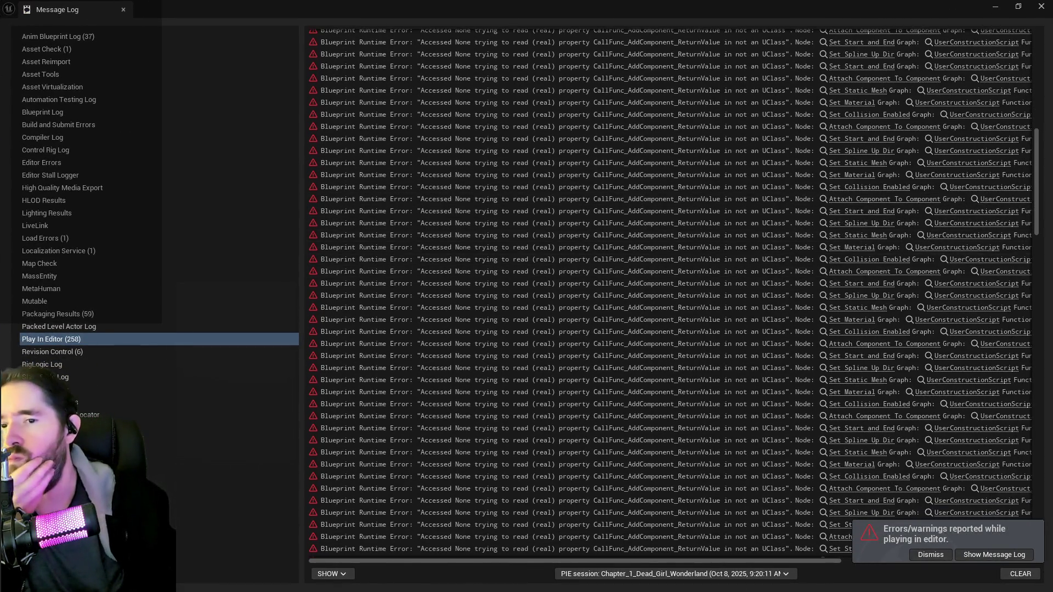
mouse_move(1039, 192)
mouse_down()
mouse_move(998, 529)
mouse_move(1018, 495)
mouse_move(1045, 83)
mouse_up()
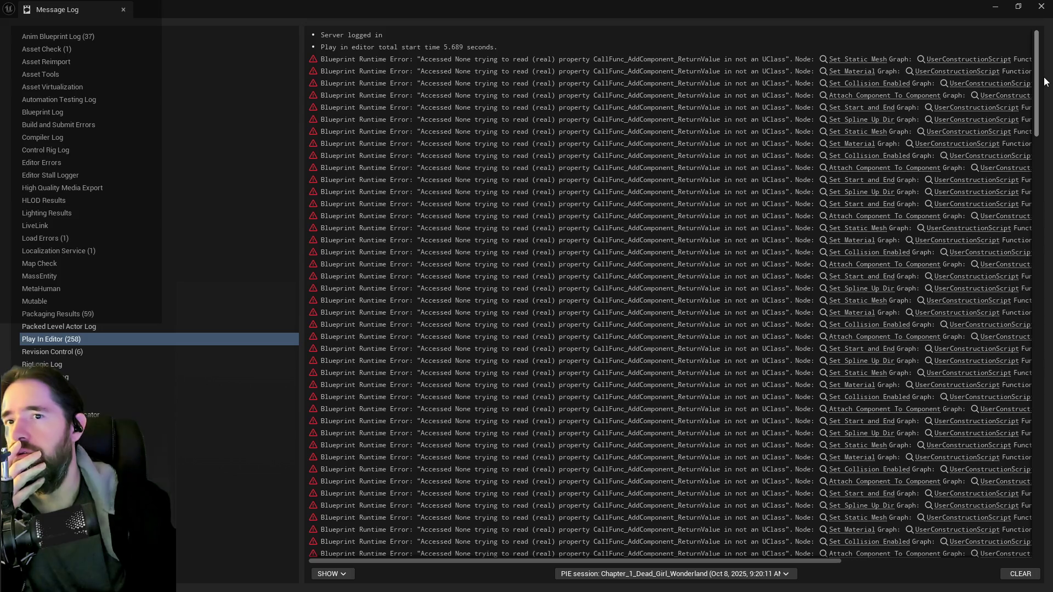
click(858, 59)
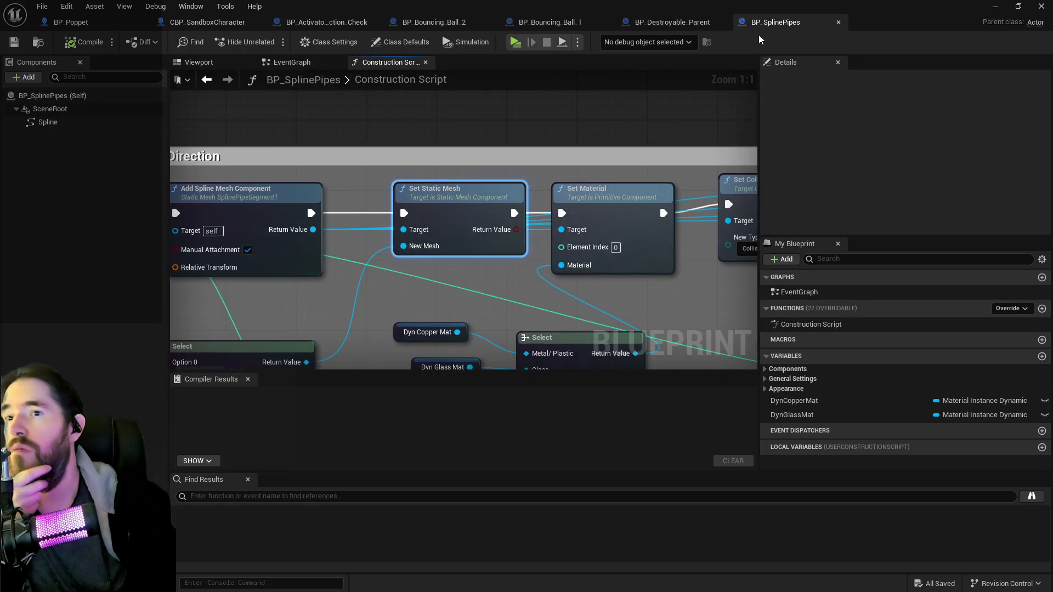
- Close BP_SplinePipes and the Message Log, position the camera over the ball pit, and start another play session
scroll(715, 106, down, 5)
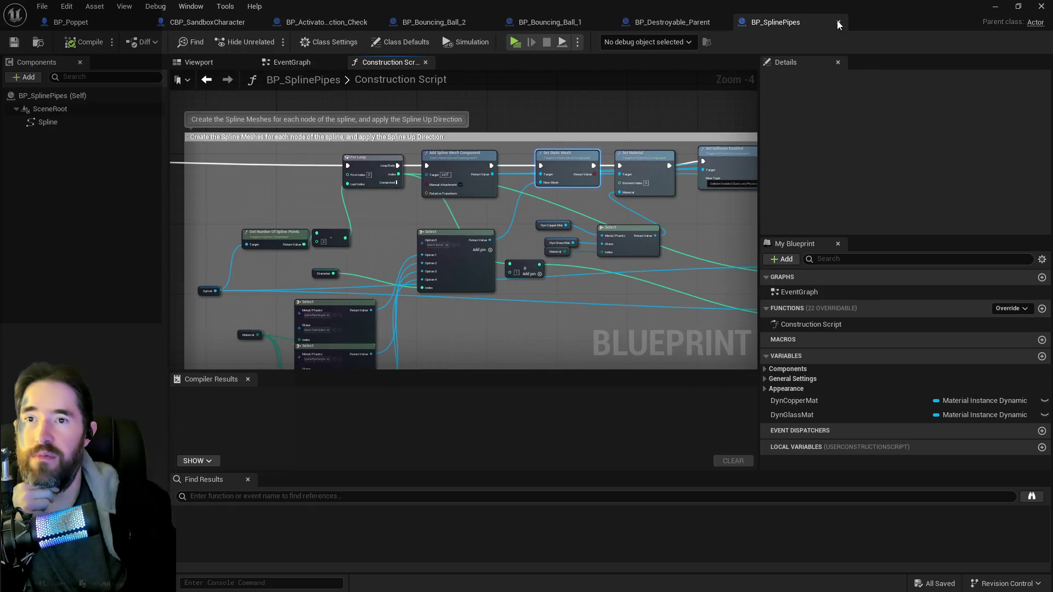
click(838, 22)
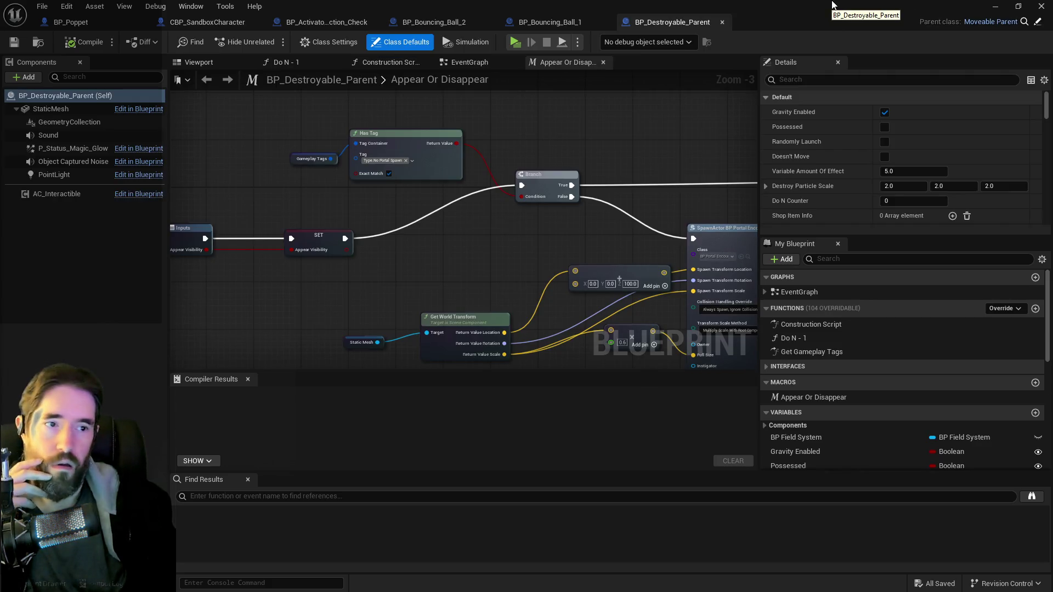
click(994, 9)
click(1040, 6)
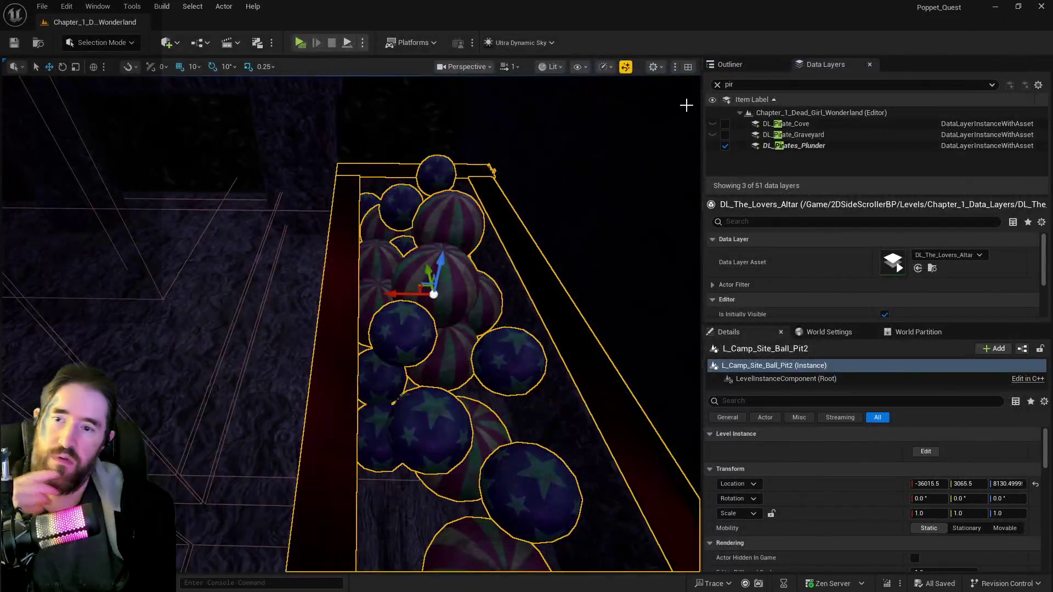
mouse_move(539, 157)
mouse_down()
mouse_move(509, 155)
mouse_move(399, 68)
mouse_up()
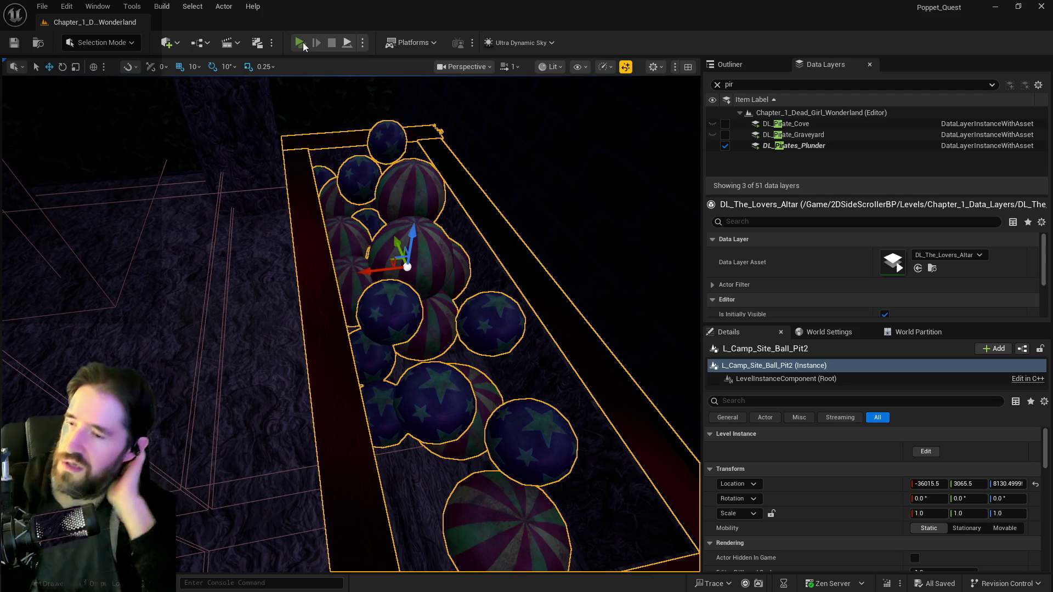
click(300, 42)
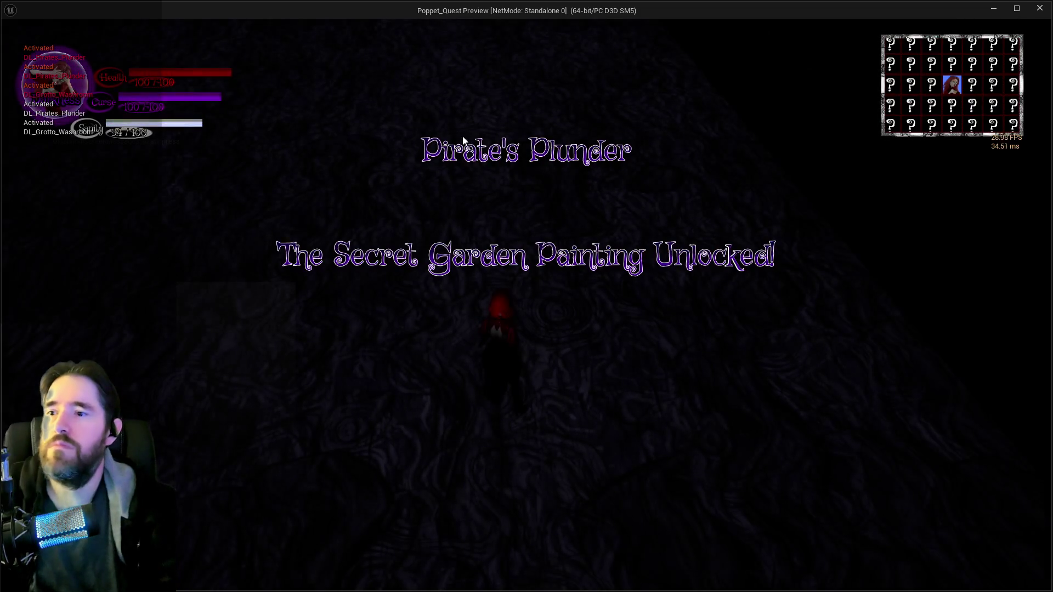
- Run the character past the maze wall and hop over the red wall into the ball pit
key(w)
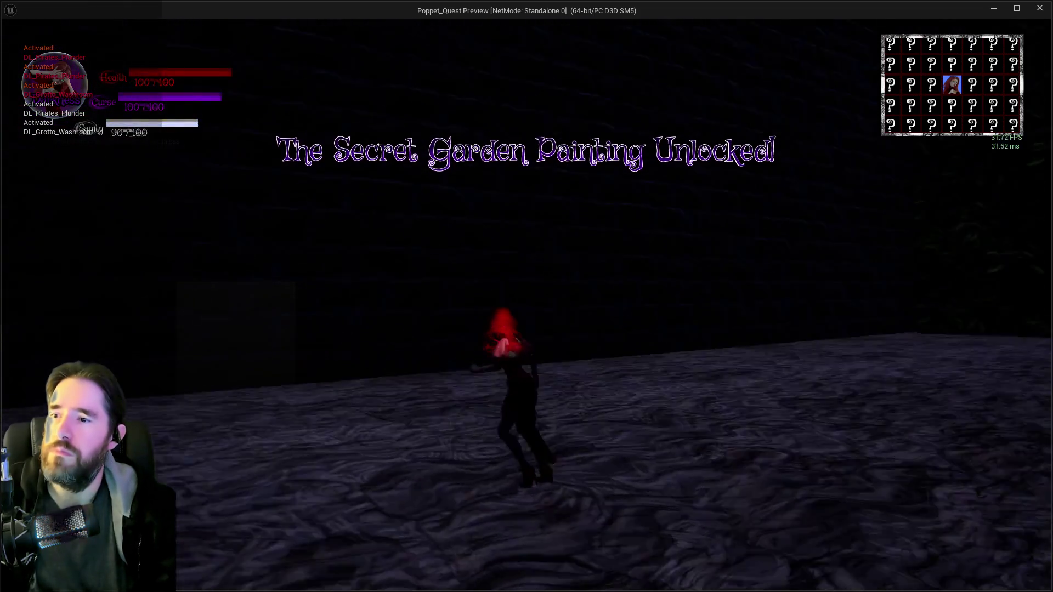
key(w)
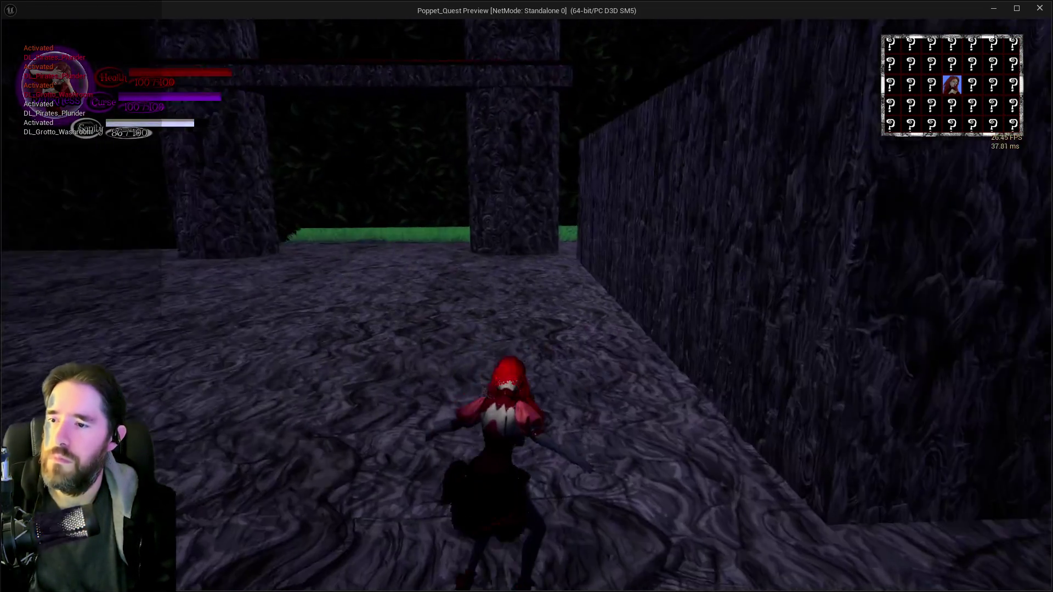
key(w)
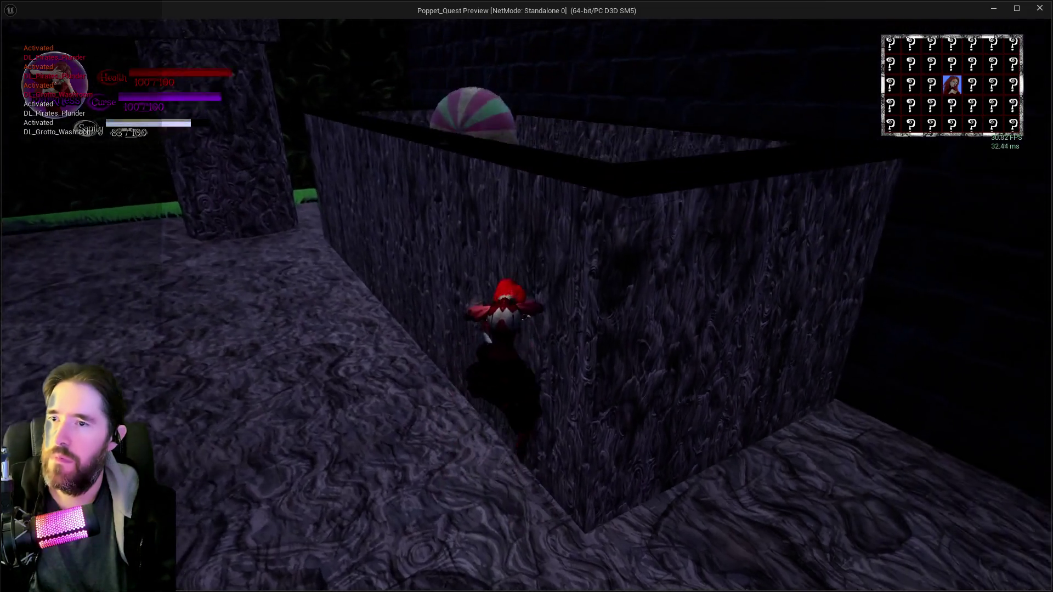
key(w)
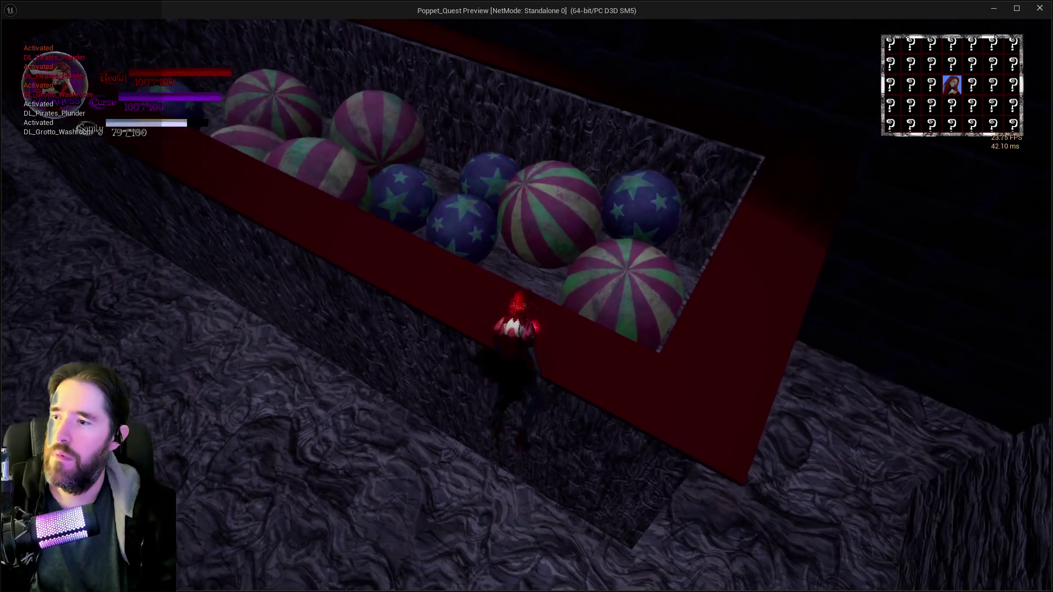
key(space)
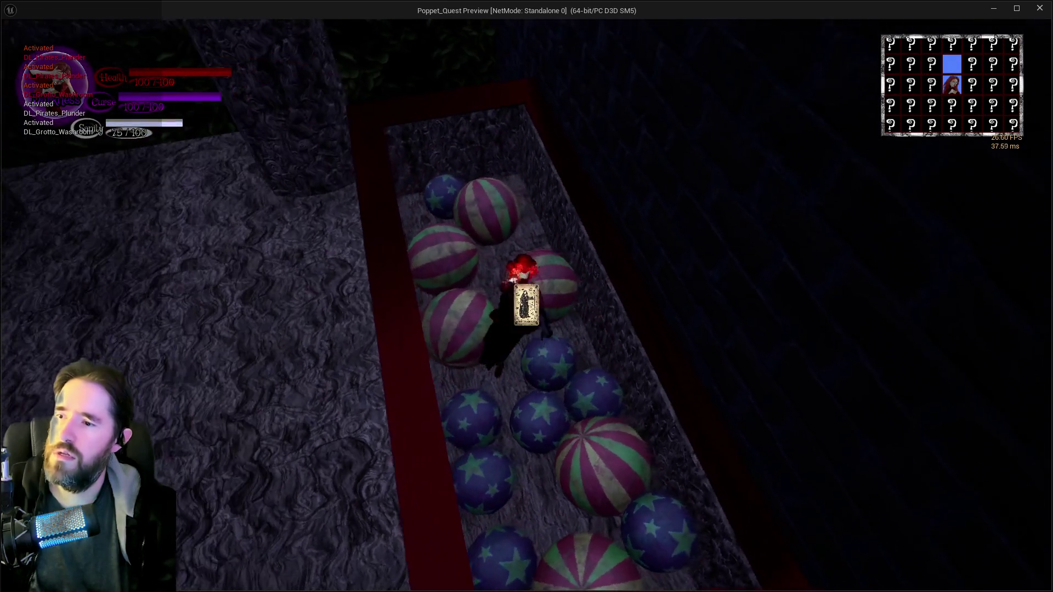
- Wade the character through the ball pit toward its far wall
key(w)
key(w)
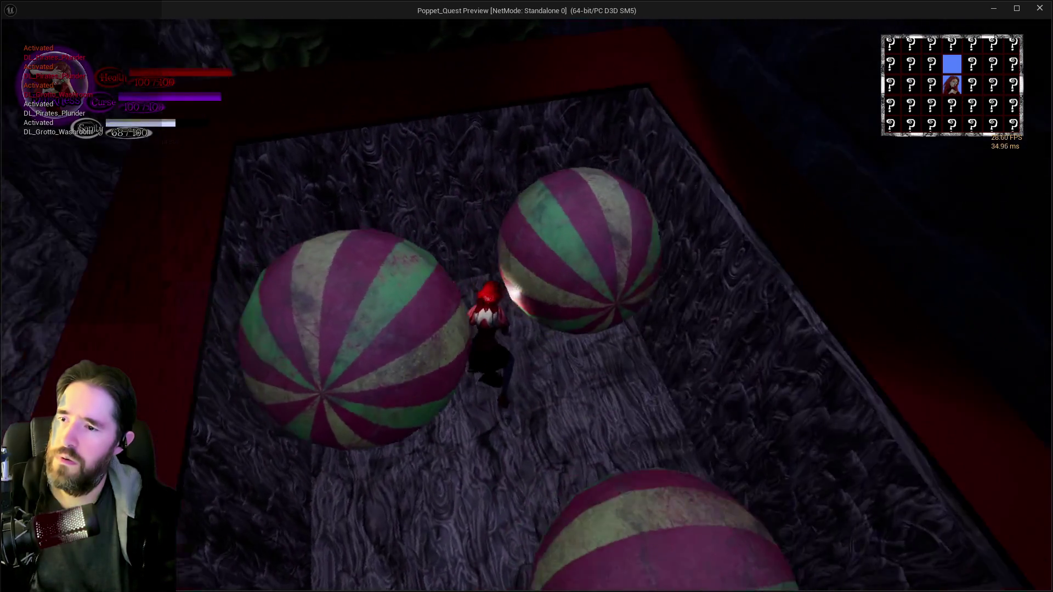
key(w)
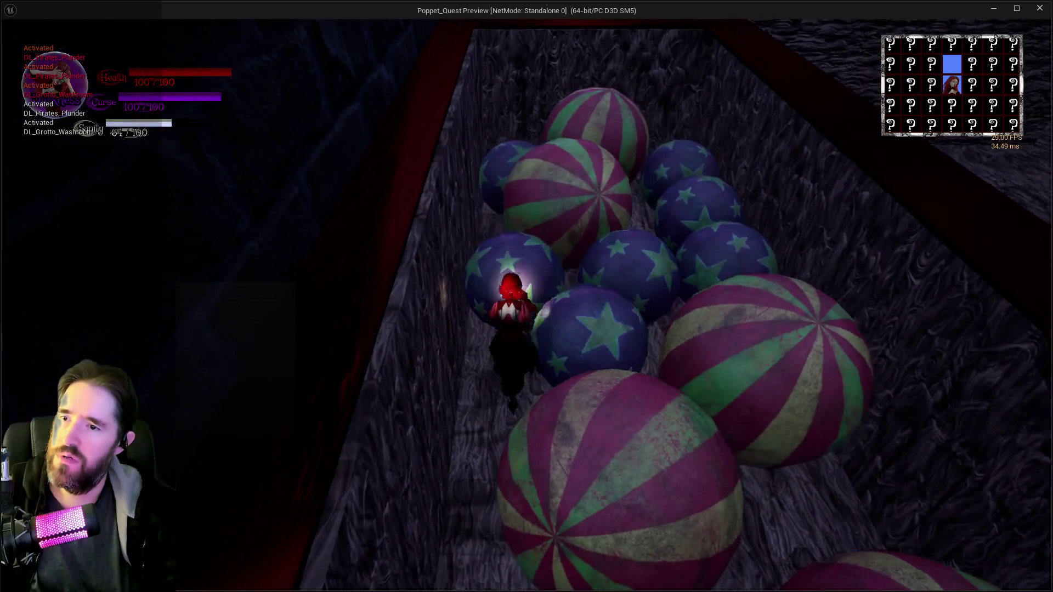
key(w)
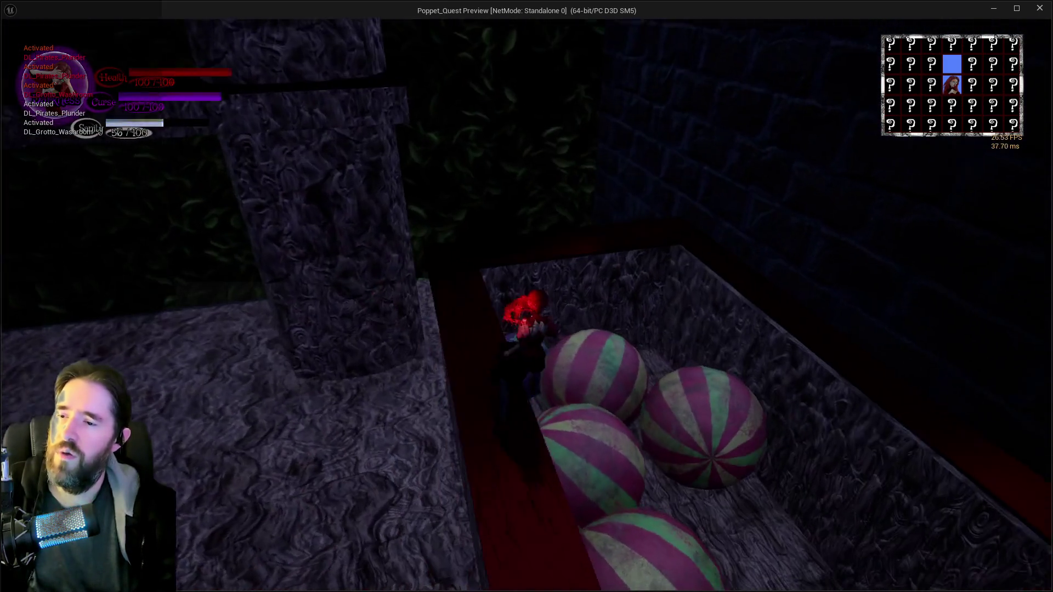
key(w)
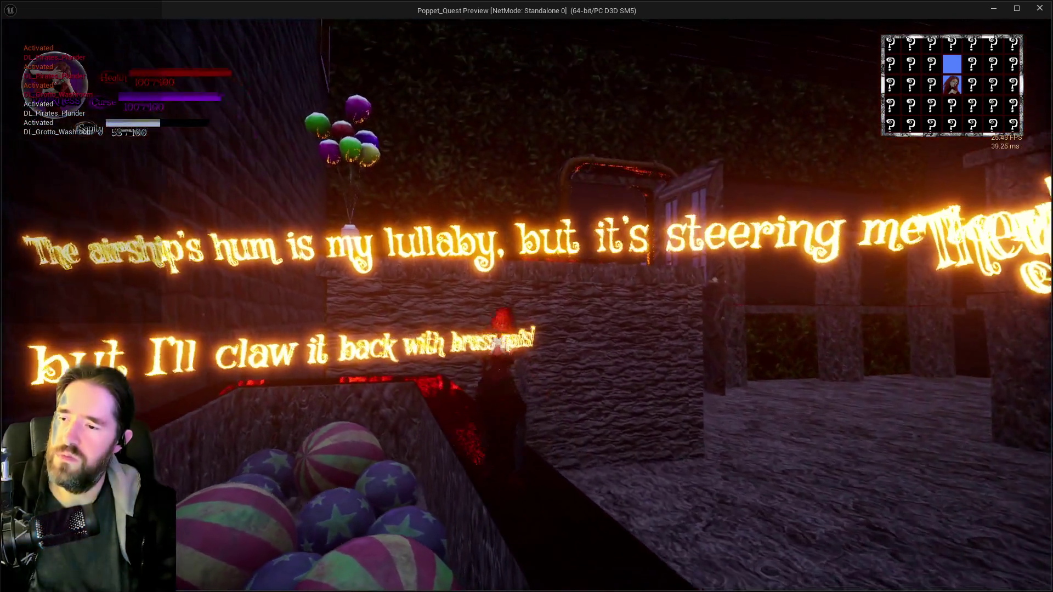
key(w)
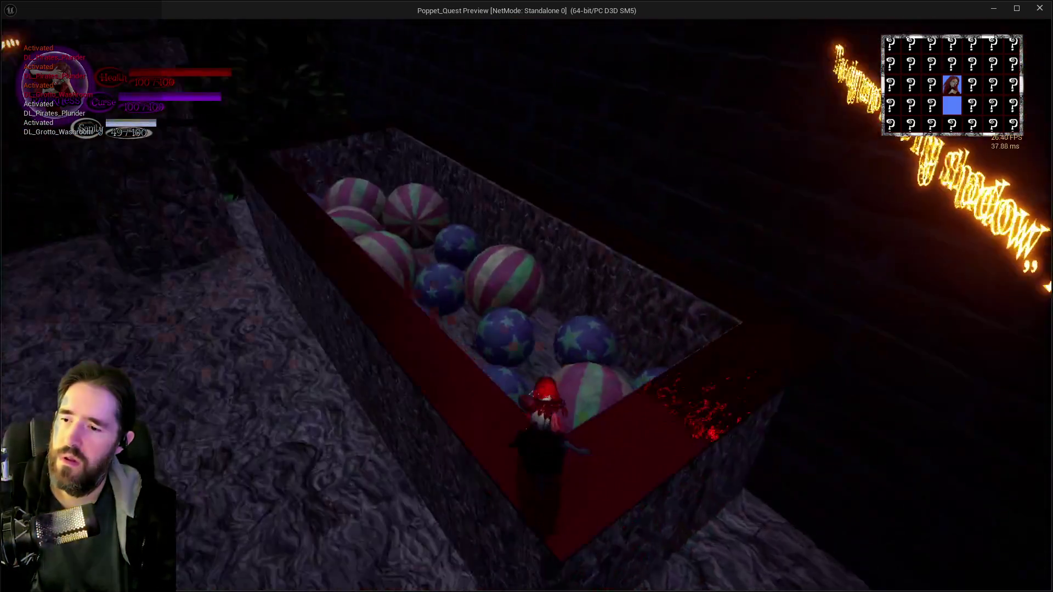
key(w)
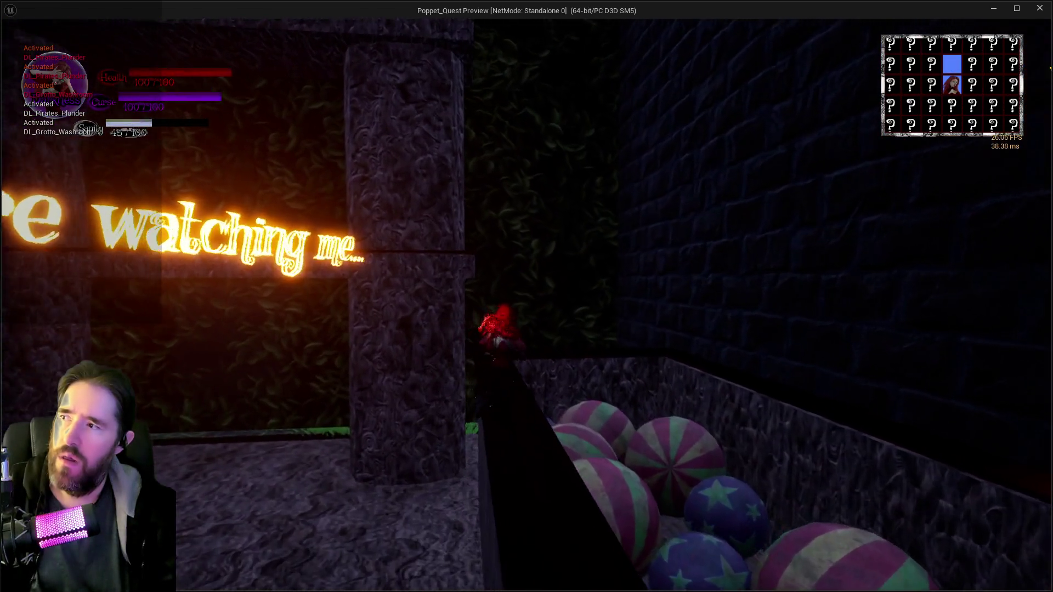
- Walk through the leafy grotto into the stone room, then bring the editor back in front
key(w)
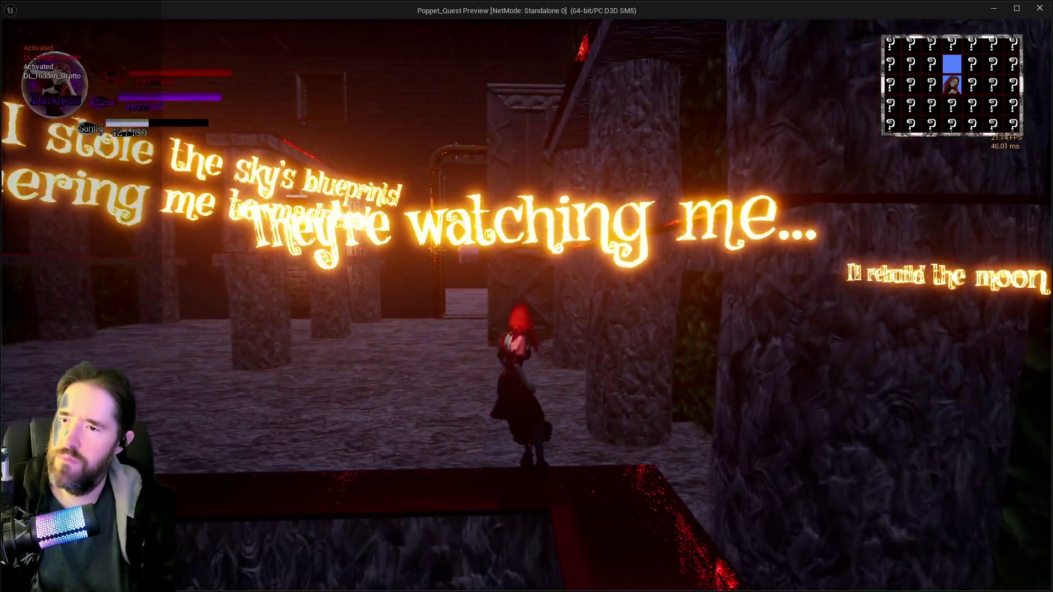
key(w)
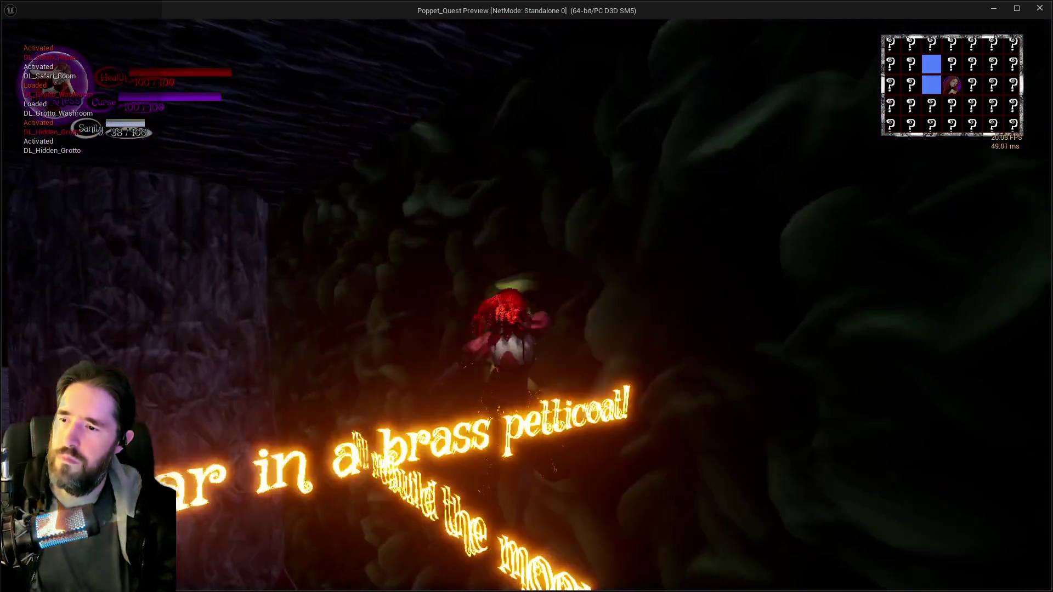
key(w)
key(w)
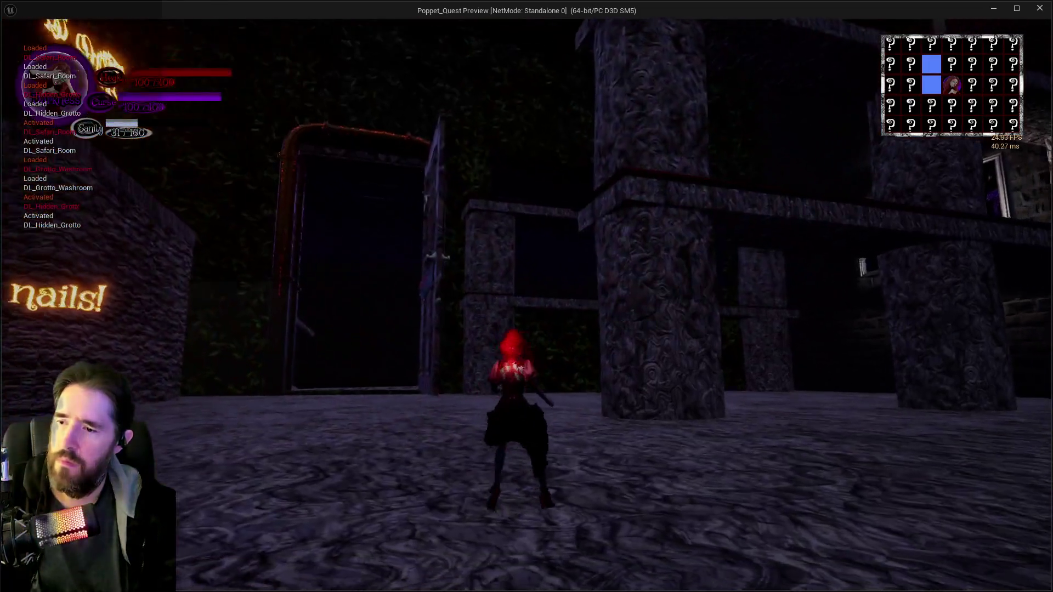
key(alt+Tab)
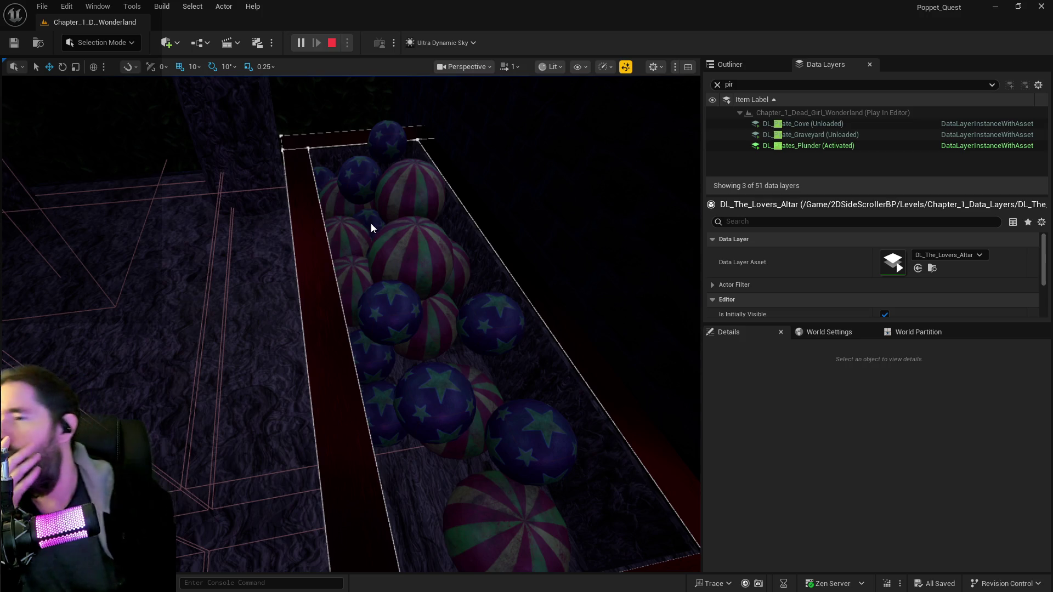
- End the play session, close the error log, and fly the viewport to face the bark-pillared room
key(Escape)
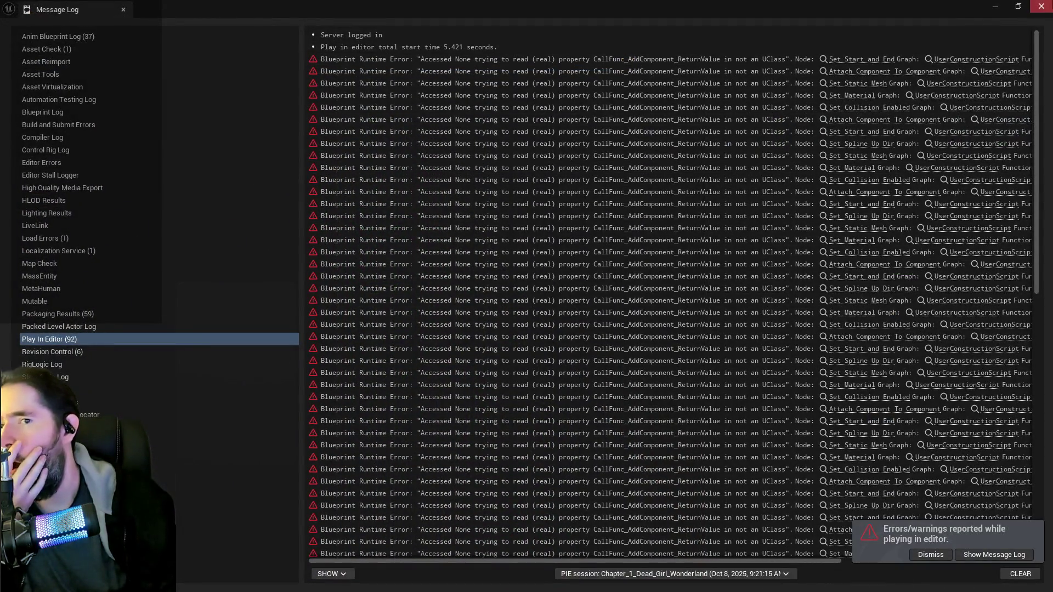
click(1037, 7)
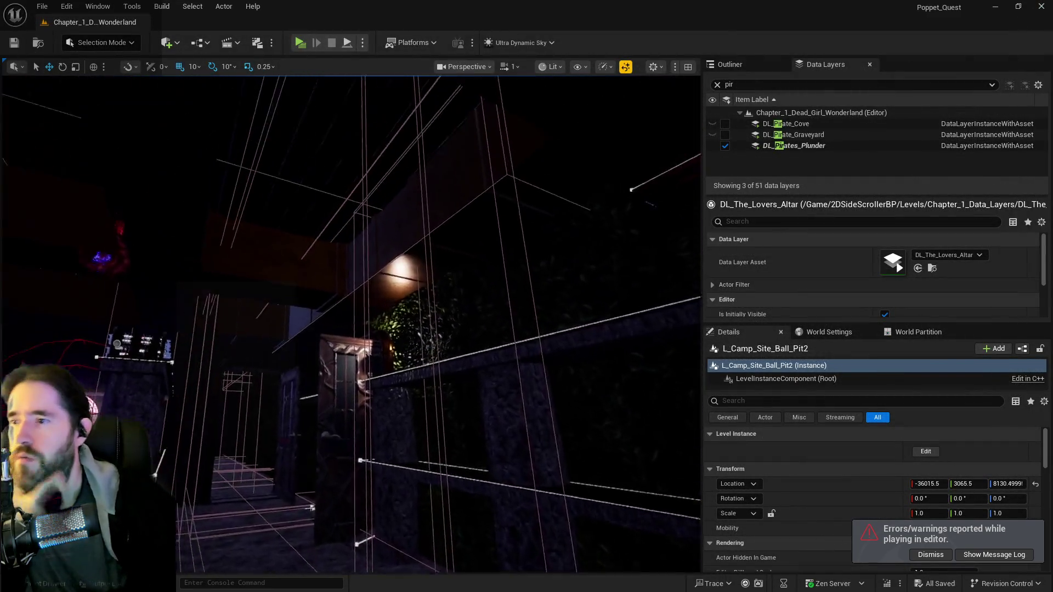
key(w)
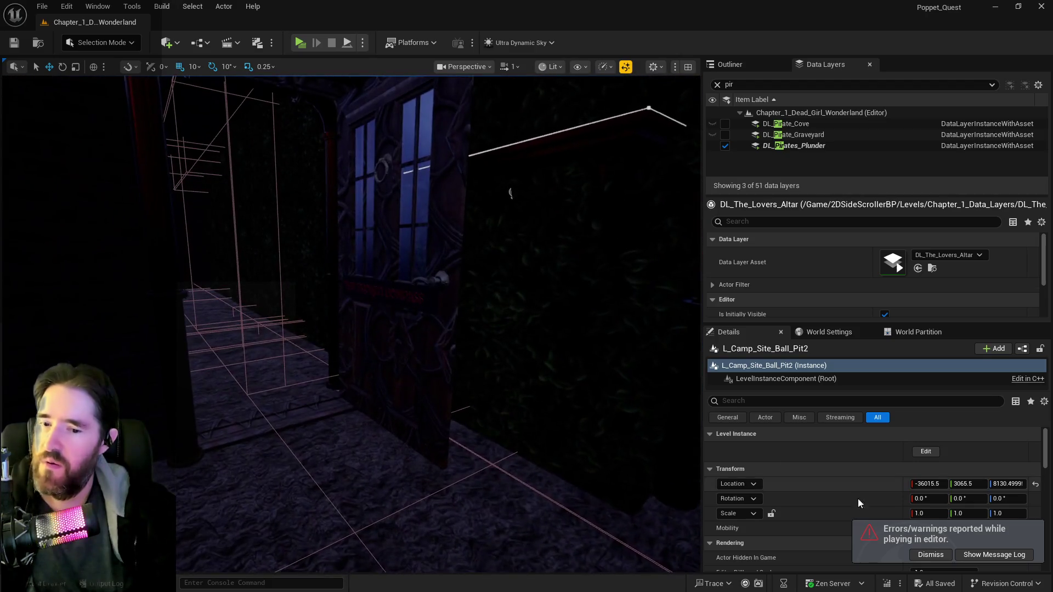
mouse_move(496, 426)
mouse_down()
mouse_move(417, 417)
mouse_move(666, 449)
mouse_move(694, 484)
mouse_move(647, 471)
mouse_move(686, 494)
mouse_move(685, 313)
mouse_up()
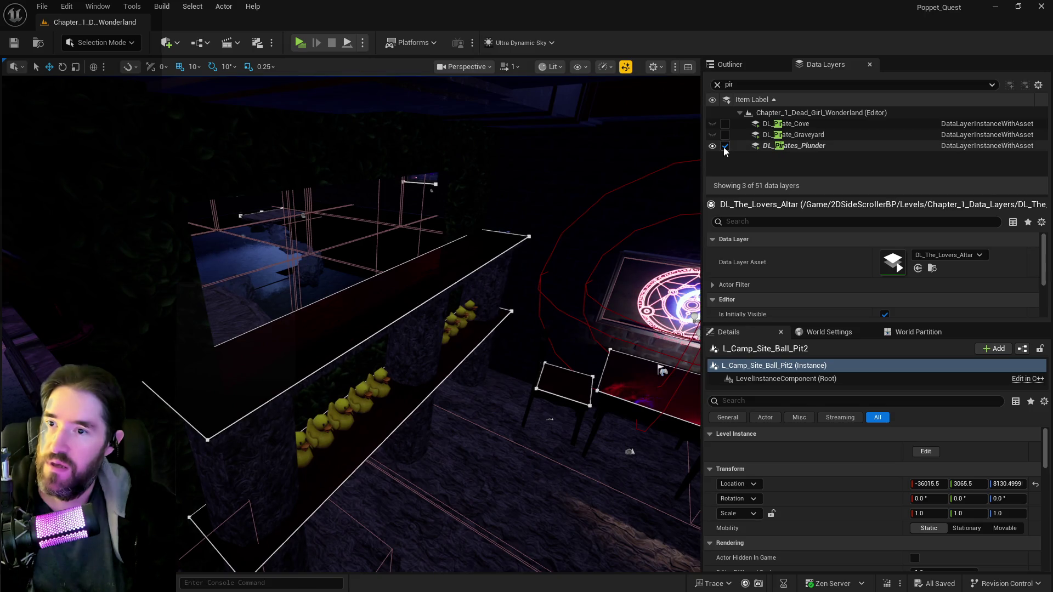
- Unload DL_Pirates_Plunder and clear the 'pir' filter to list all data layers
click(725, 146)
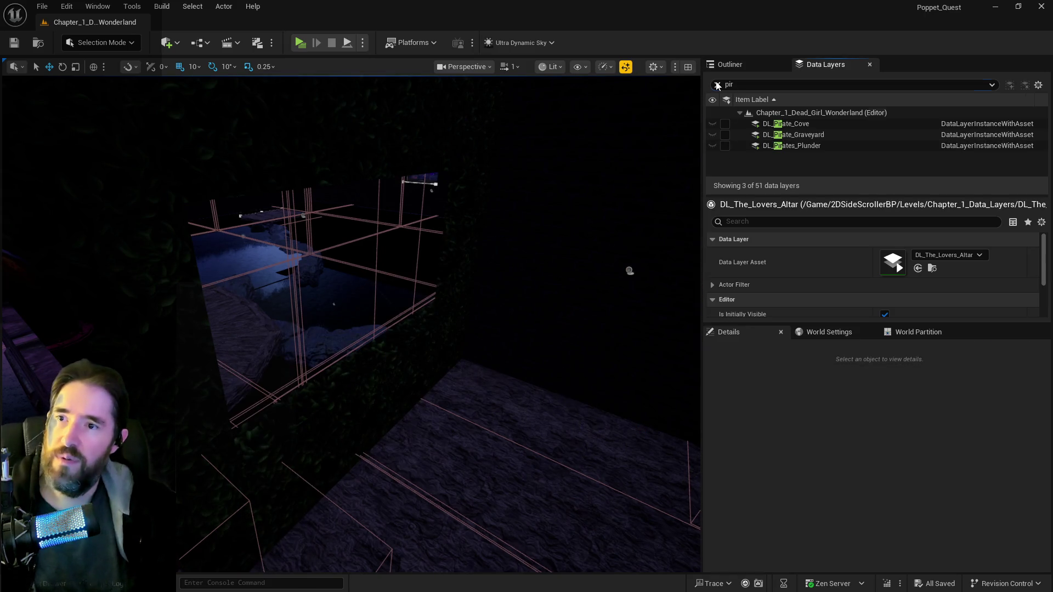
click(717, 84)
scroll(769, 148, up, 3)
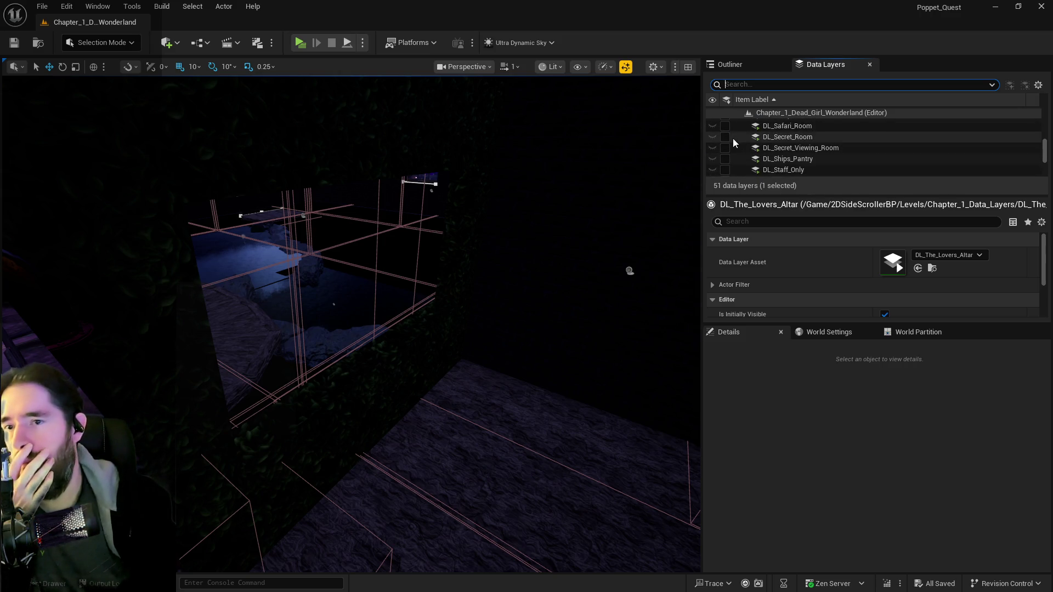
scroll(738, 154, up, 2)
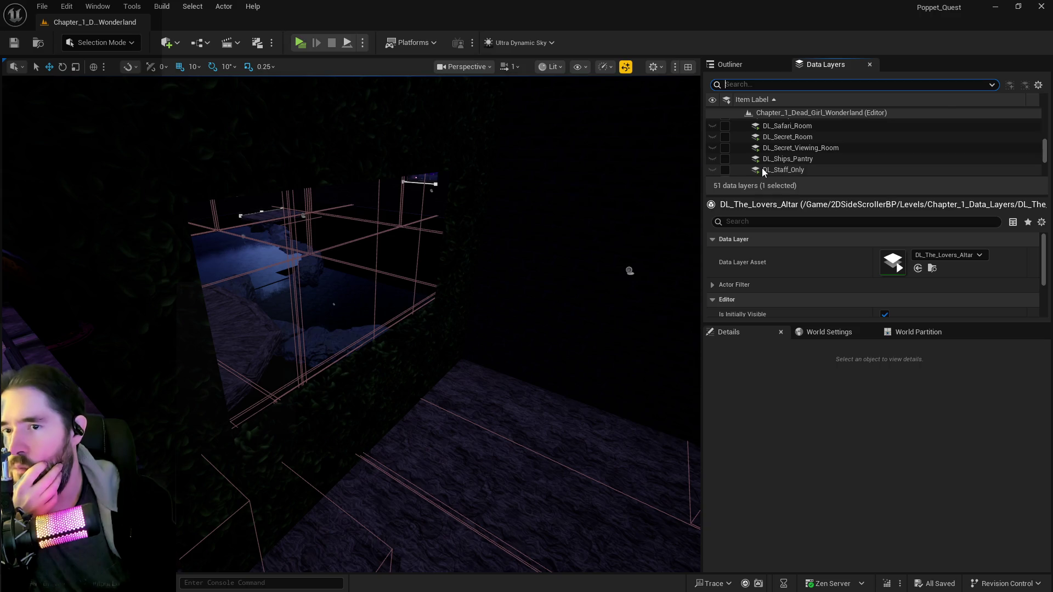
scroll(762, 171, up, 5)
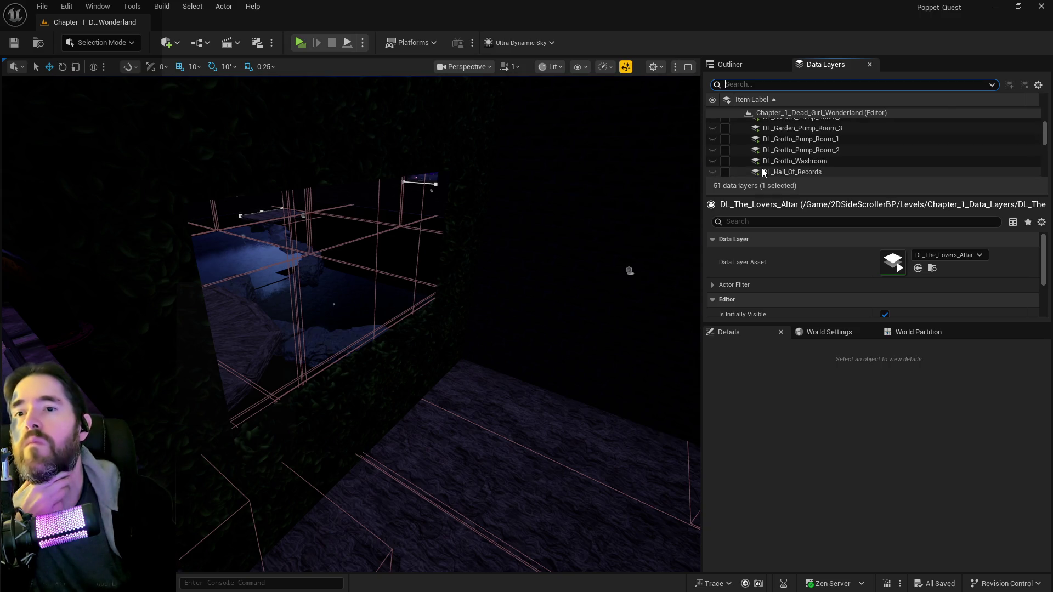
scroll(761, 169, up, 3)
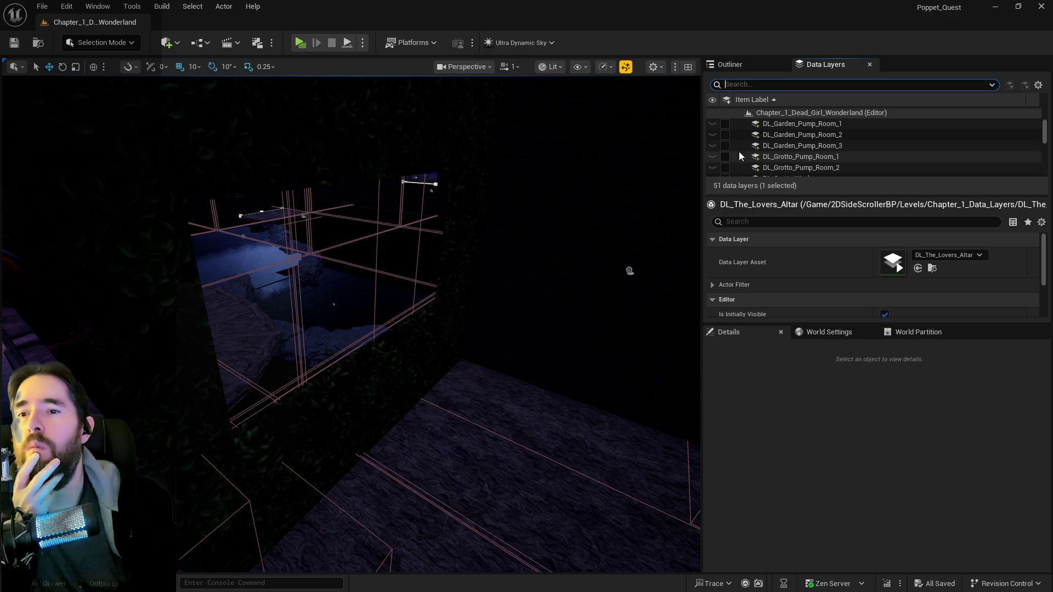
scroll(727, 133, down, 10)
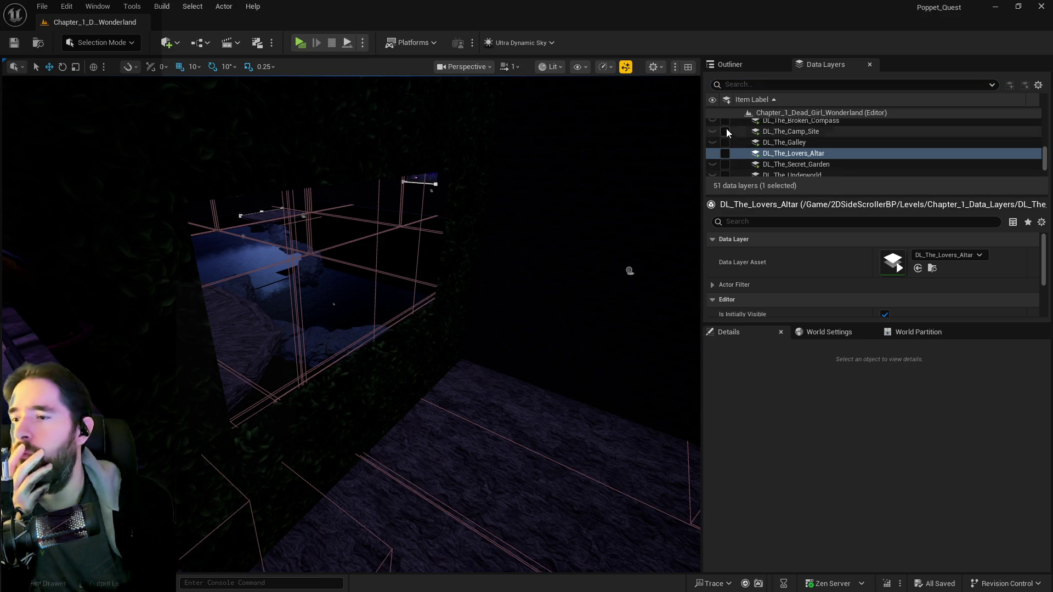
scroll(731, 161, up, 3)
scroll(788, 154, up, 8)
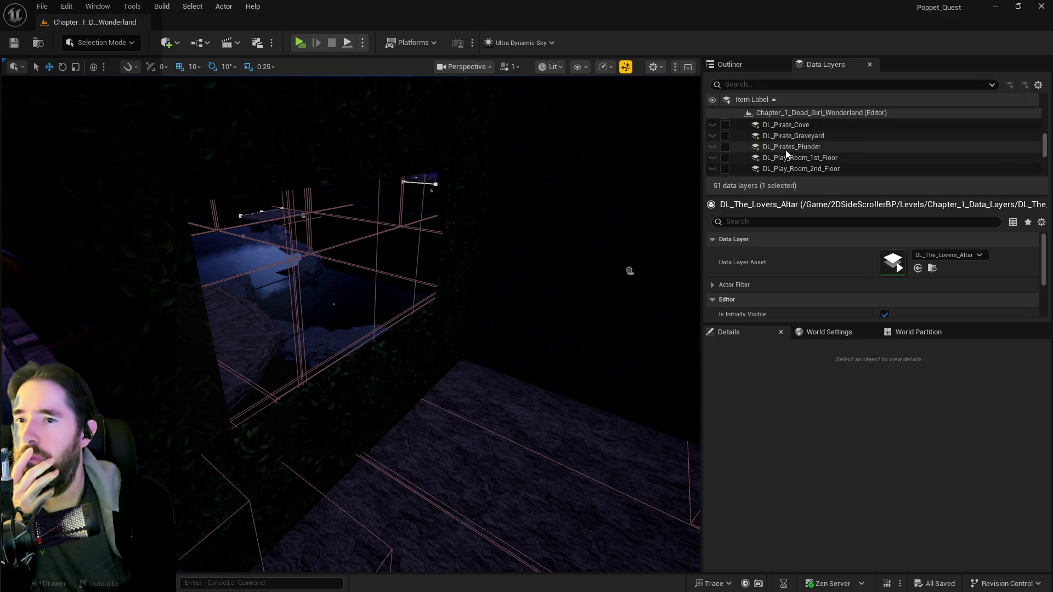
scroll(787, 155, up, 1)
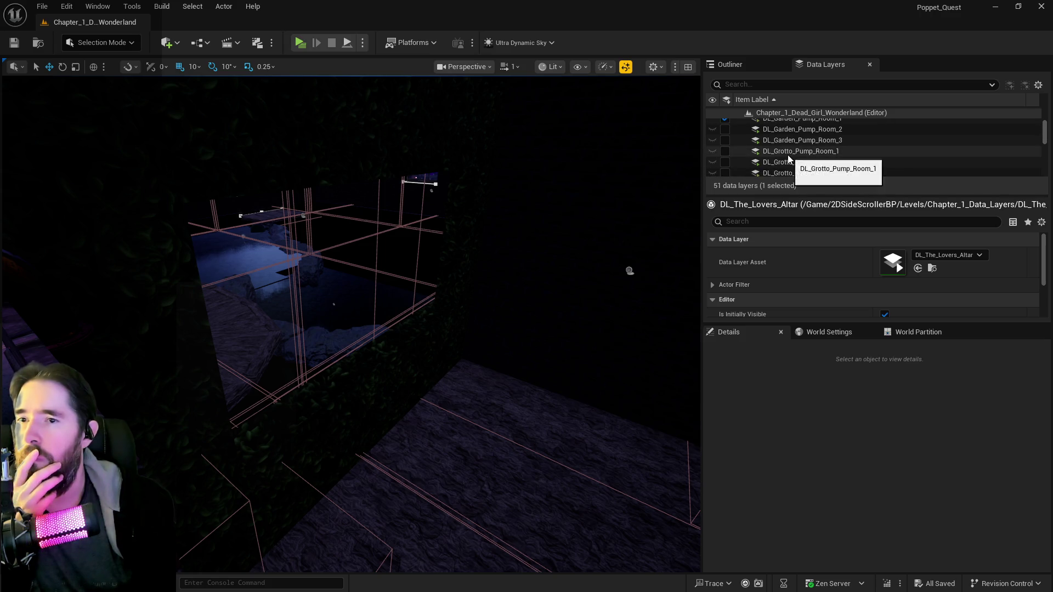
- Unload DL_Garden_Pump_Room_1, load DL_Garden_Pump_Room_2 and DL_Grotto_Pump_Room_1, and toggle Room_3 off
click(789, 155)
drag(442, 258, 400, 266)
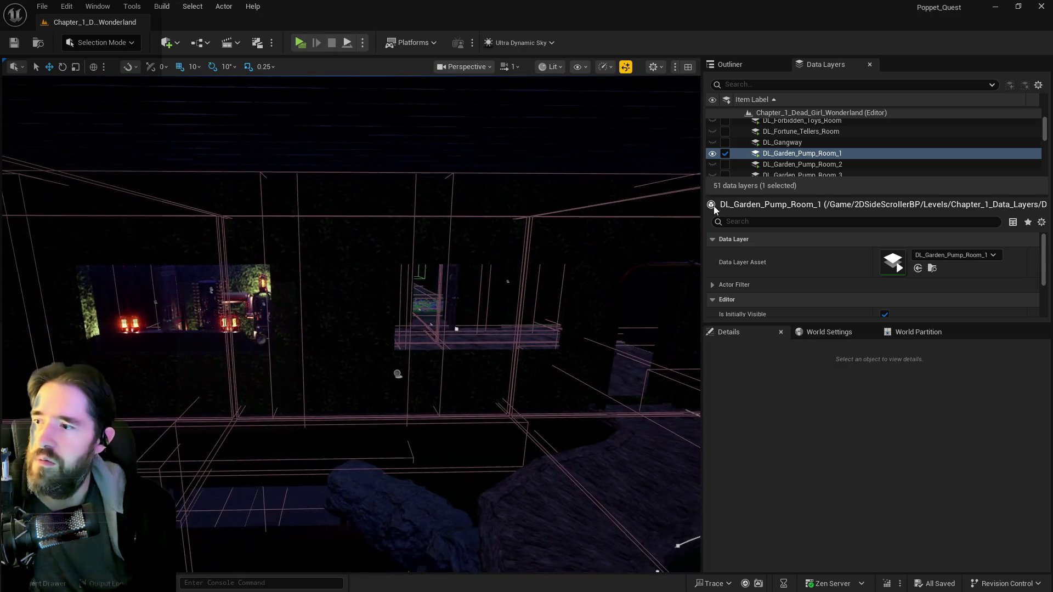
click(724, 155)
drag(564, 266, 555, 268)
click(725, 164)
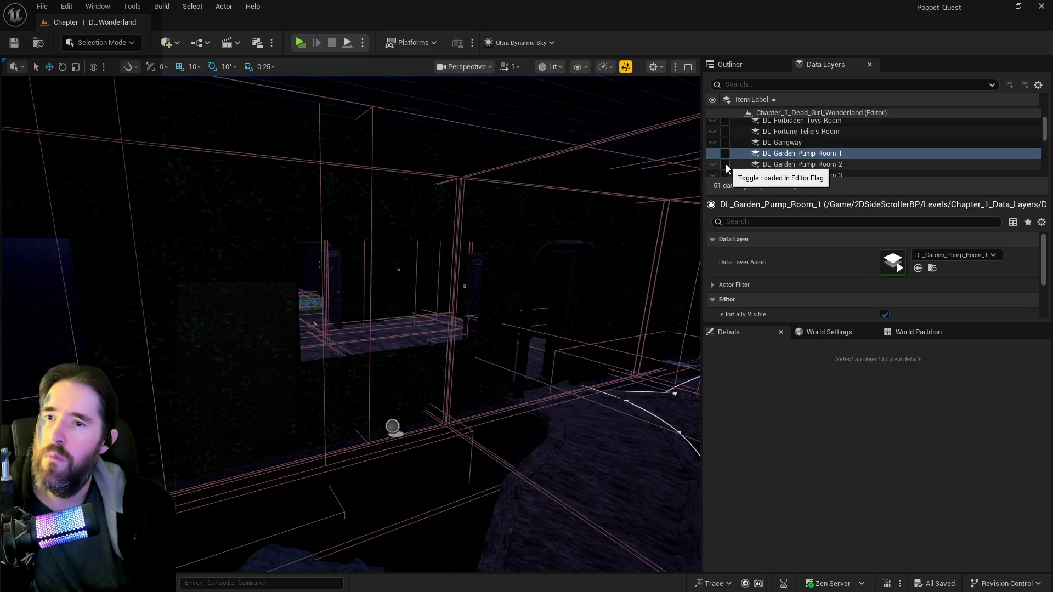
scroll(726, 166, down, 1)
click(726, 162)
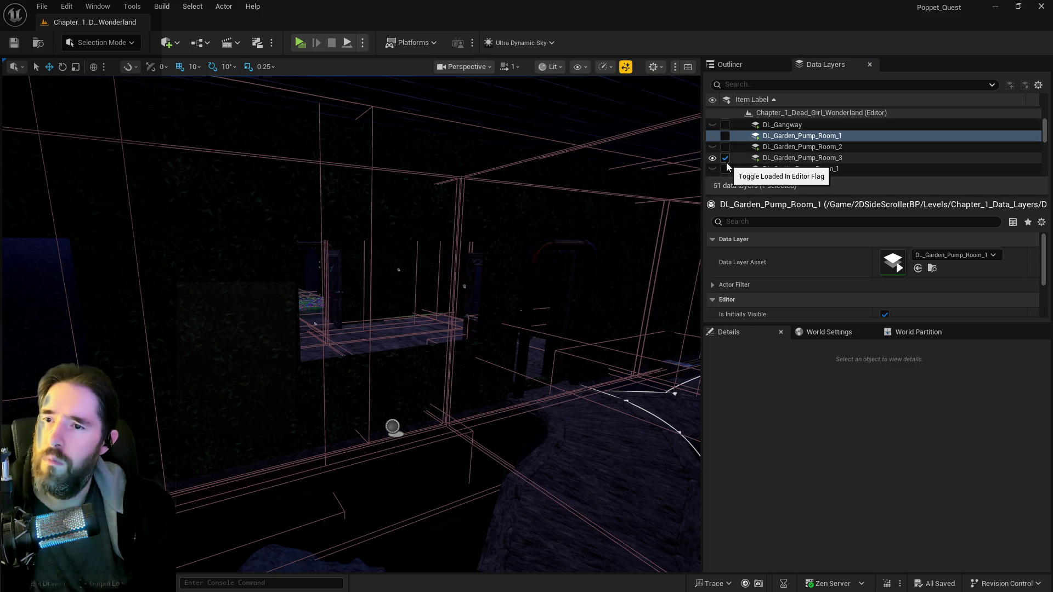
click(725, 159)
click(729, 169)
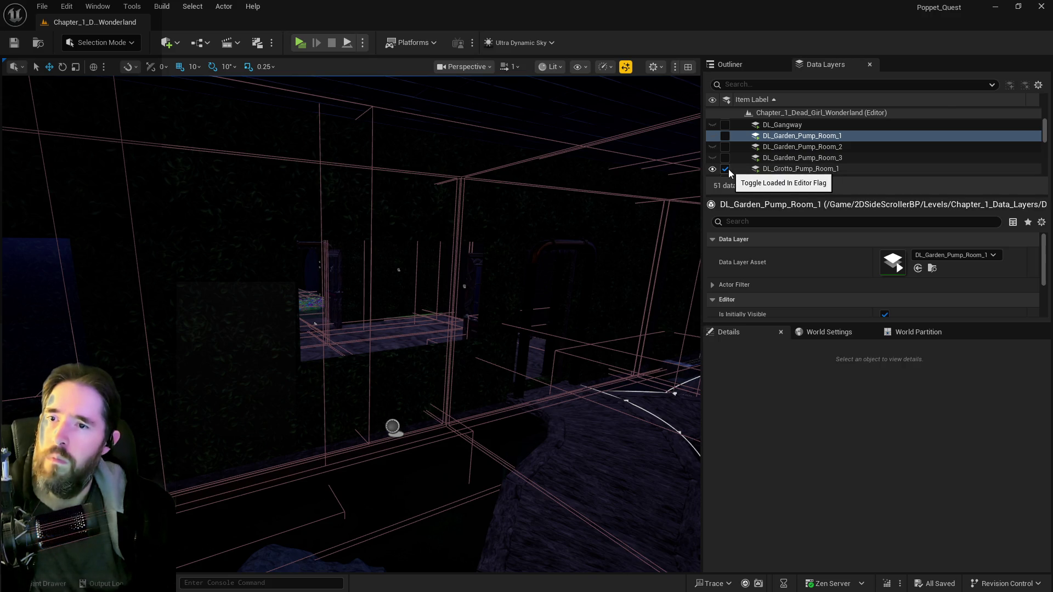
- Unload DL_Grotto_Pump_Room_2 and DL_Grotto_Washroom, and load DL_Hidden_Grotto in the editor
scroll(728, 169, up, 1)
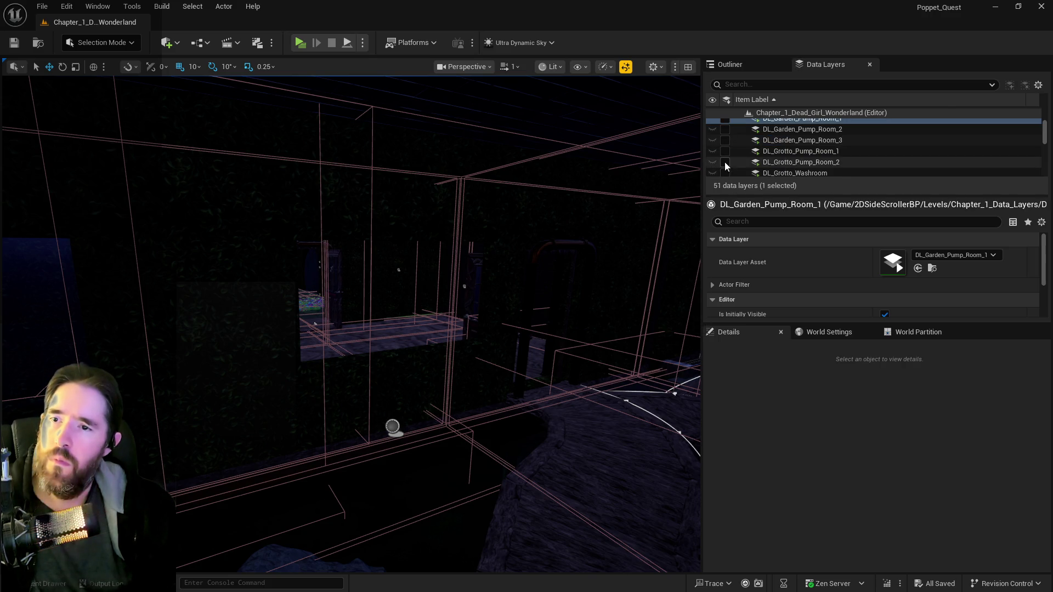
scroll(725, 163, up, 1)
scroll(728, 152, down, 2)
click(771, 161)
scroll(772, 160, down, 2)
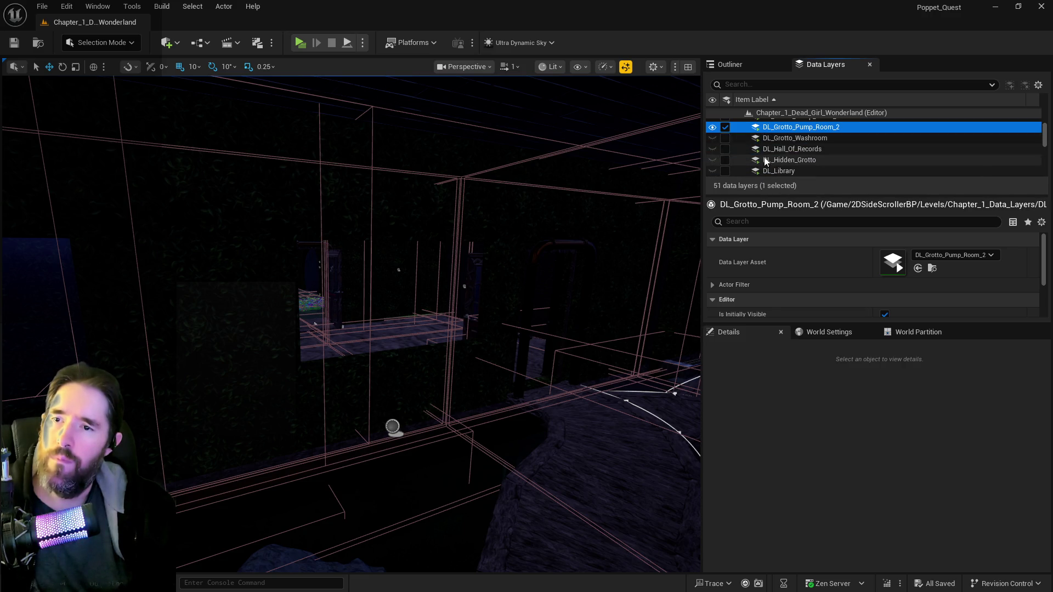
click(725, 127)
click(724, 139)
click(726, 138)
click(785, 140)
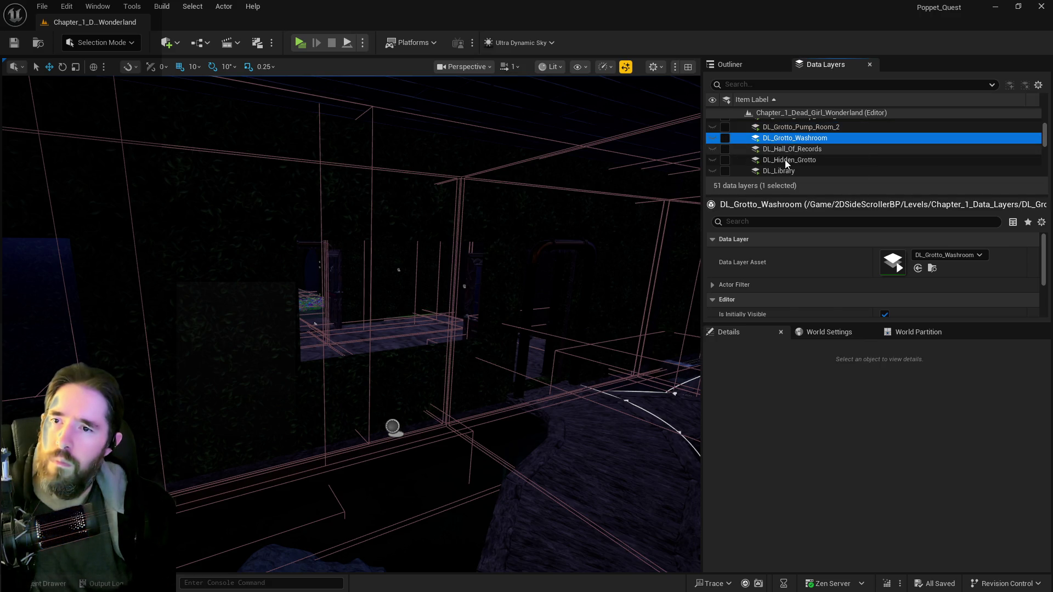
click(783, 160)
scroll(774, 162, down, 1)
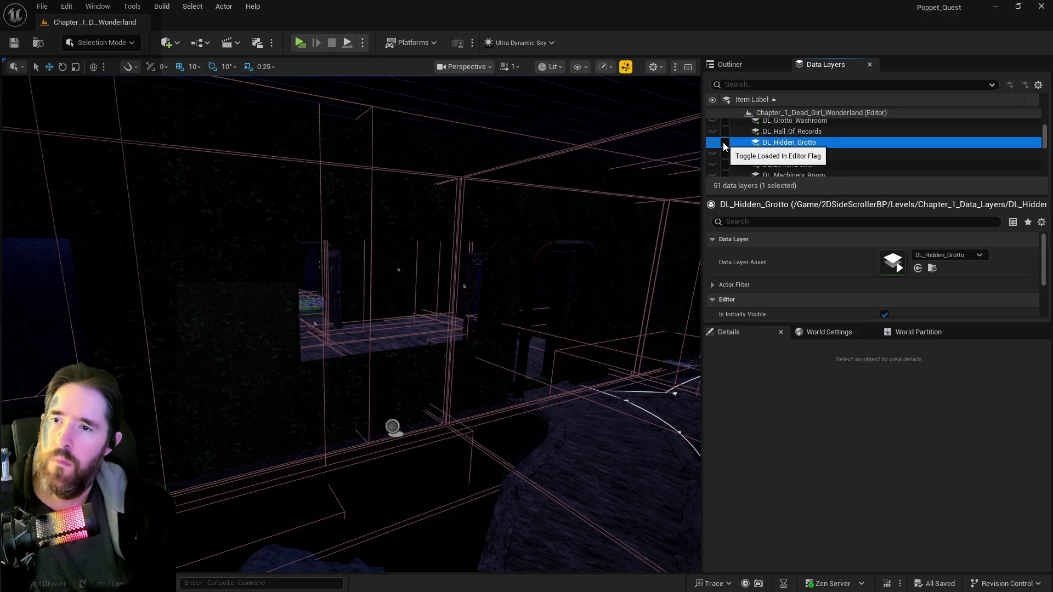
click(725, 144)
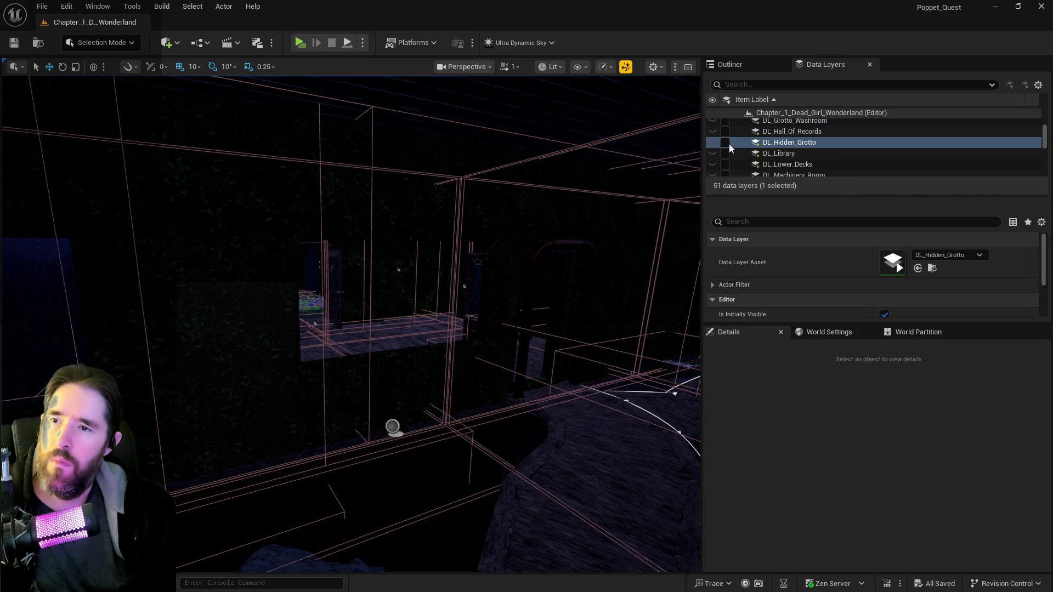
- Select the hedge-wall lanterns together with their wall hooks in the Hidden Grotto
scroll(510, 279, up, 3)
scroll(351, 323, up, 5)
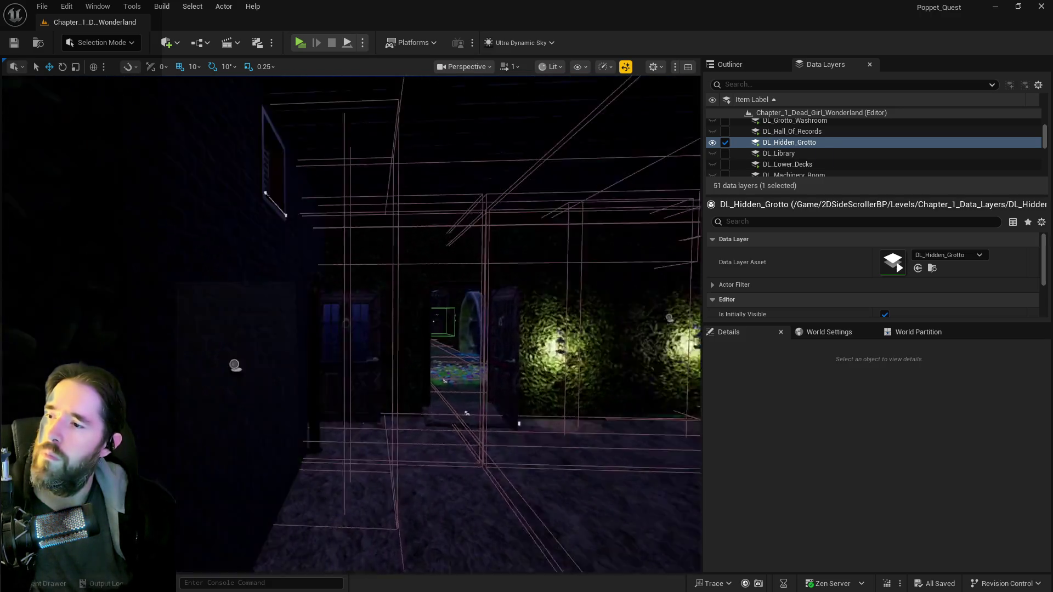
scroll(356, 329, up, 5)
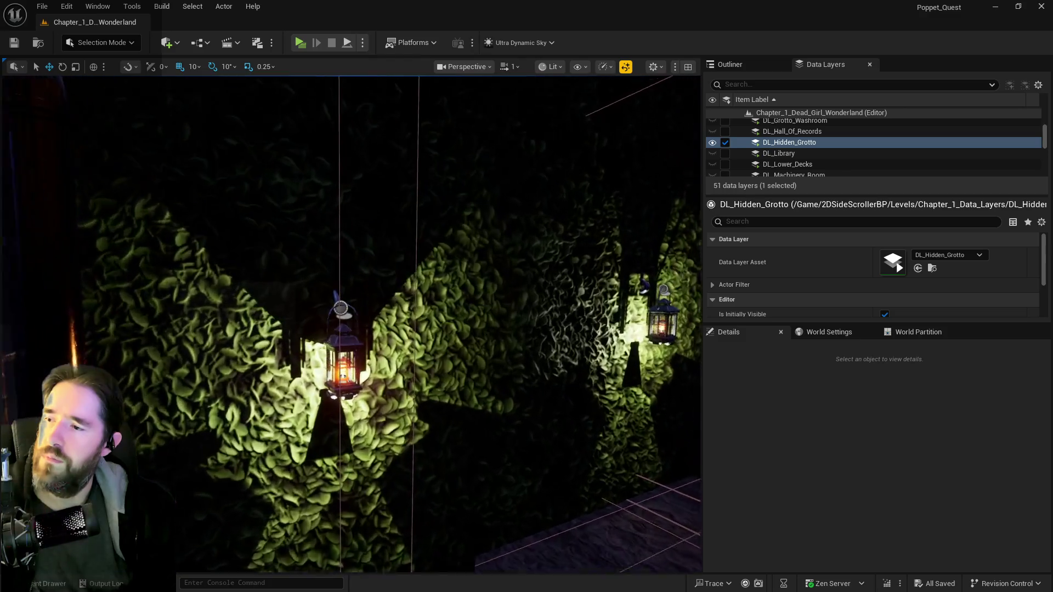
click(340, 310)
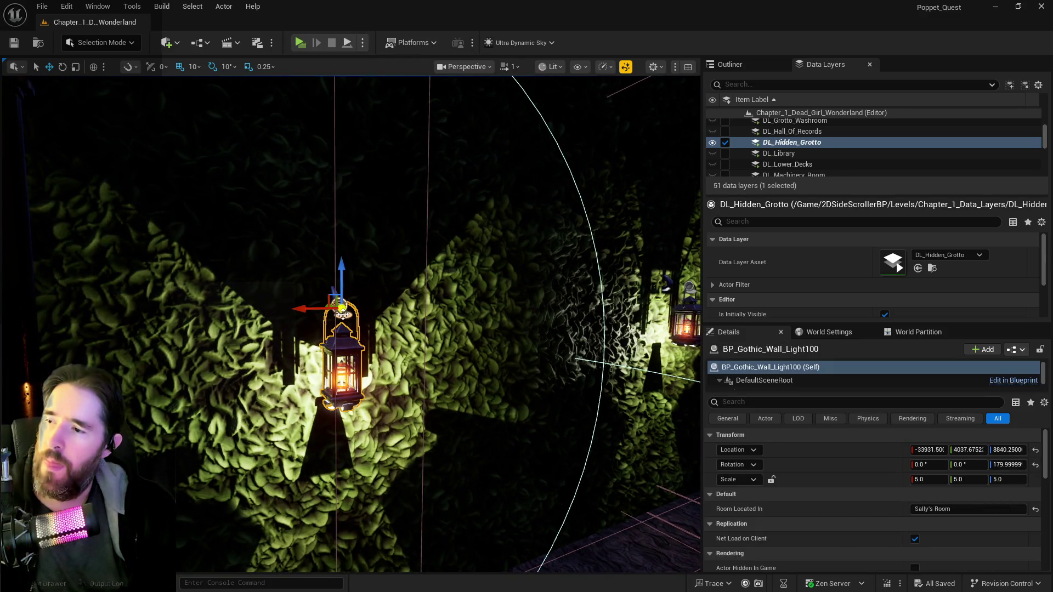
key(Escape)
click(332, 294)
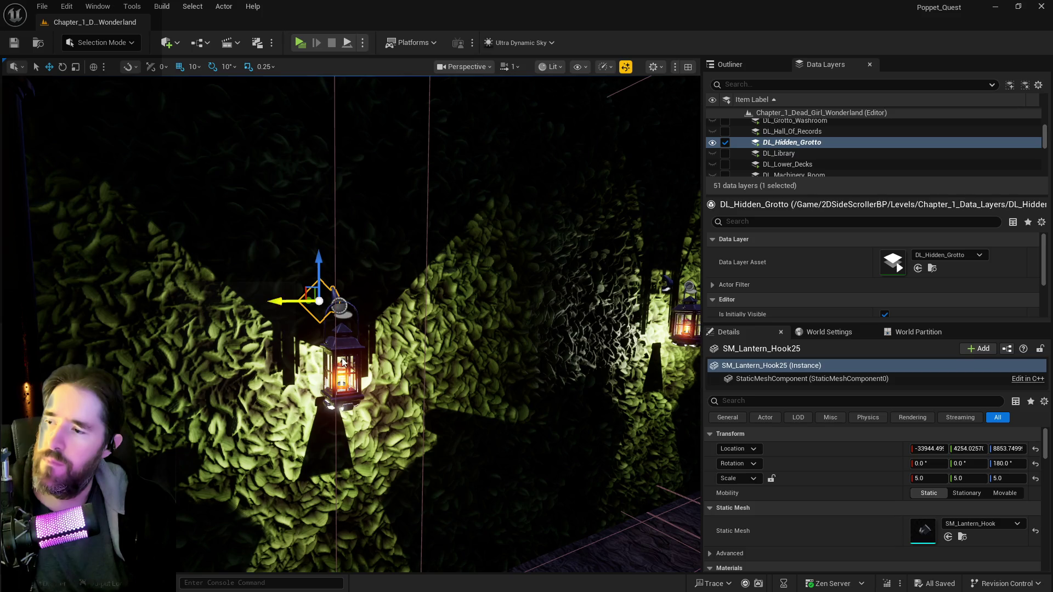
ctrl+click(343, 362)
scroll(335, 351, down, 3)
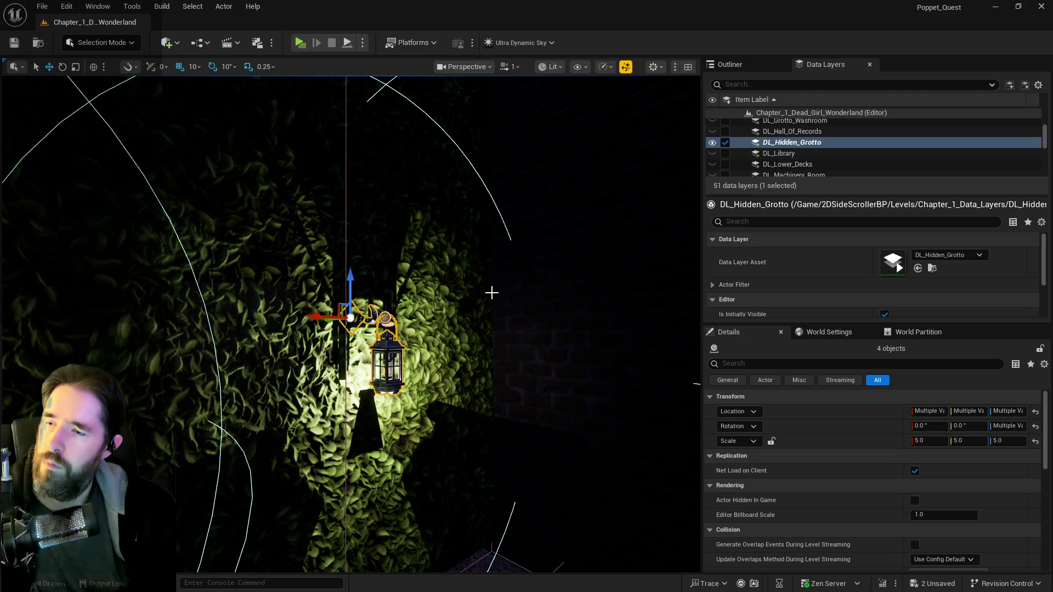
- Slide the selected lanterns and hooks sideways along the wall and frame them in view
drag(453, 329, 373, 303)
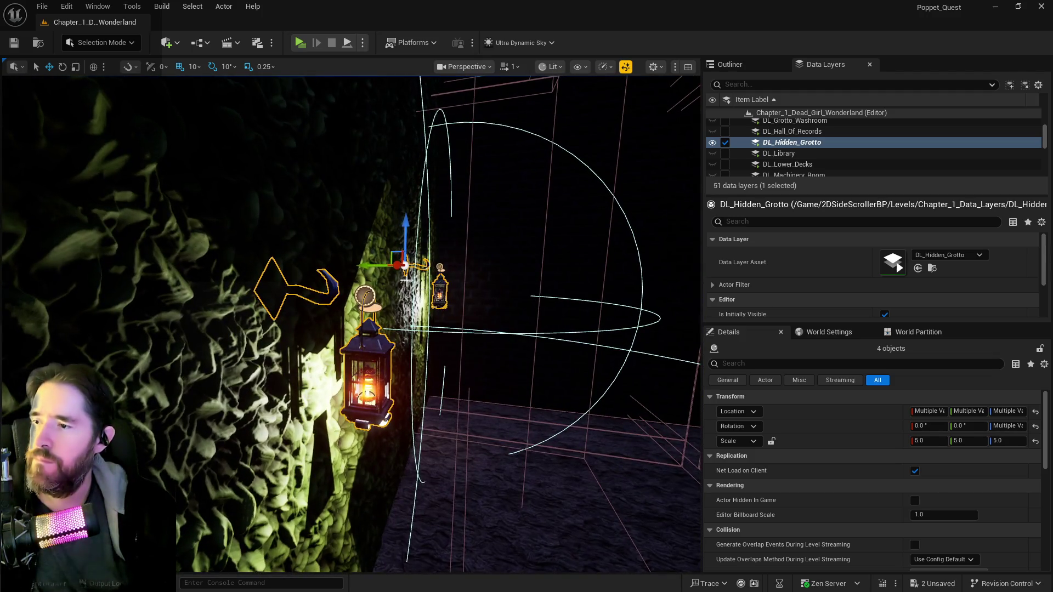
drag(360, 262, 417, 268)
key(f)
scroll(351, 324, down, 5)
scroll(351, 323, up, 5)
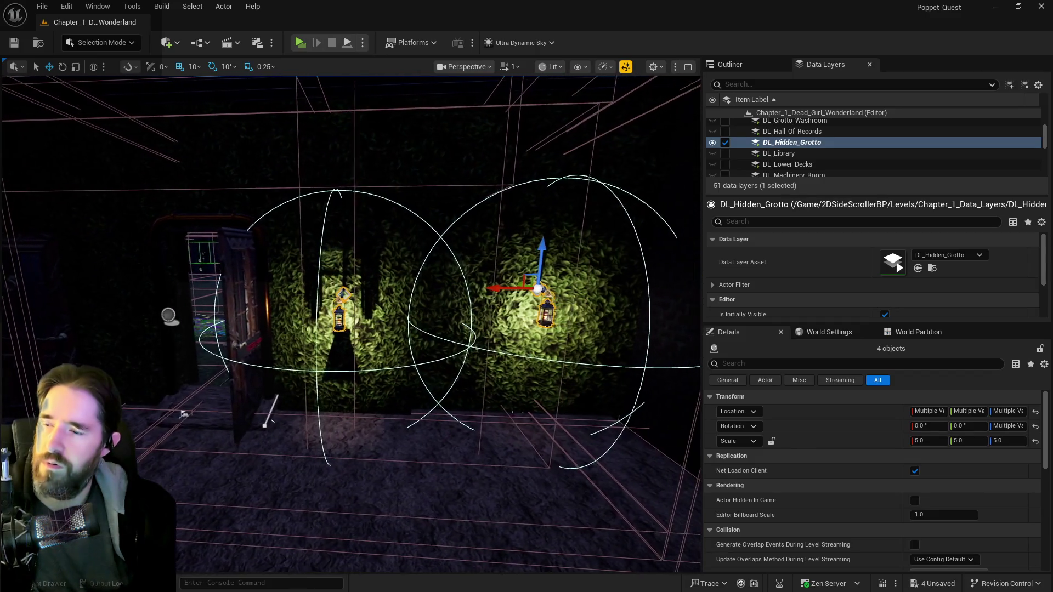
scroll(697, 248, up, 5)
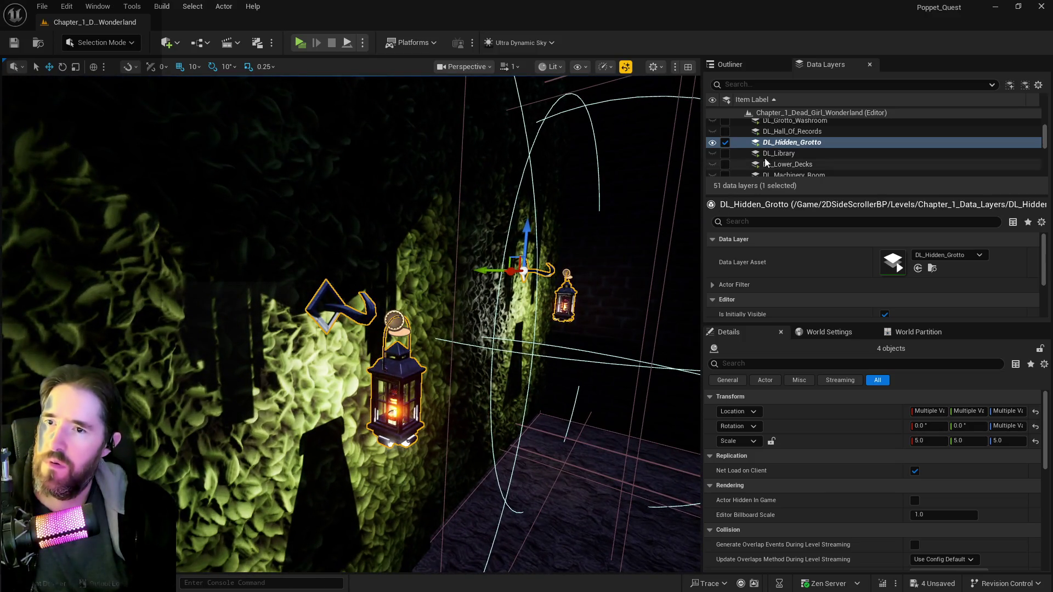
- Remove the four selected lantern actors from the DL_Hidden_Grotto data layer
right_click(779, 142)
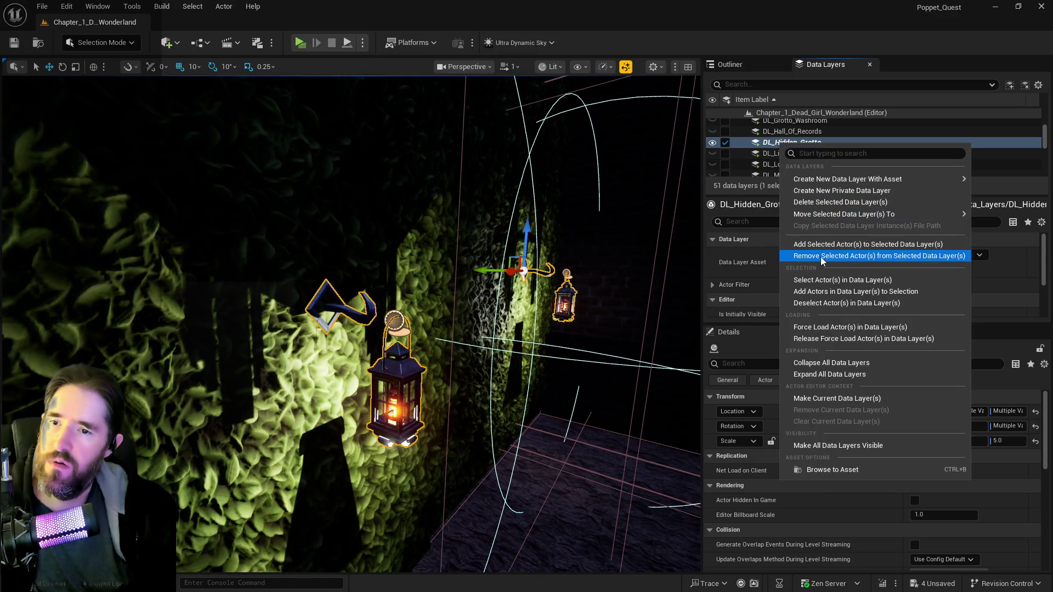
click(820, 255)
click(720, 65)
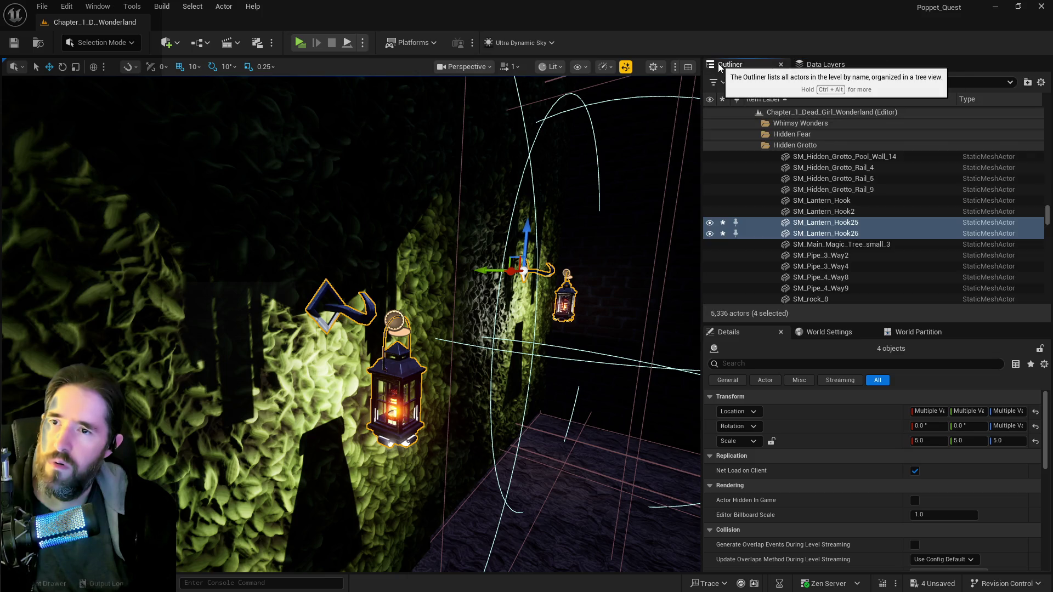
- Move the selected lantern actors into the pirate Outliner folder
right_click(803, 238)
mouse_move(823, 524)
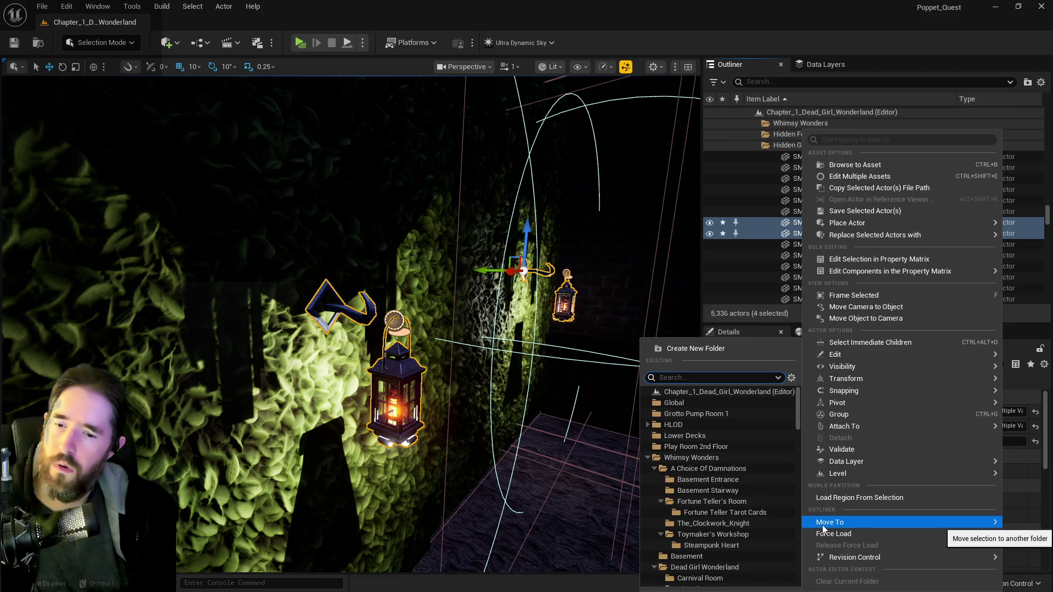
text(pir)
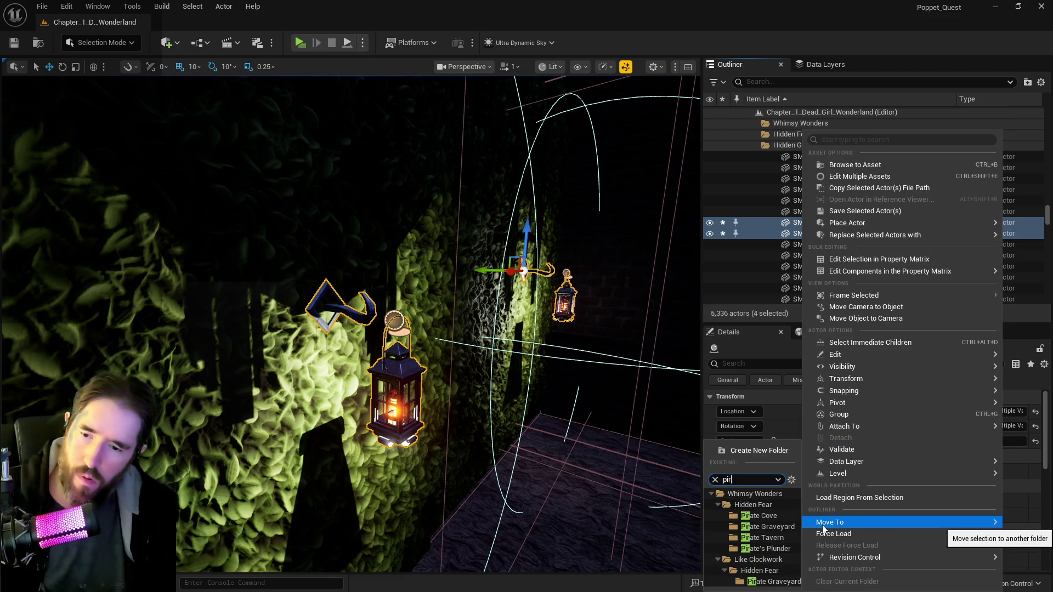
click(766, 546)
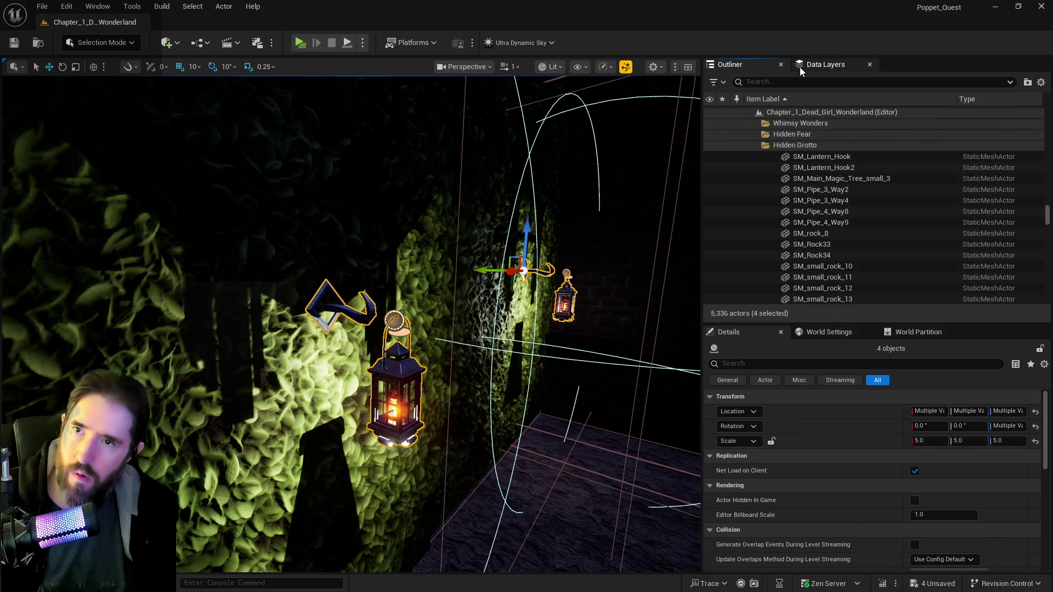
- Add the selected lantern actors to the DL_Pirates_Plunder data layer
click(799, 68)
scroll(789, 155, down, 3)
scroll(791, 159, down, 1)
right_click(795, 150)
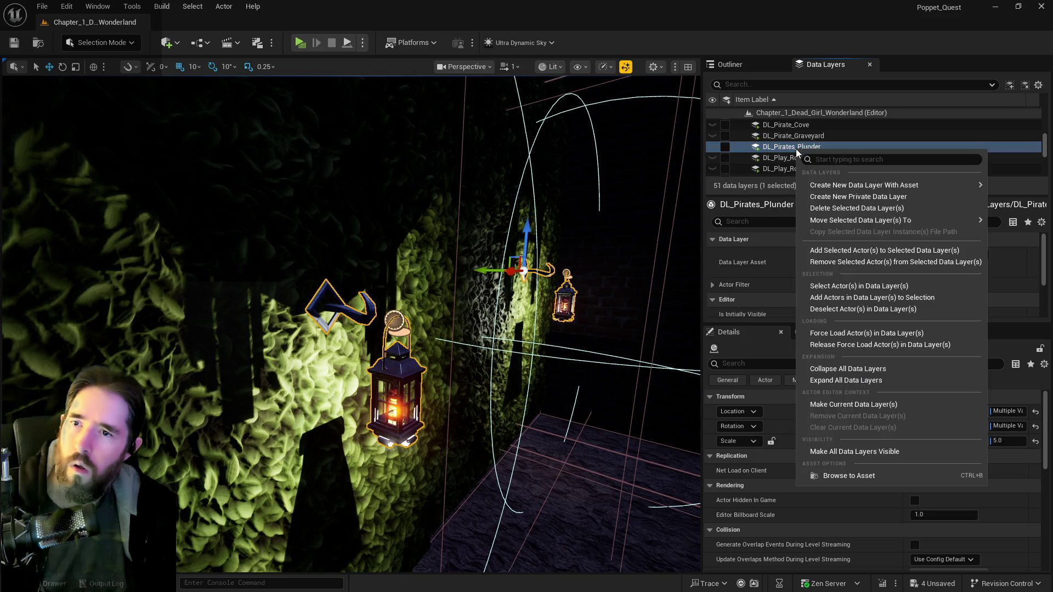
click(822, 250)
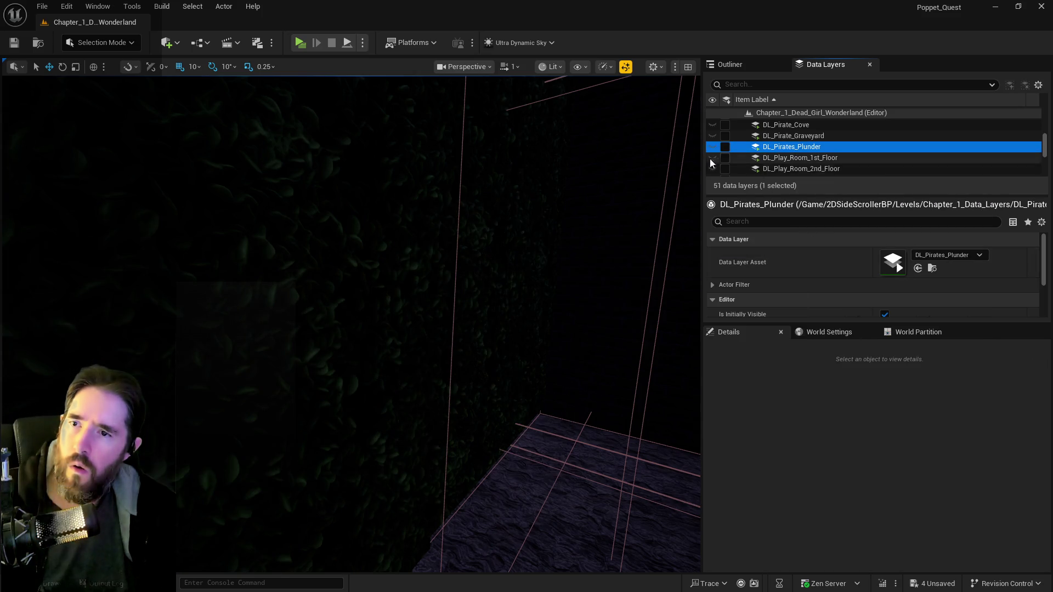
drag(610, 169, 610, 169)
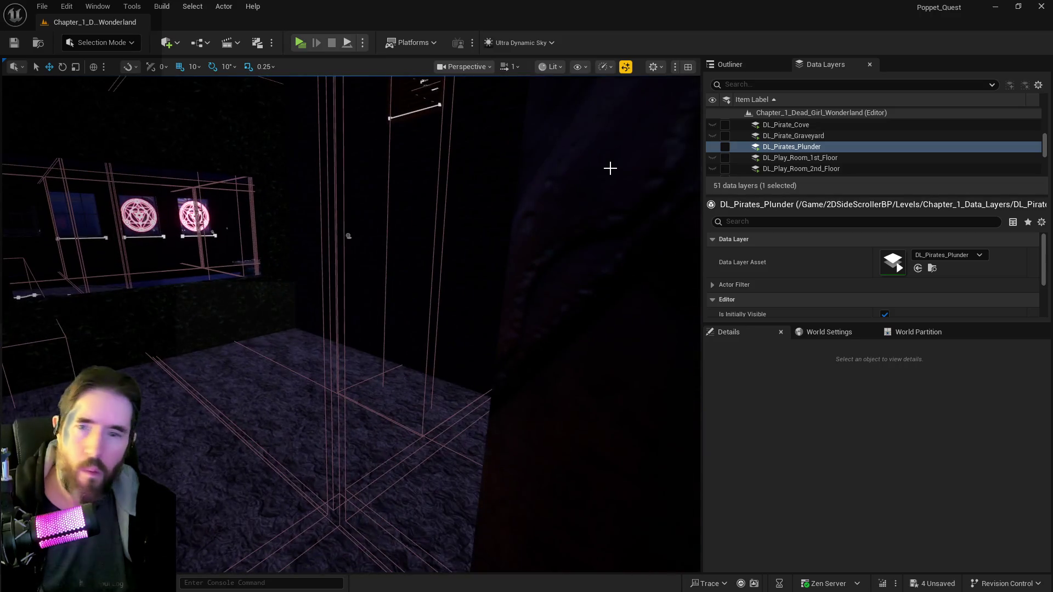
mouse_move(405, 198)
mouse_down()
mouse_move(470, 263)
mouse_move(623, 278)
mouse_move(407, 287)
mouse_move(541, 324)
mouse_move(443, 329)
mouse_move(574, 193)
mouse_up()
scroll(728, 157, down, 2)
scroll(728, 157, up, 5)
scroll(728, 154, down, 5)
scroll(787, 159, up, 3)
scroll(785, 155, down, 3)
scroll(781, 165, up, 3)
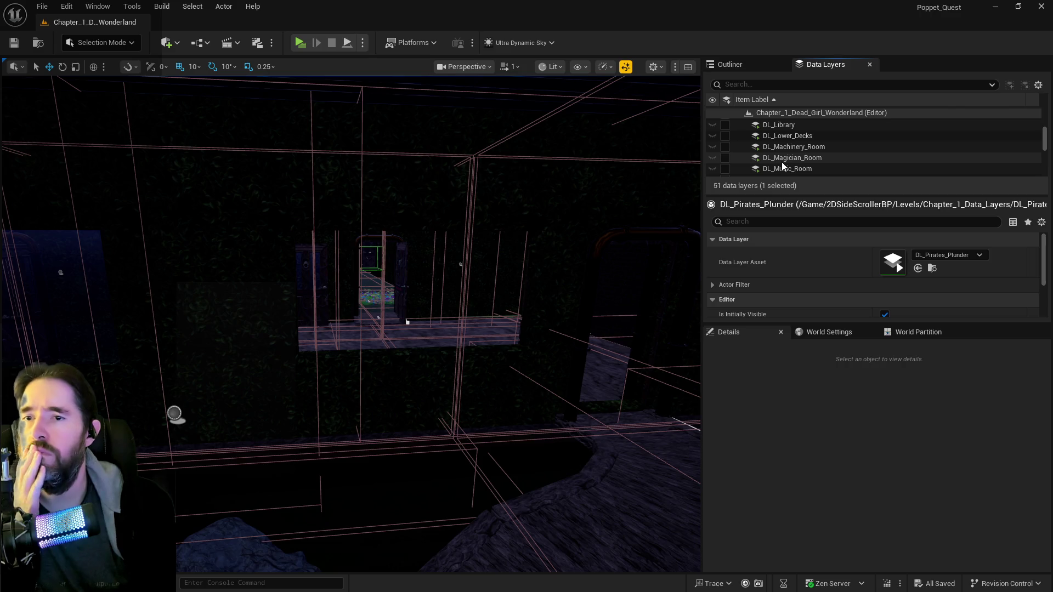
- Load the DL_Lower_Decks and DL_Pirate_Cove data layers in the editor
click(782, 137)
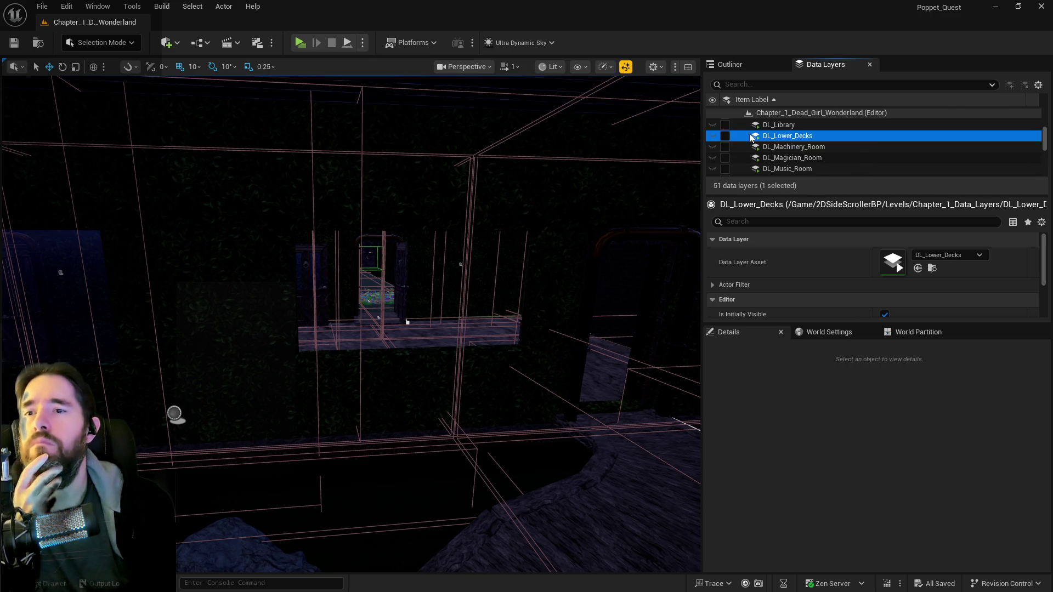
click(727, 135)
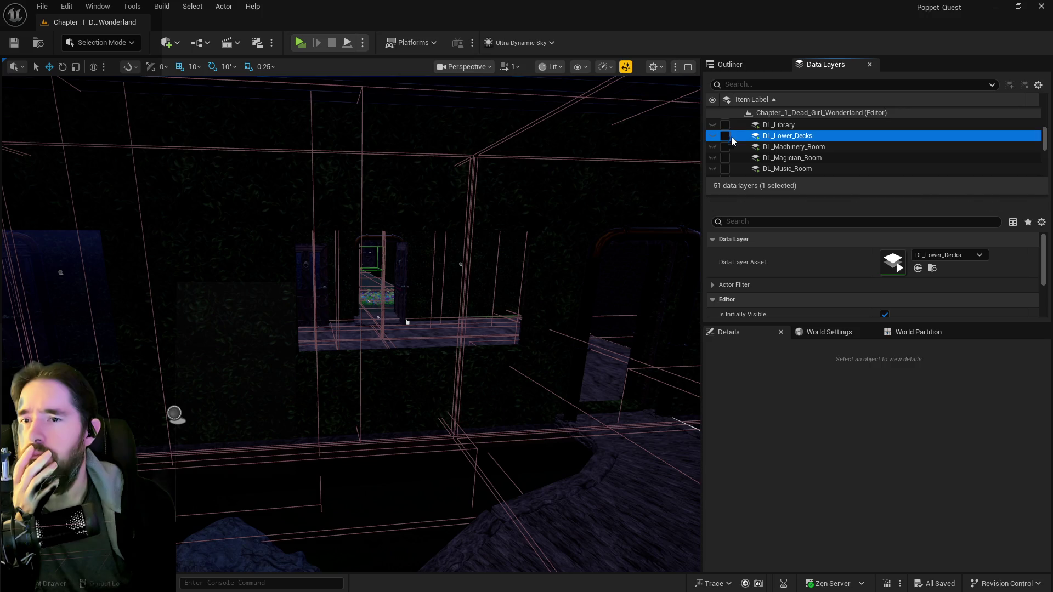
scroll(770, 153, down, 3)
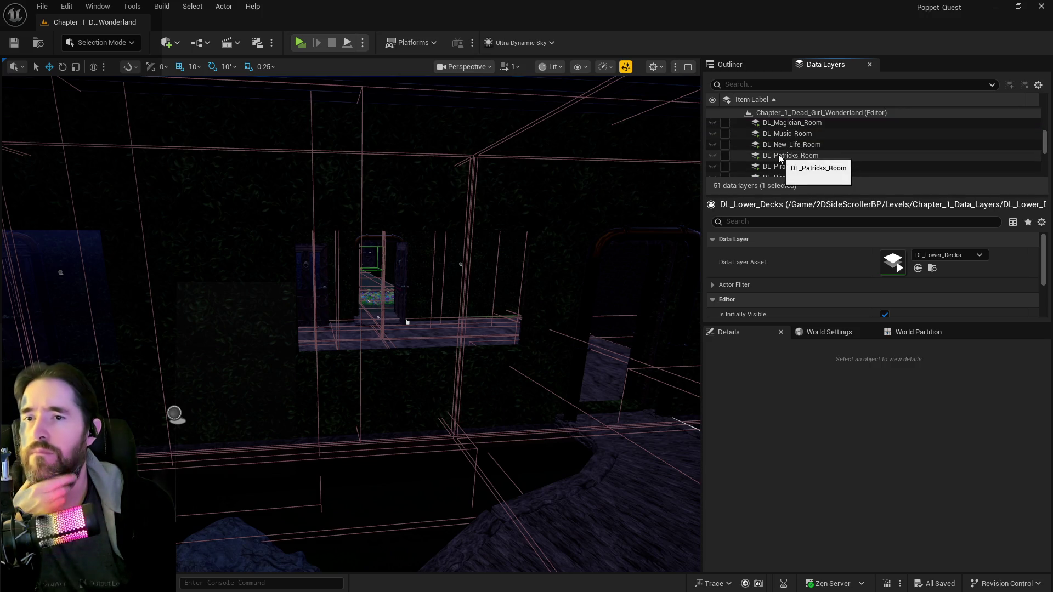
click(790, 167)
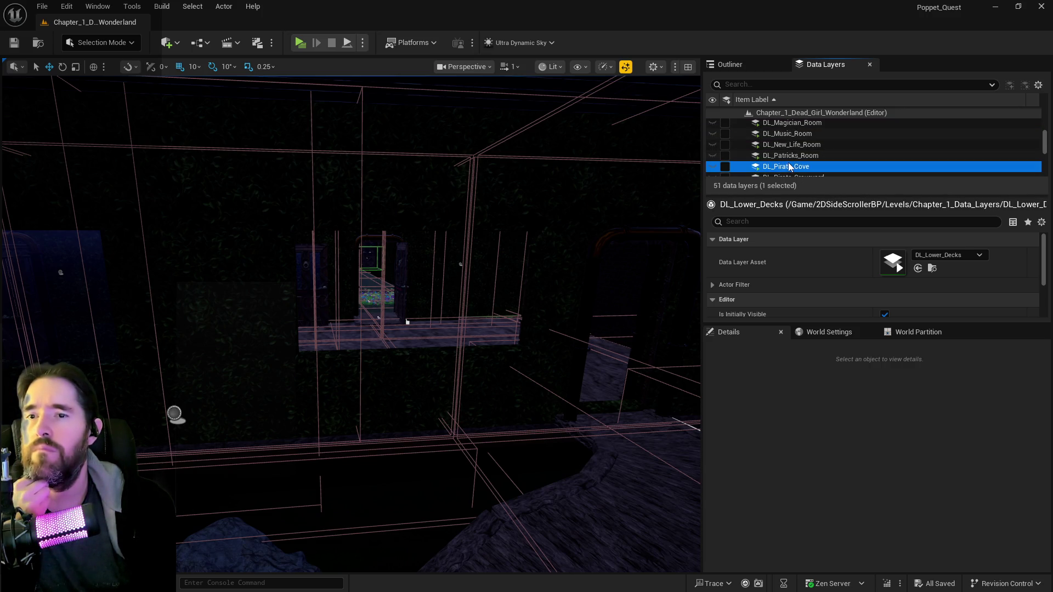
click(725, 167)
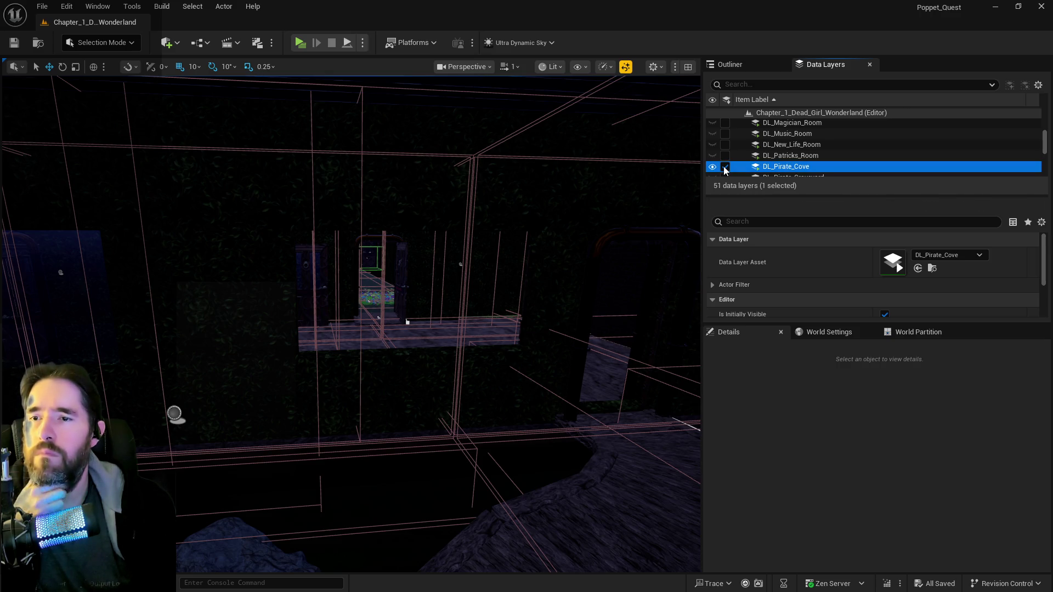
scroll(758, 163, down, 3)
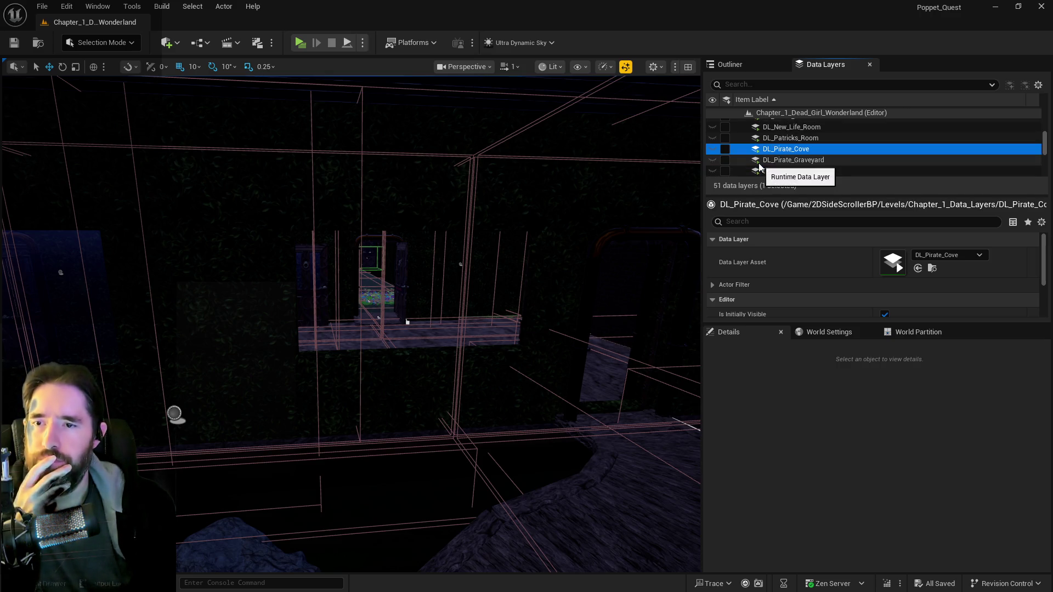
- Toggle DL_Pirate_Graveyard and DL_Pirates_Plunder on, then unload them again
click(780, 144)
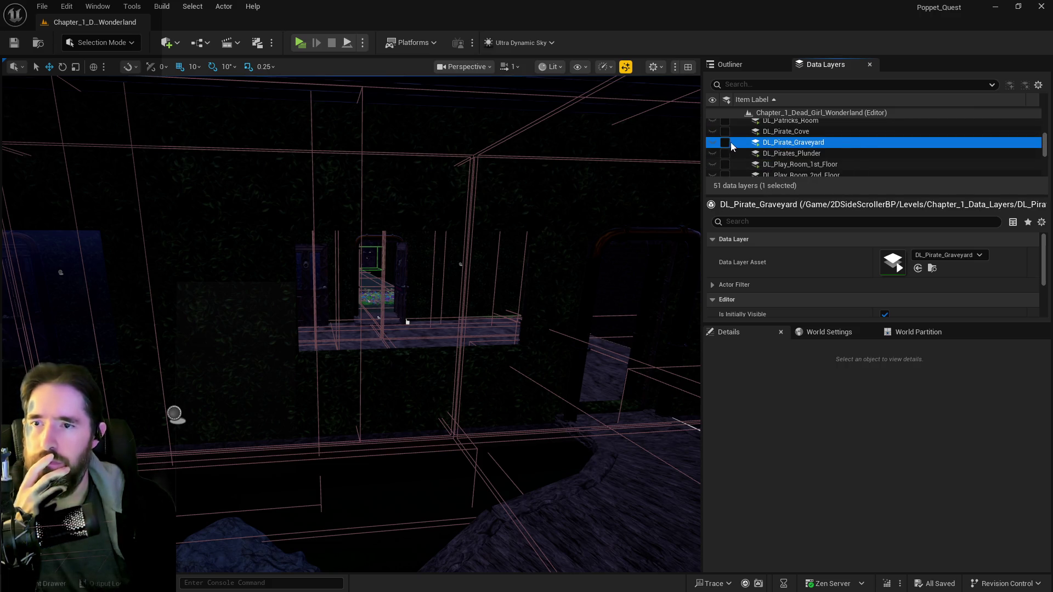
click(725, 144)
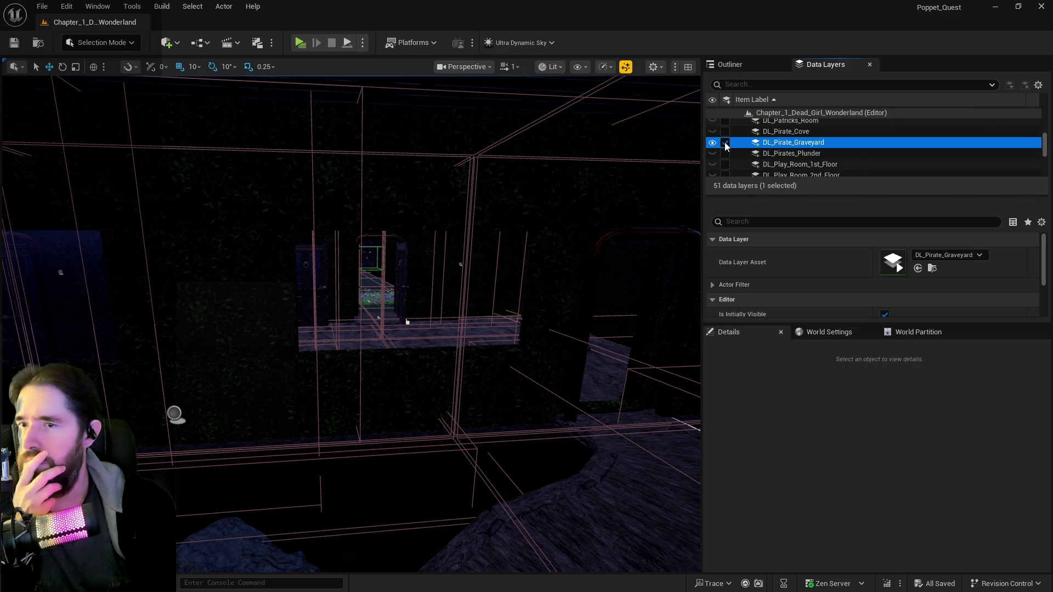
click(727, 144)
click(726, 155)
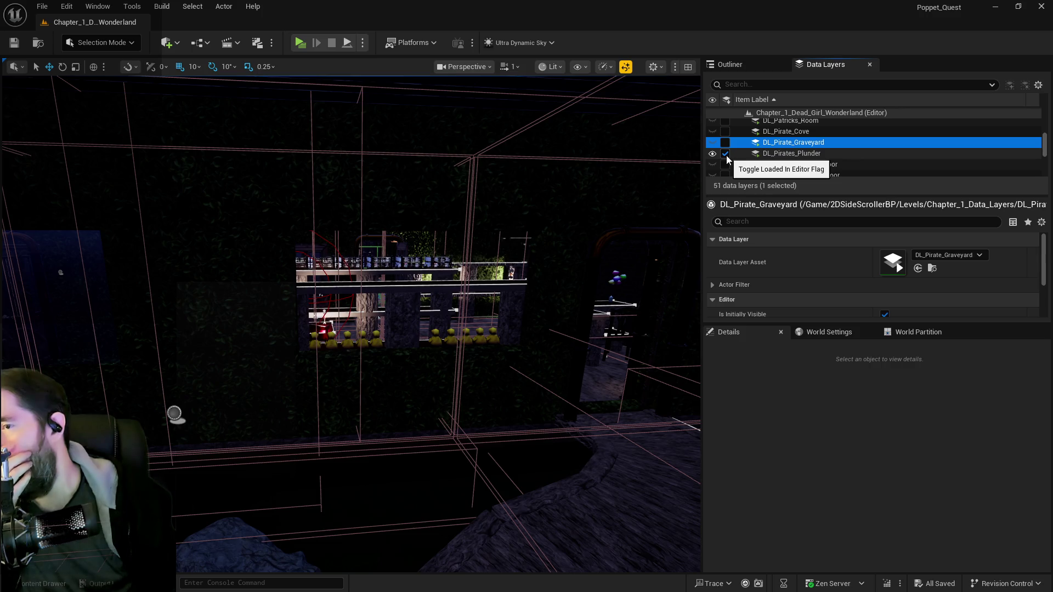
click(725, 154)
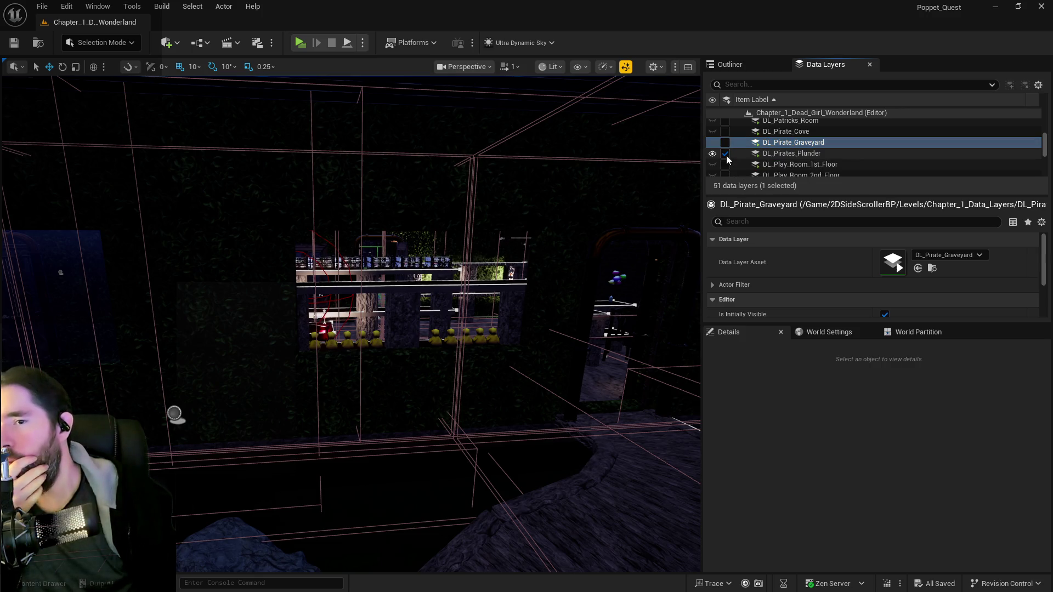
click(785, 165)
scroll(787, 171, down, 1)
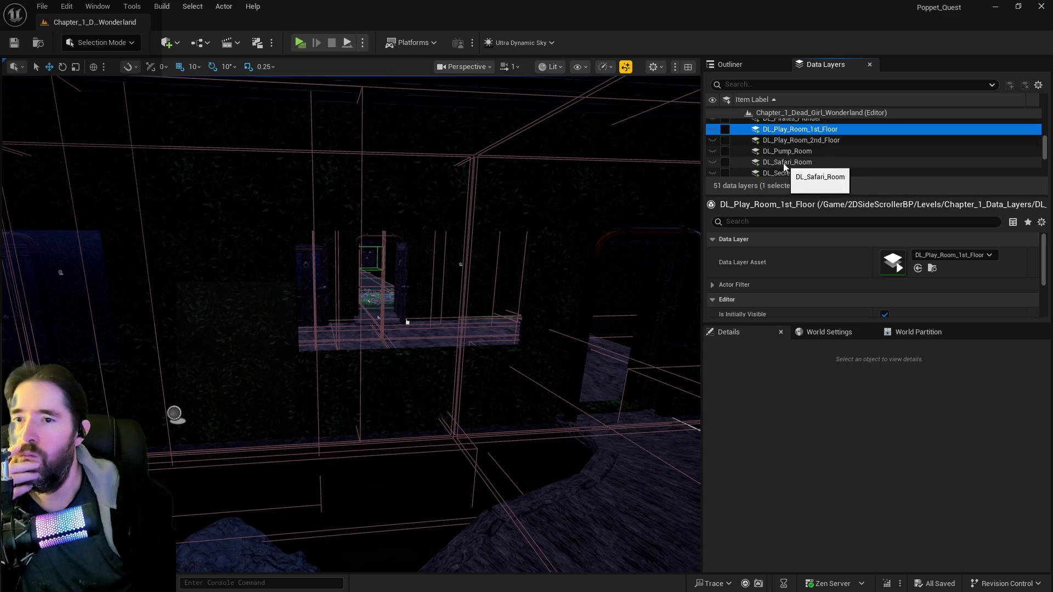
click(786, 162)
scroll(783, 164, down, 1)
click(784, 166)
click(784, 155)
click(725, 157)
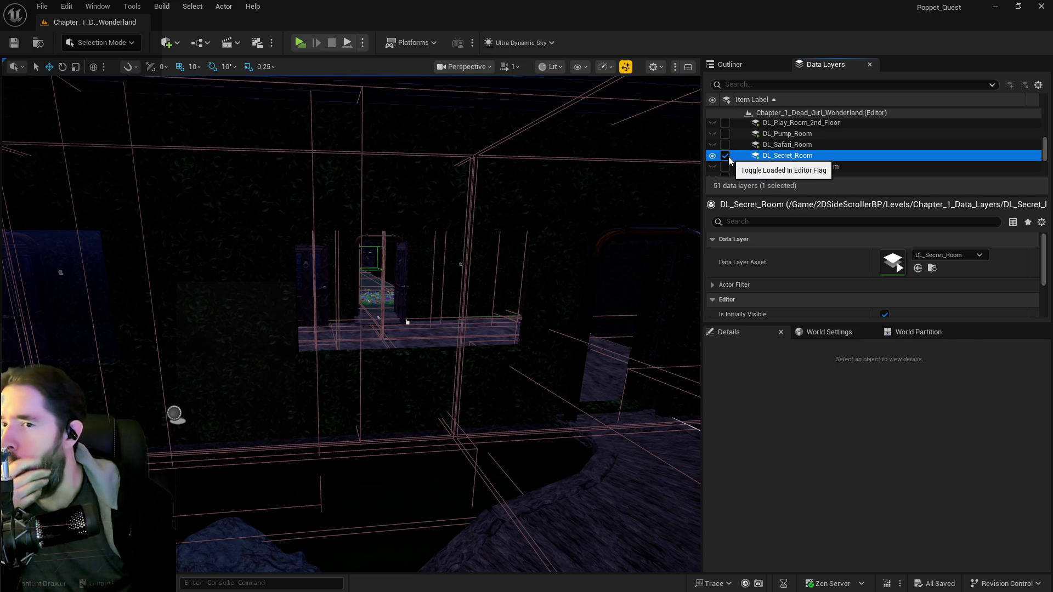
click(726, 156)
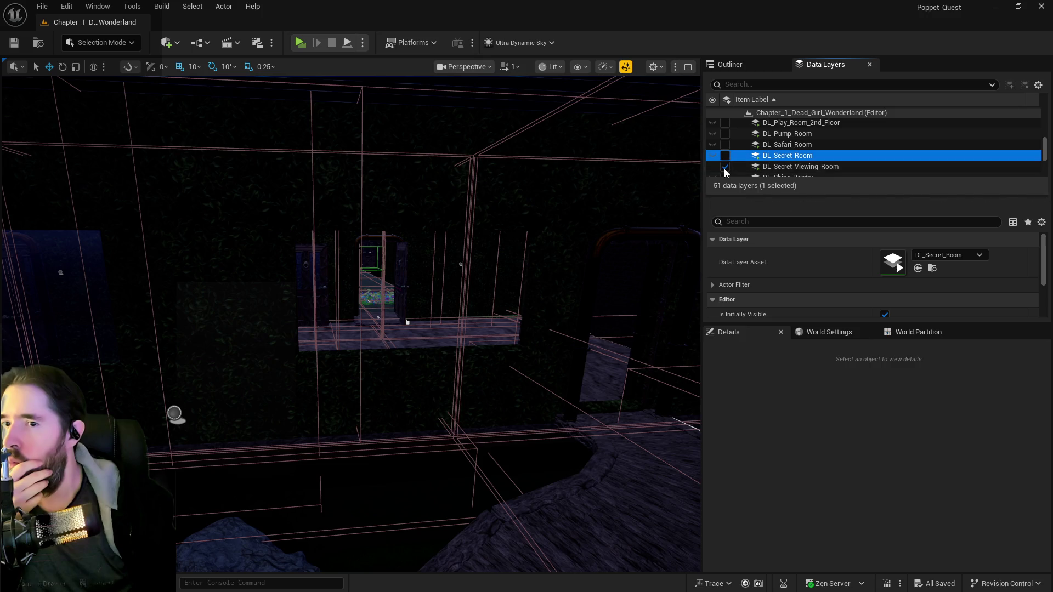
click(773, 167)
scroll(773, 169, down, 2)
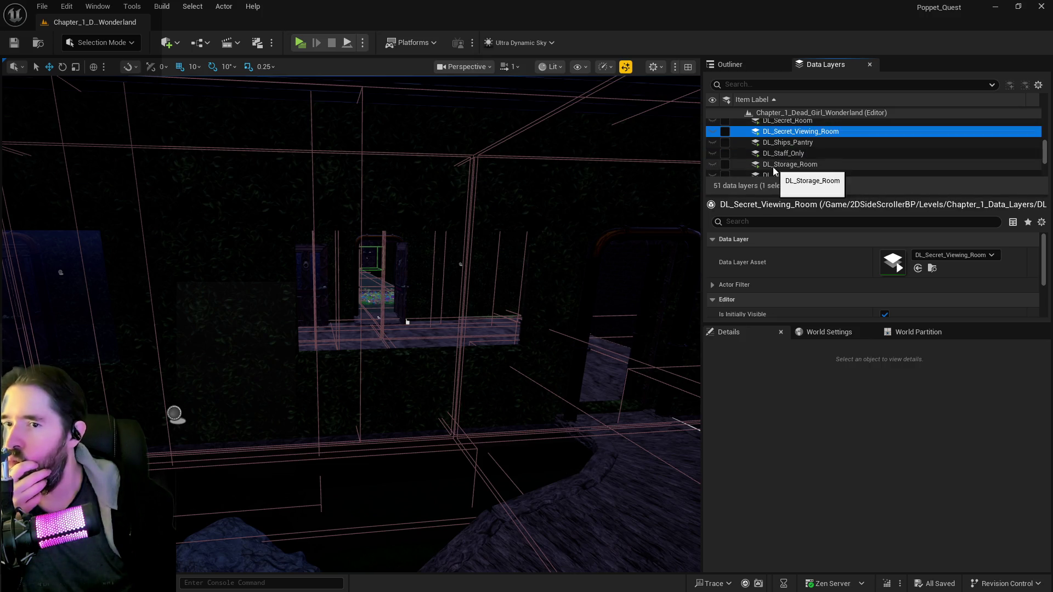
click(726, 145)
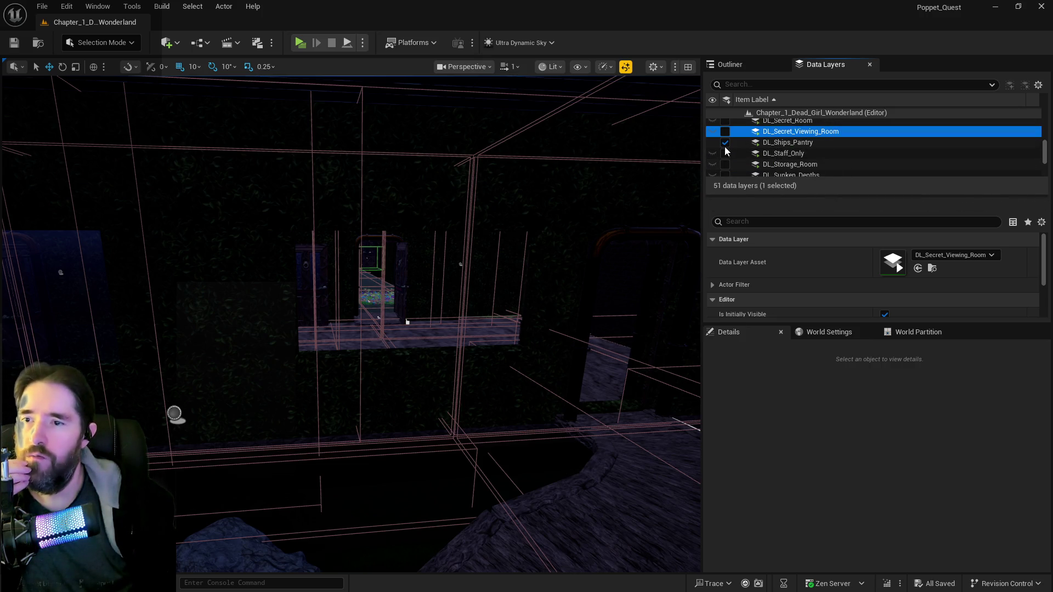
click(725, 145)
click(725, 155)
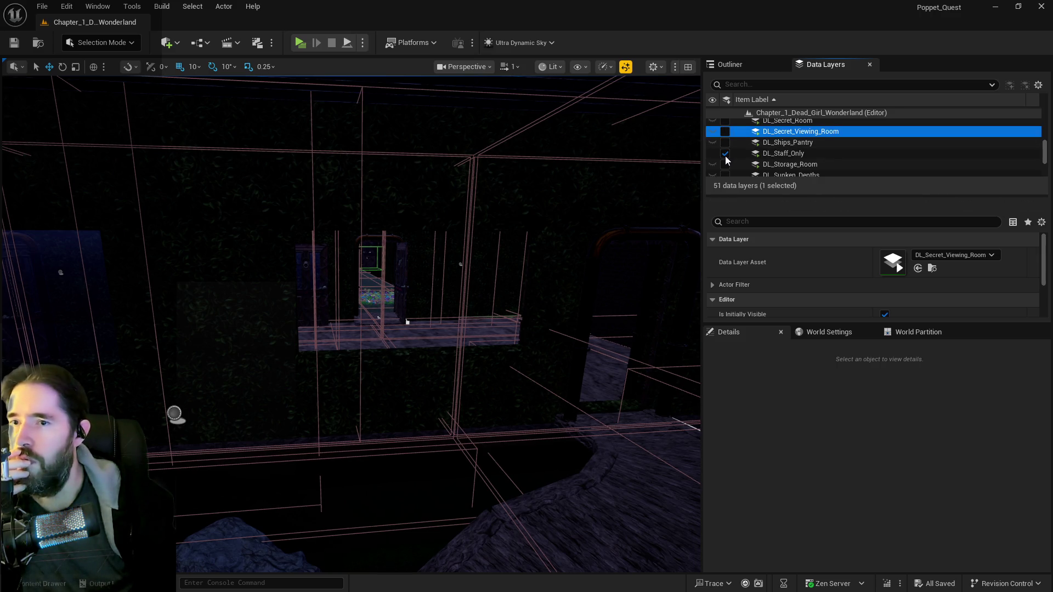
click(725, 155)
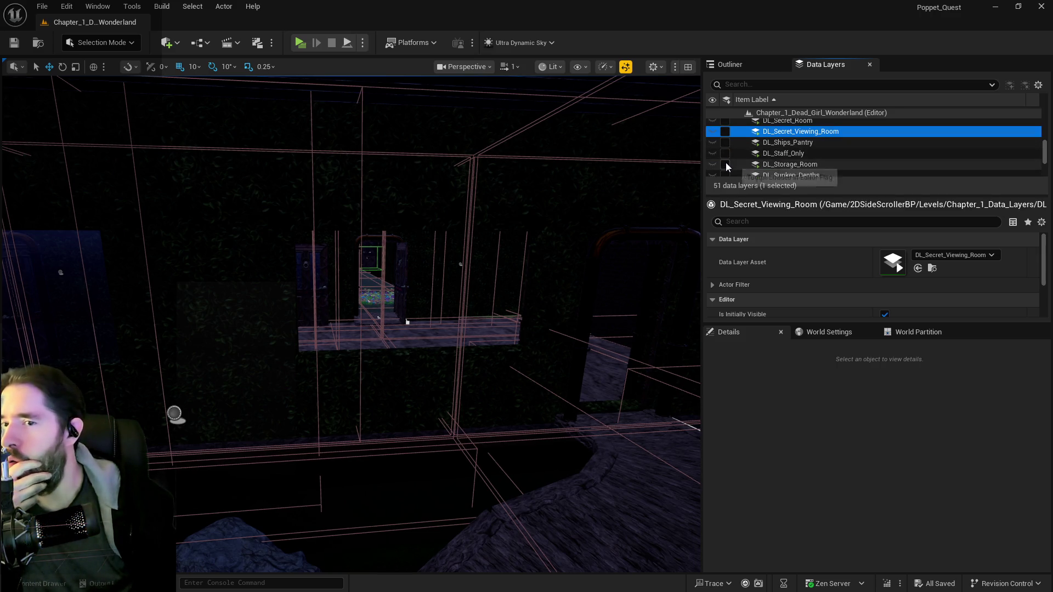
scroll(727, 166, down, 1)
click(741, 153)
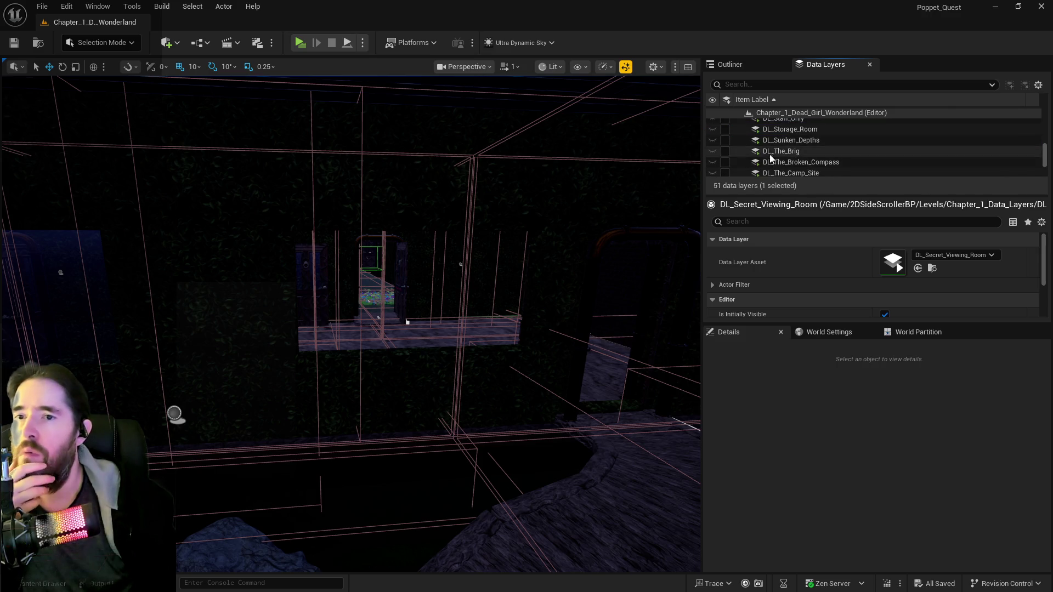
click(725, 153)
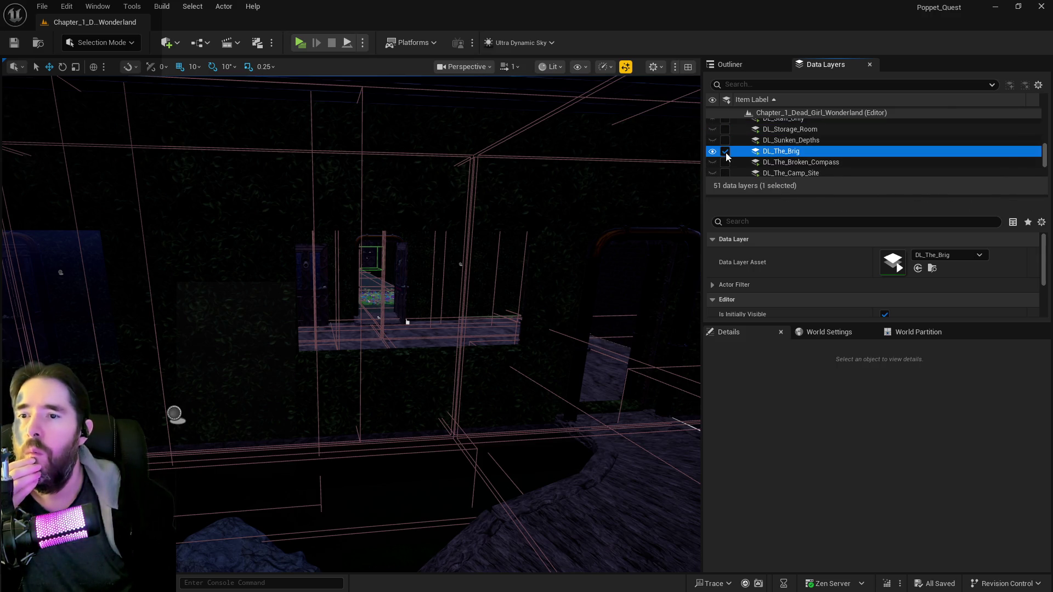
click(799, 161)
click(726, 162)
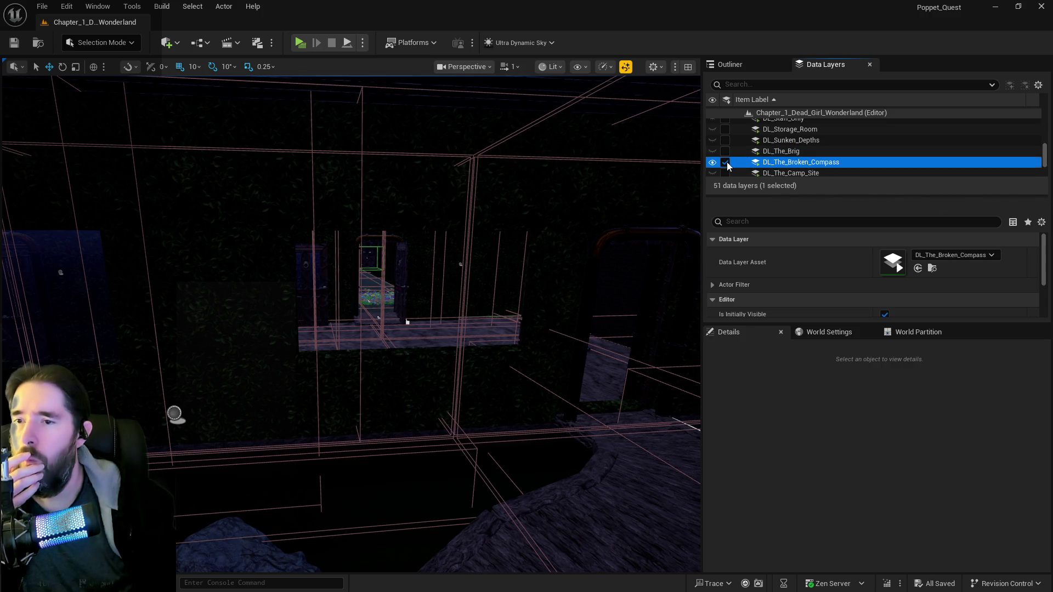
click(726, 163)
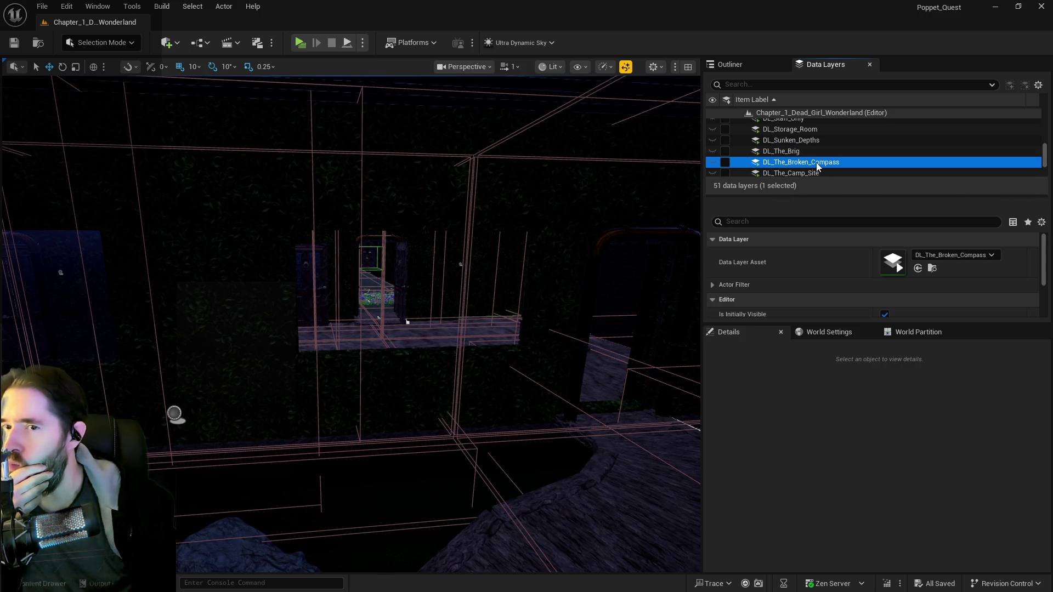
scroll(816, 163, down, 3)
click(807, 141)
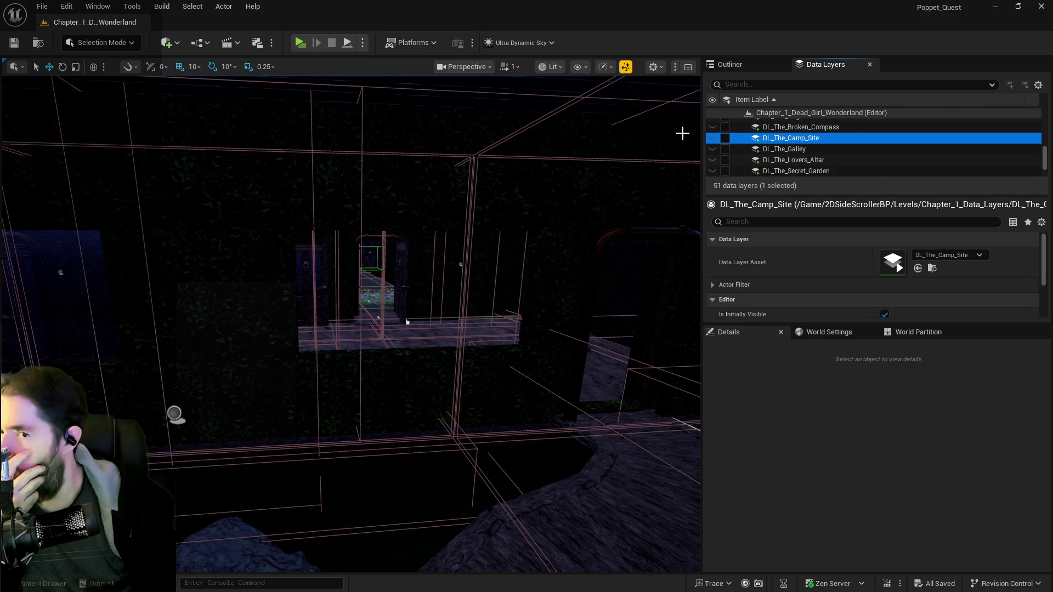
click(724, 139)
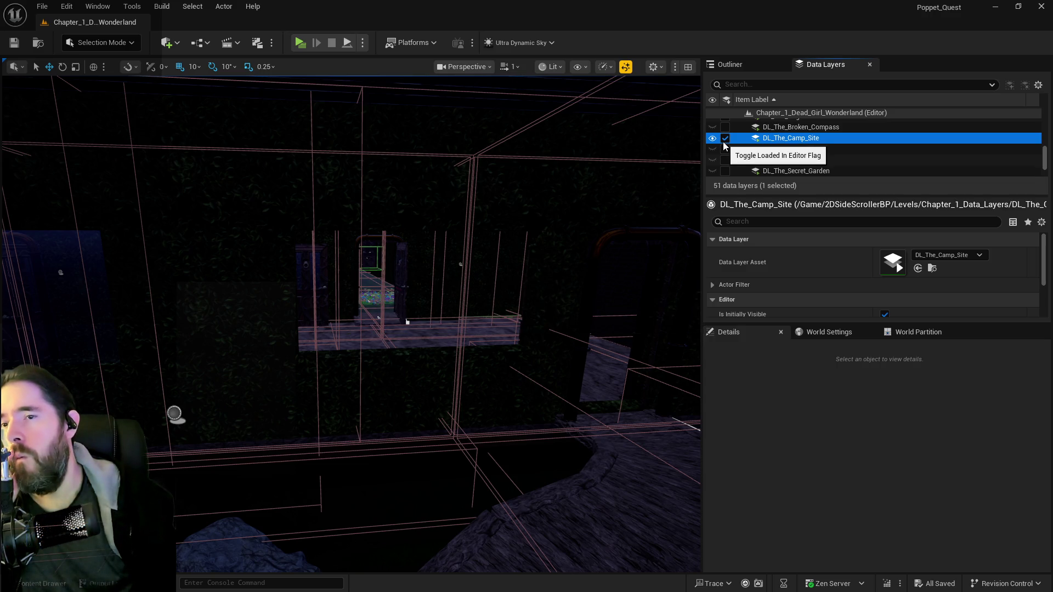
click(723, 140)
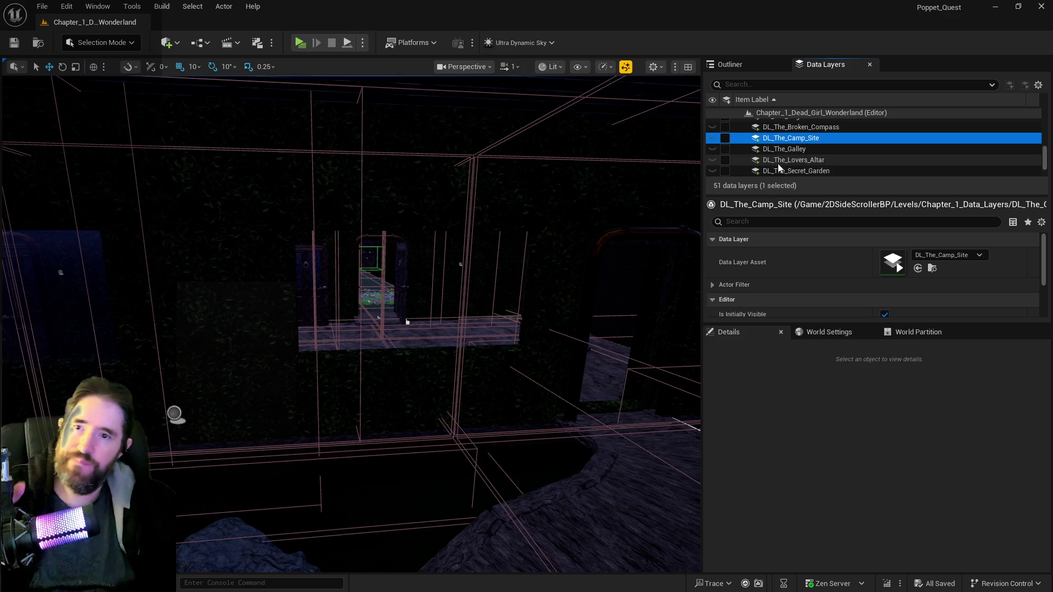
click(725, 171)
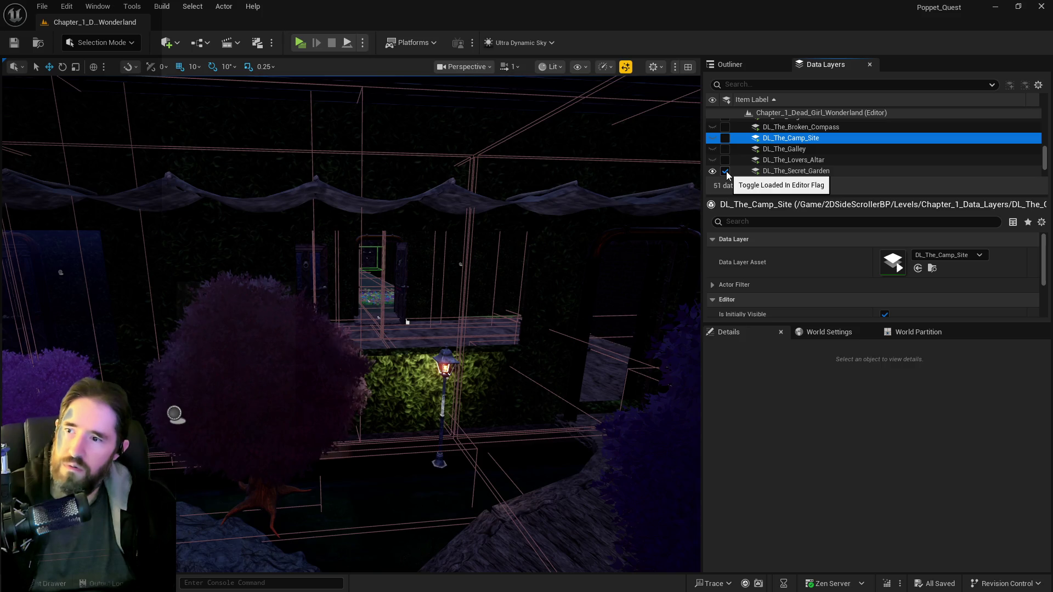
click(726, 171)
click(727, 162)
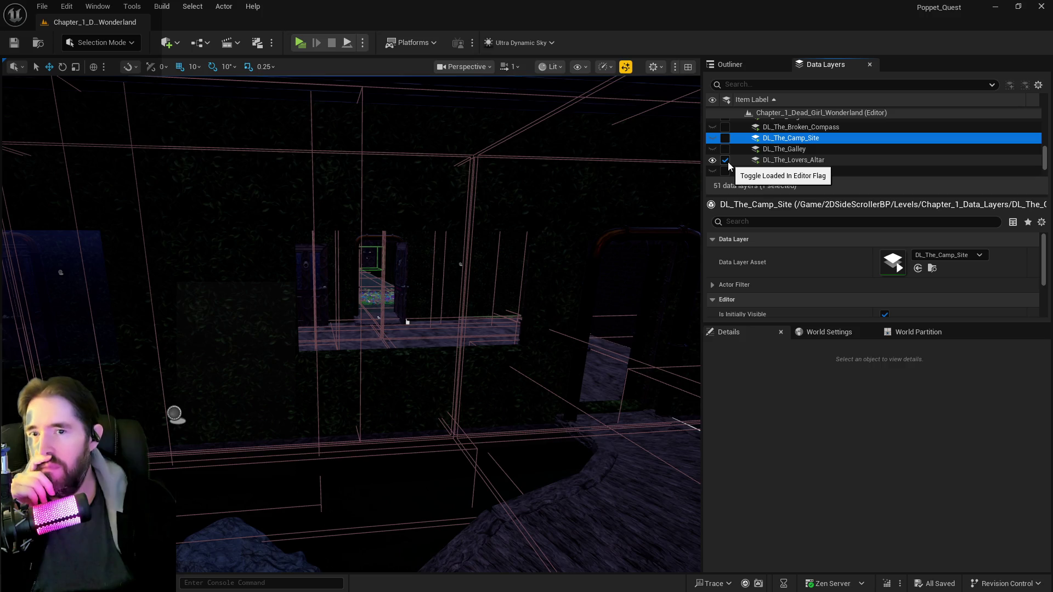
click(727, 160)
click(727, 151)
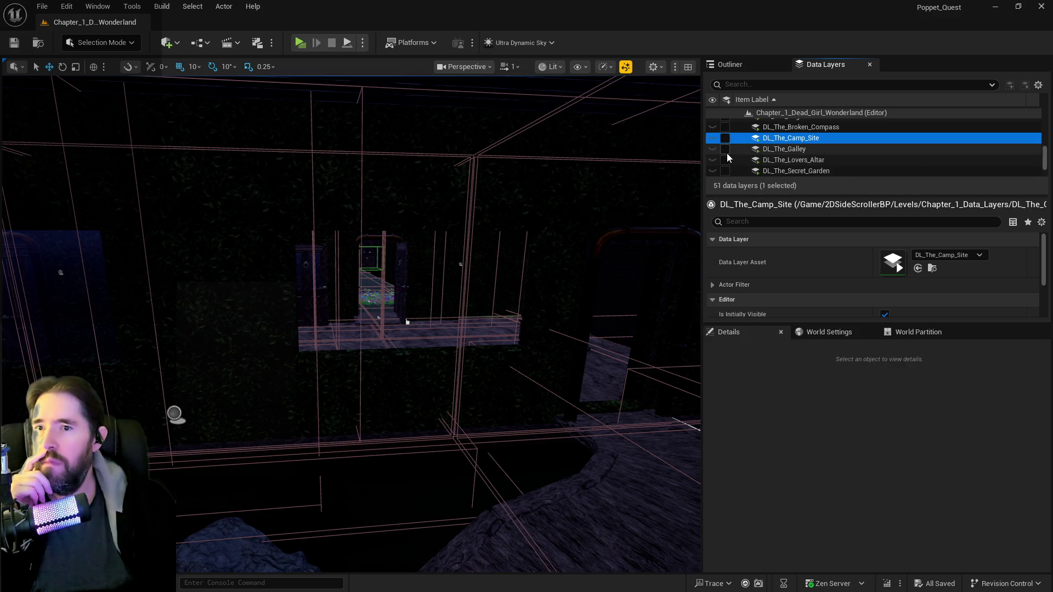
click(726, 153)
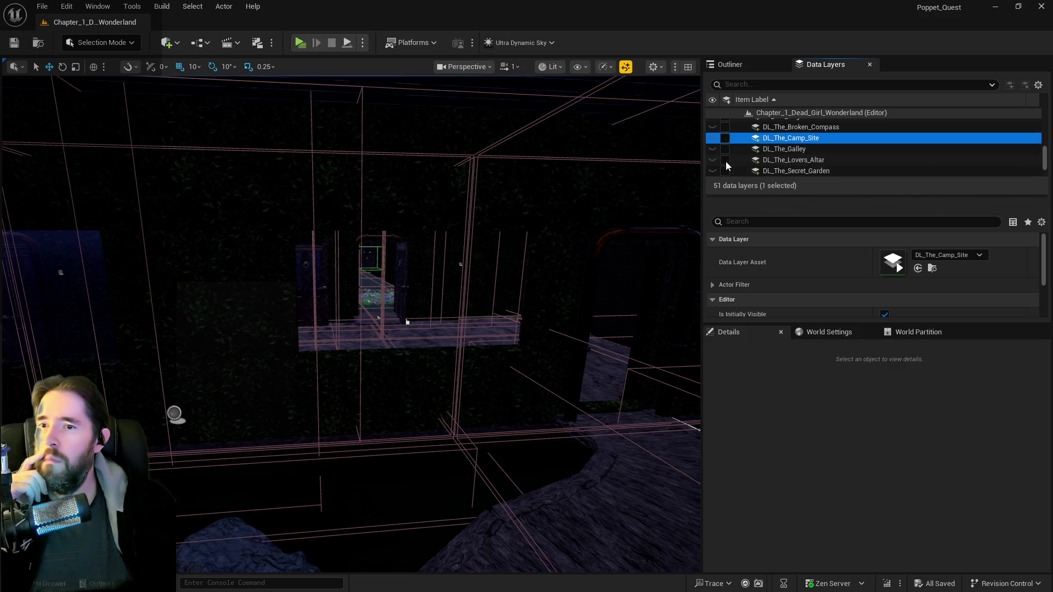
scroll(726, 162, down, 3)
scroll(726, 153, up, 5)
click(727, 148)
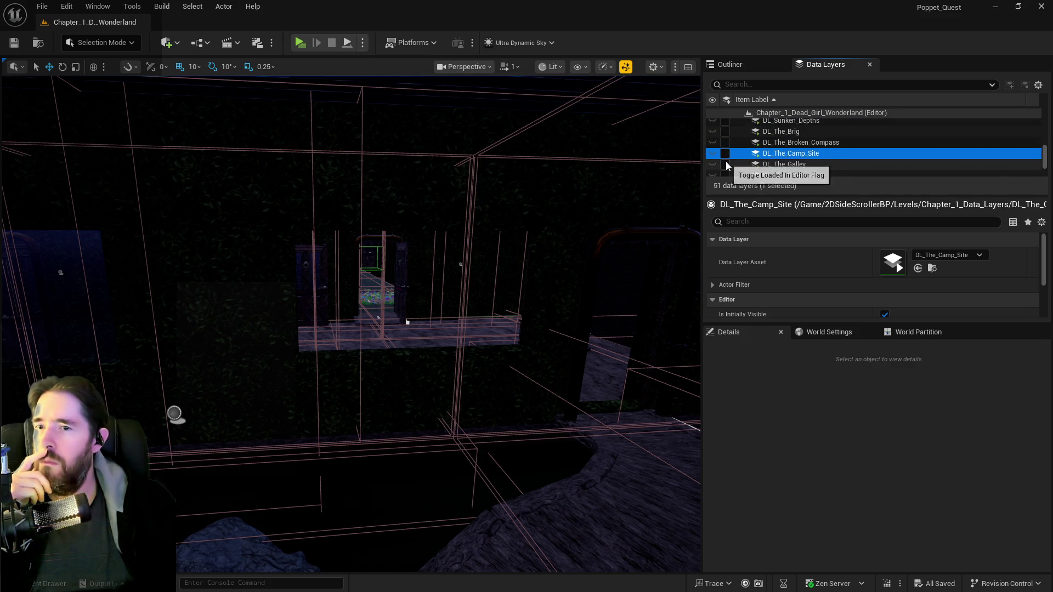
scroll(725, 161, down, 5)
click(780, 145)
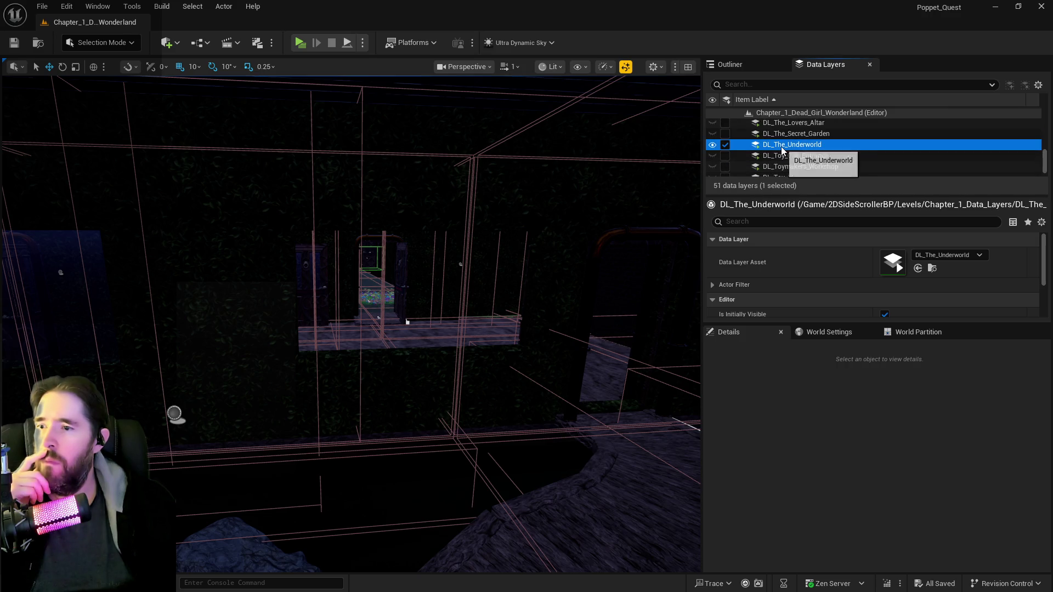
click(725, 145)
click(725, 155)
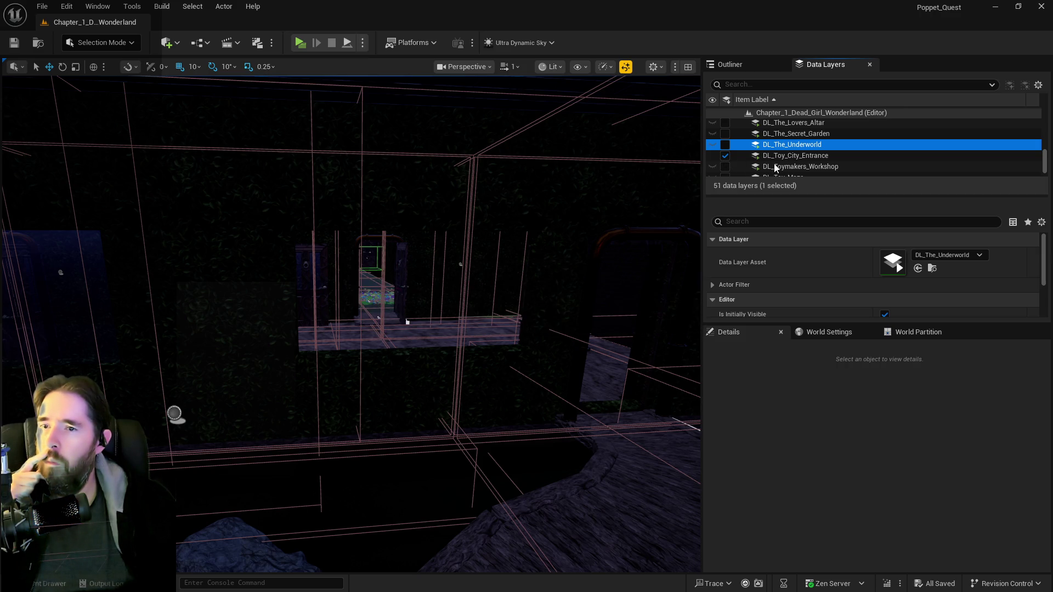
click(725, 159)
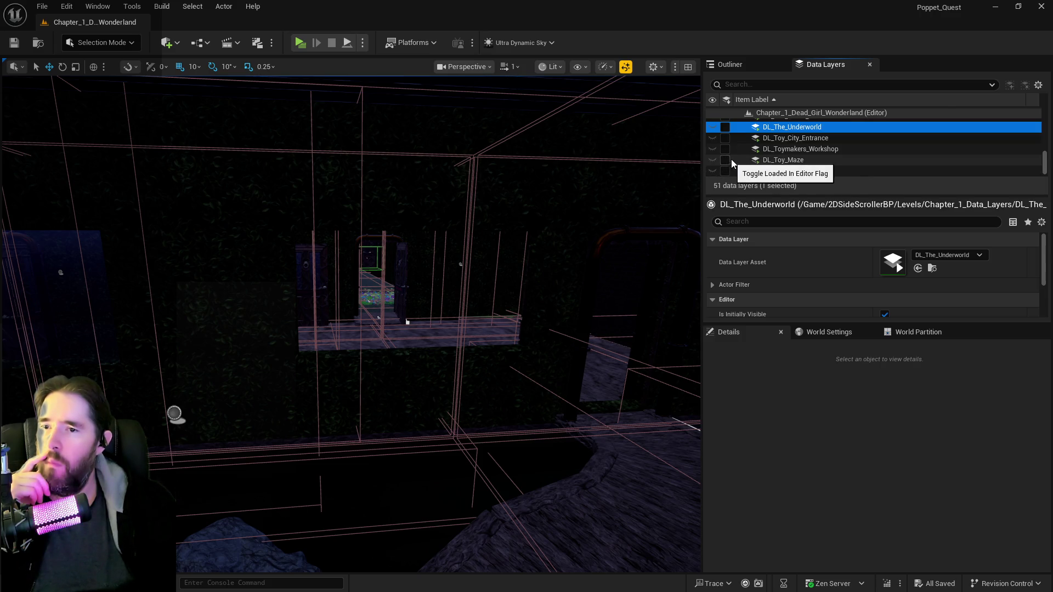
scroll(781, 163, up, 3)
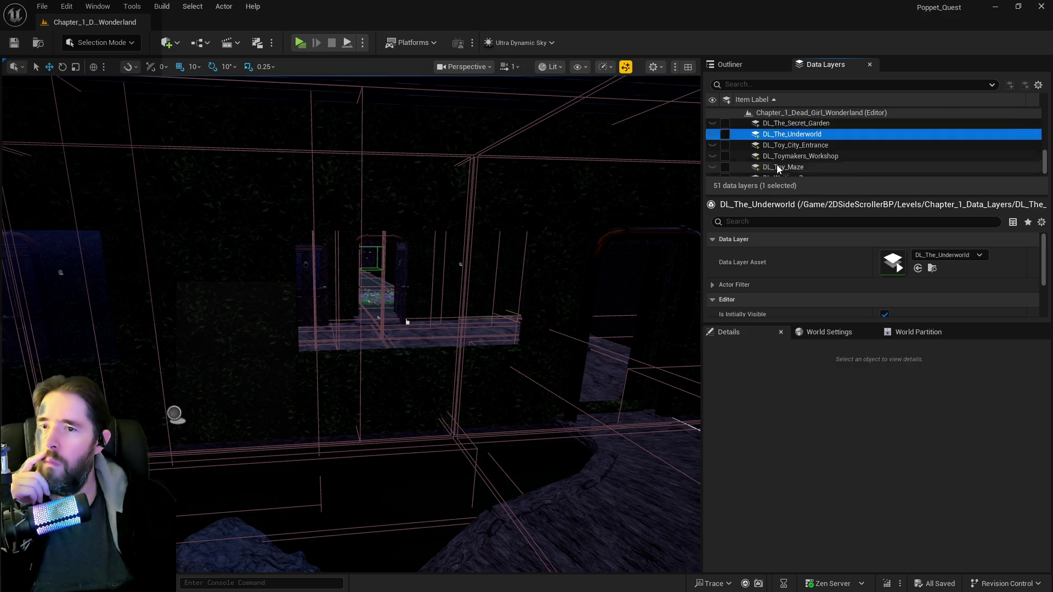
scroll(778, 168, up, 10)
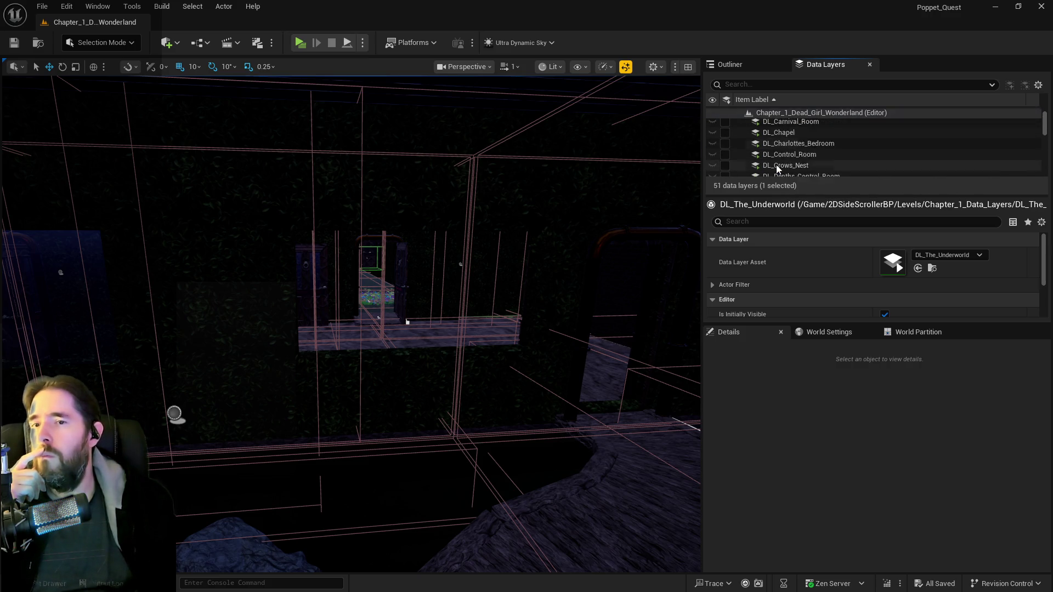
click(726, 135)
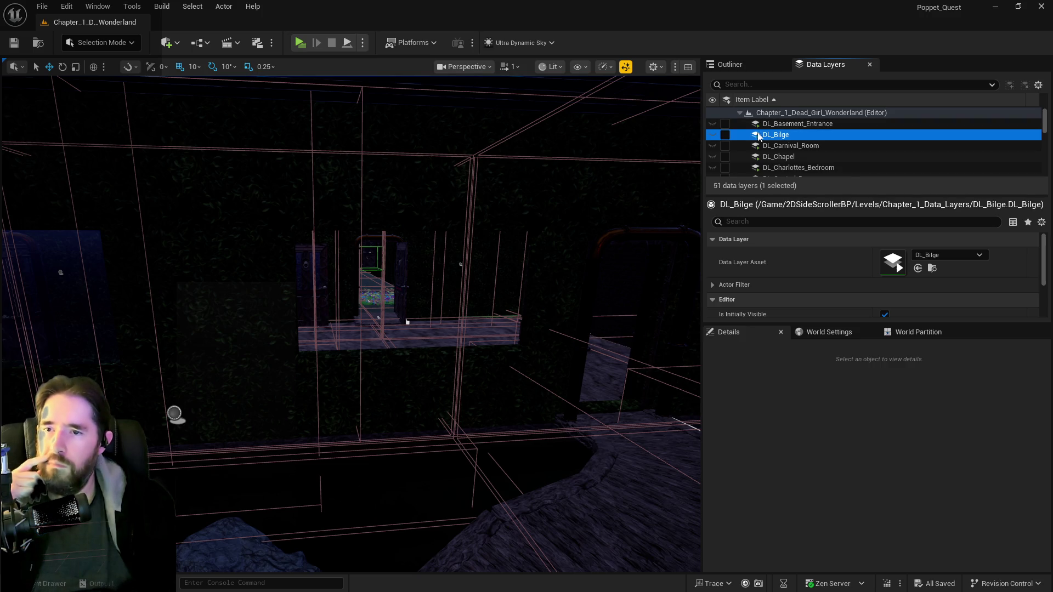
- Load DL_Bilge and DL_Crows_Nest briefly, then unload each again
click(726, 134)
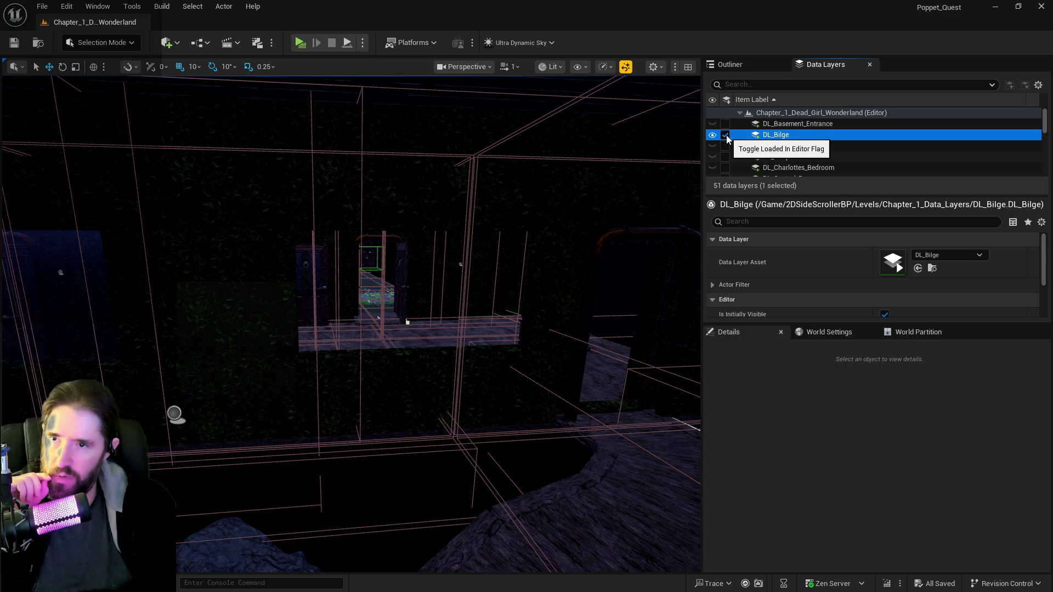
click(726, 135)
scroll(760, 157, down, 1)
scroll(761, 157, down, 3)
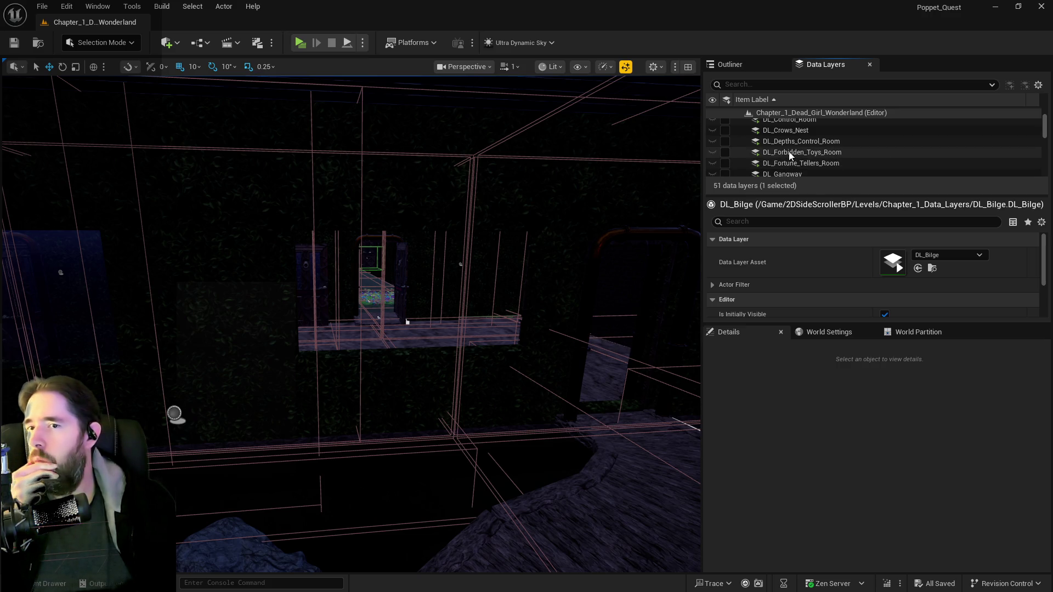
click(788, 131)
click(729, 131)
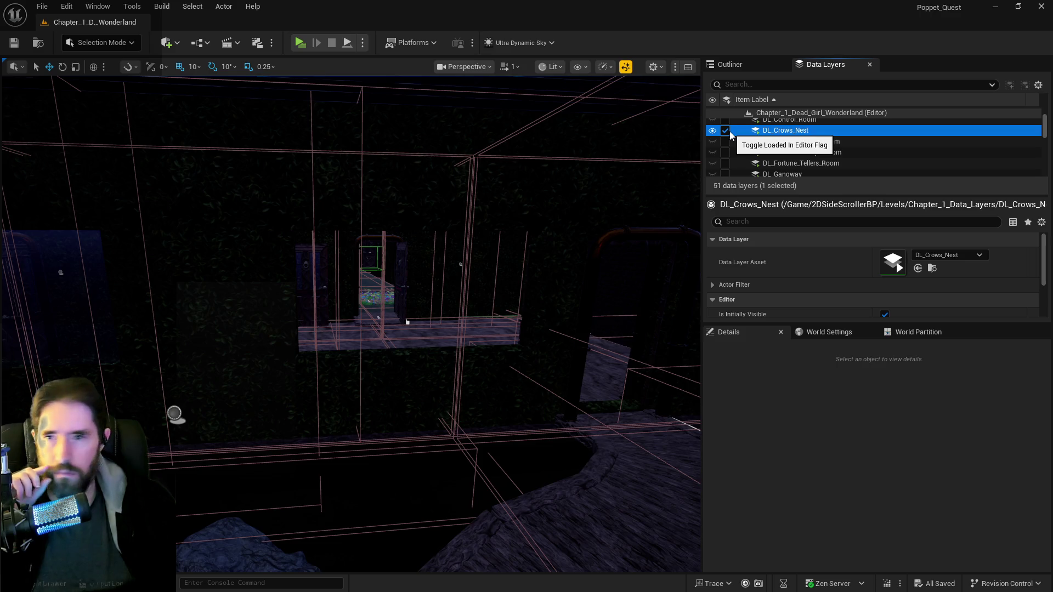
click(725, 132)
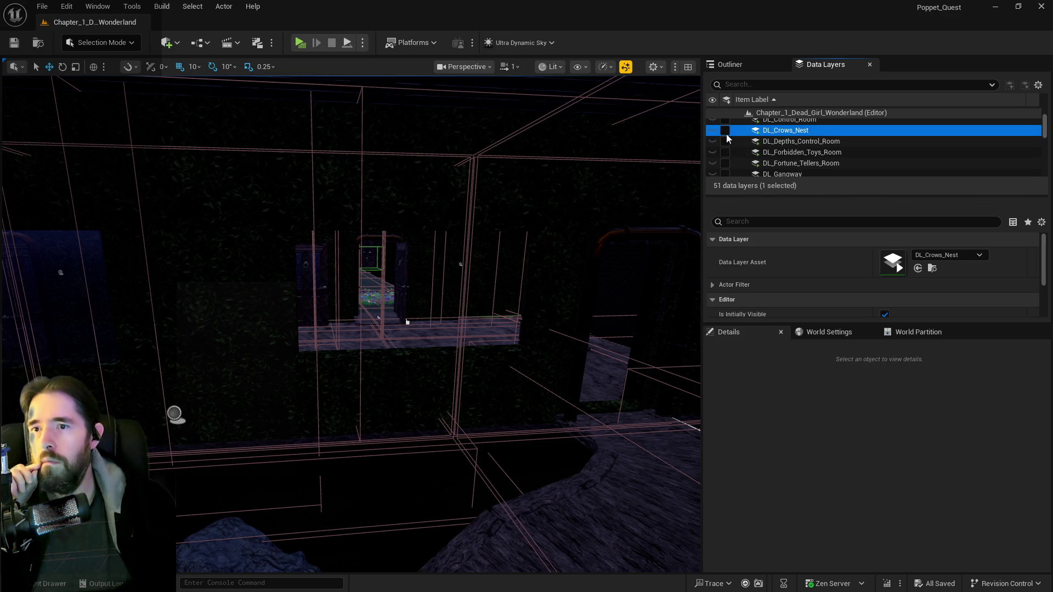
- Leave DL_Depths_Control_Room unloaded and load DL_Gangway in the editor
click(725, 142)
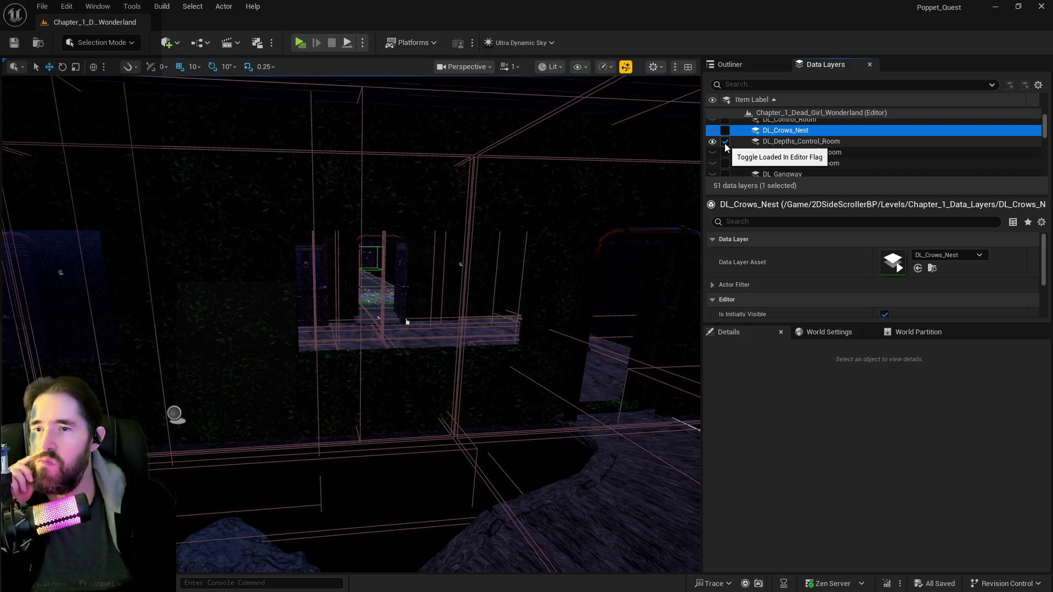
click(725, 143)
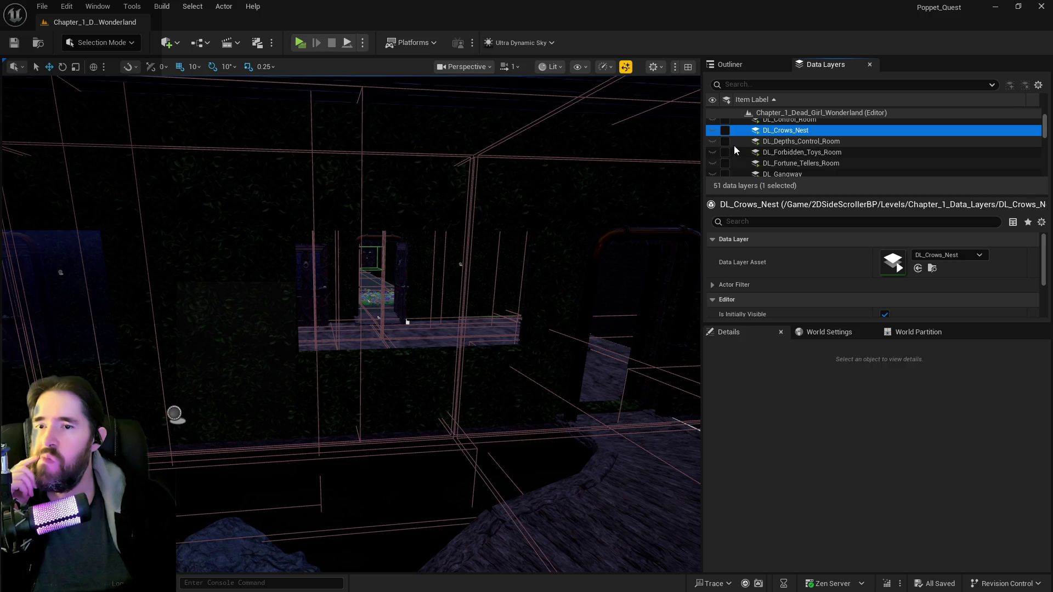
scroll(783, 163, down, 3)
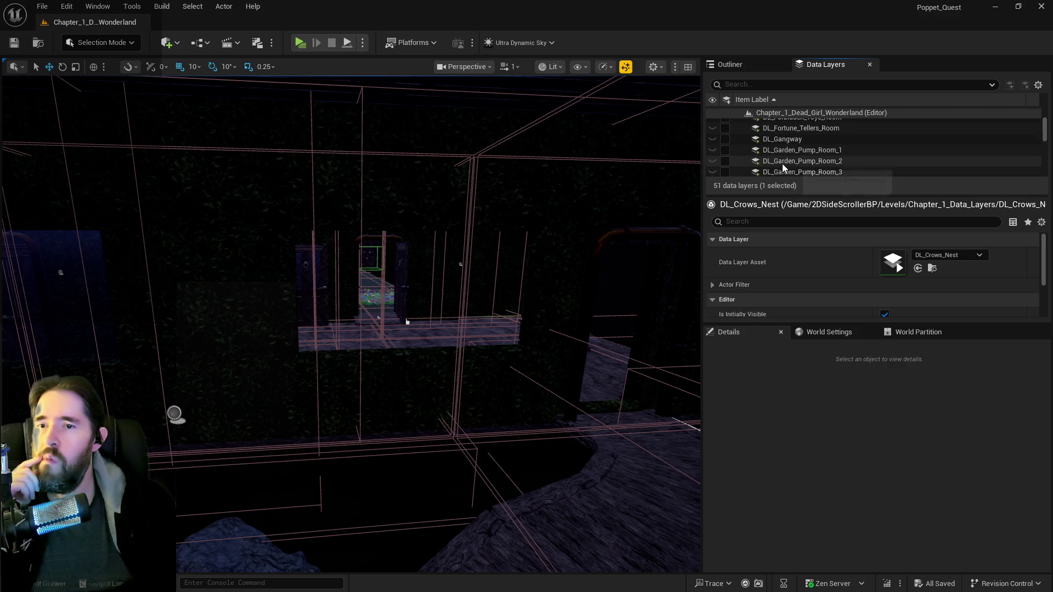
click(785, 141)
click(725, 140)
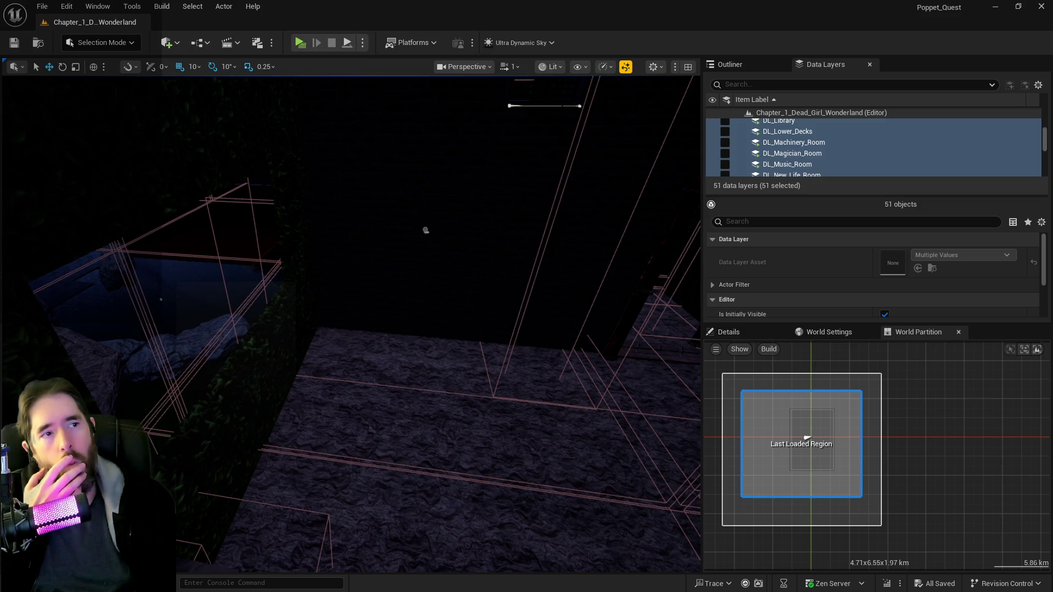
- Select the SM_Observatory_Window_4 frame and slide it right along the Y axis
mouse_move(426, 230)
mouse_down()
mouse_move(403, 426)
mouse_move(299, 261)
mouse_move(525, 343)
mouse_move(434, 302)
mouse_move(433, 277)
mouse_move(434, 314)
mouse_up()
click(322, 280)
mouse_move(301, 281)
mouse_down()
mouse_move(371, 294)
mouse_move(660, 117)
mouse_up()
- Select SM_Observatory_Window_3 and SM_Observatory_Window_4 in the Outliner after checking the Data Layers list
click(729, 66)
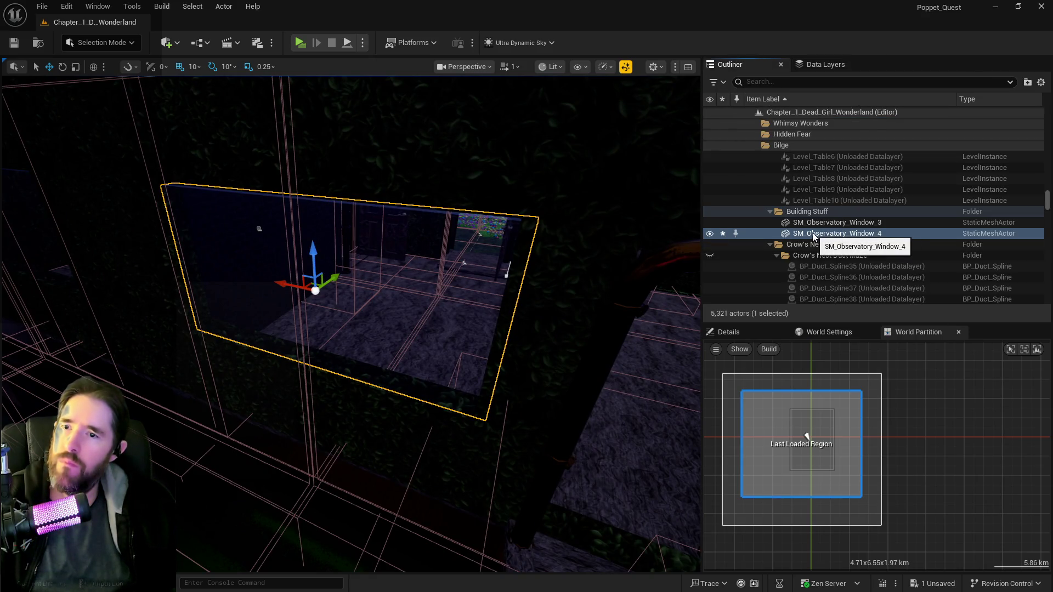
click(806, 223)
ctrl+click(806, 233)
click(817, 65)
scroll(811, 148, up, 3)
click(801, 130)
scroll(804, 173, up, 1)
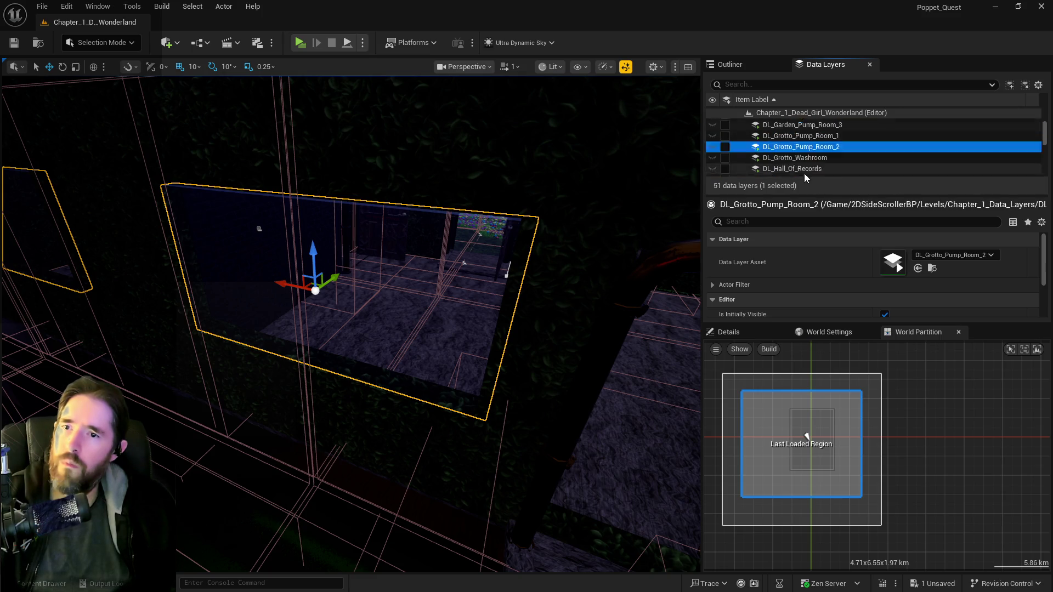
scroll(805, 174, down, 8)
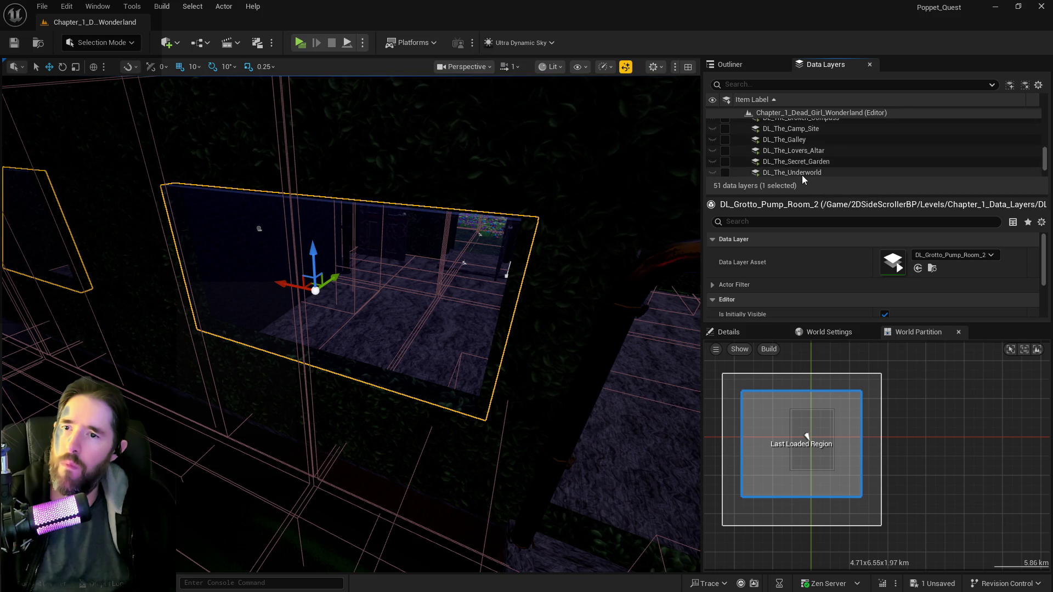
click(763, 65)
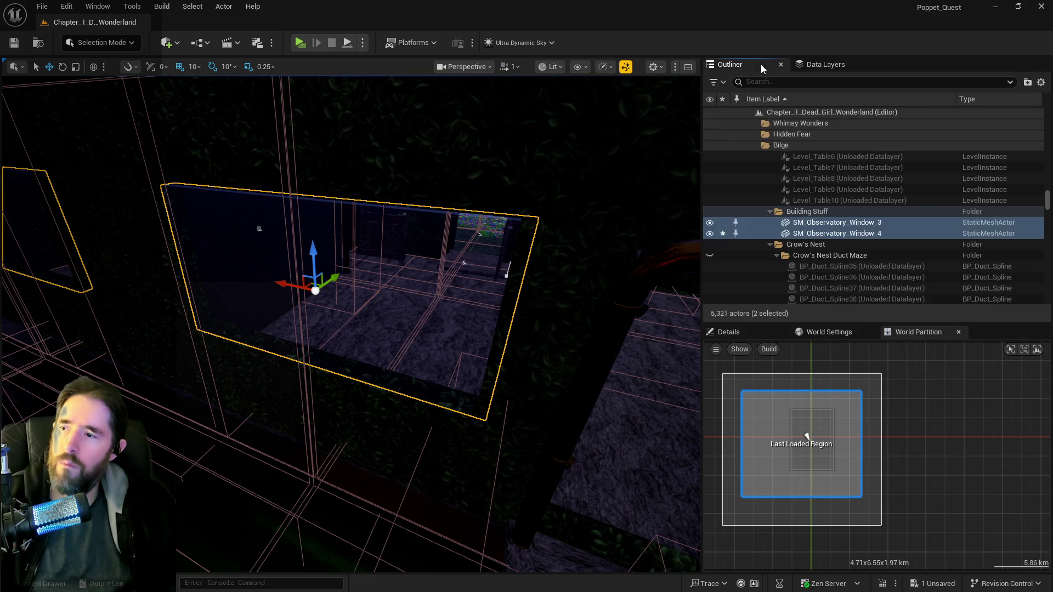
- Move both observatory windows into Whimsy_Wonders_Building, frame them, and save the level
right_click(792, 234)
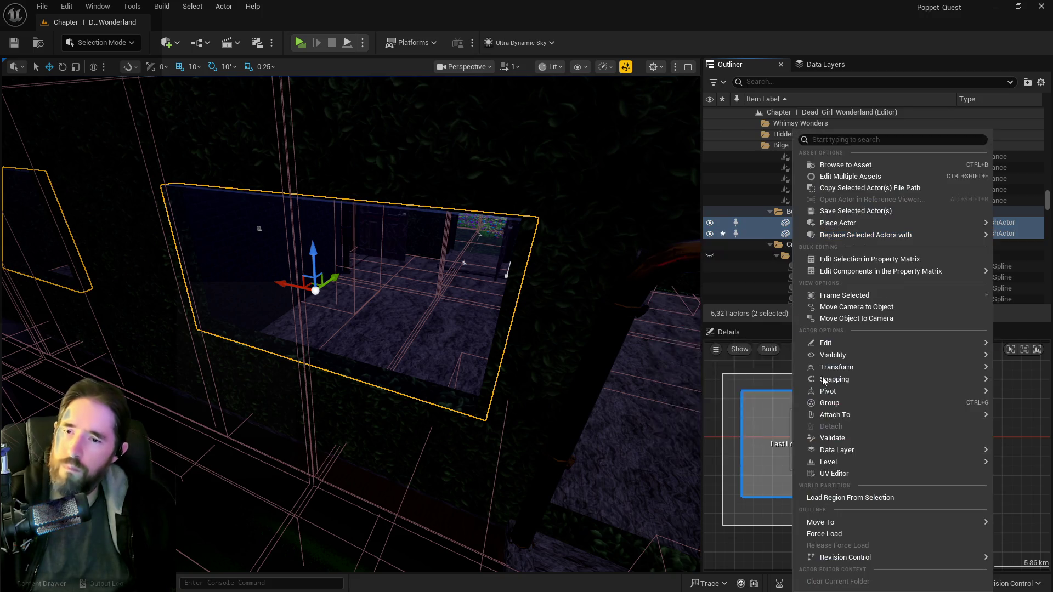
mouse_move(829, 522)
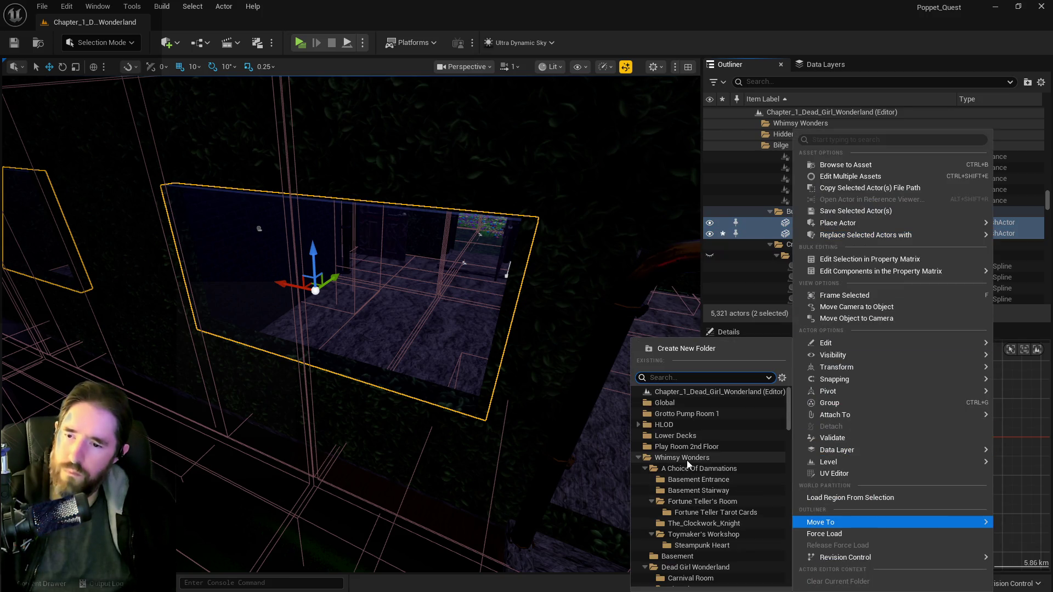
scroll(687, 482, down, 3)
scroll(690, 491, up, 3)
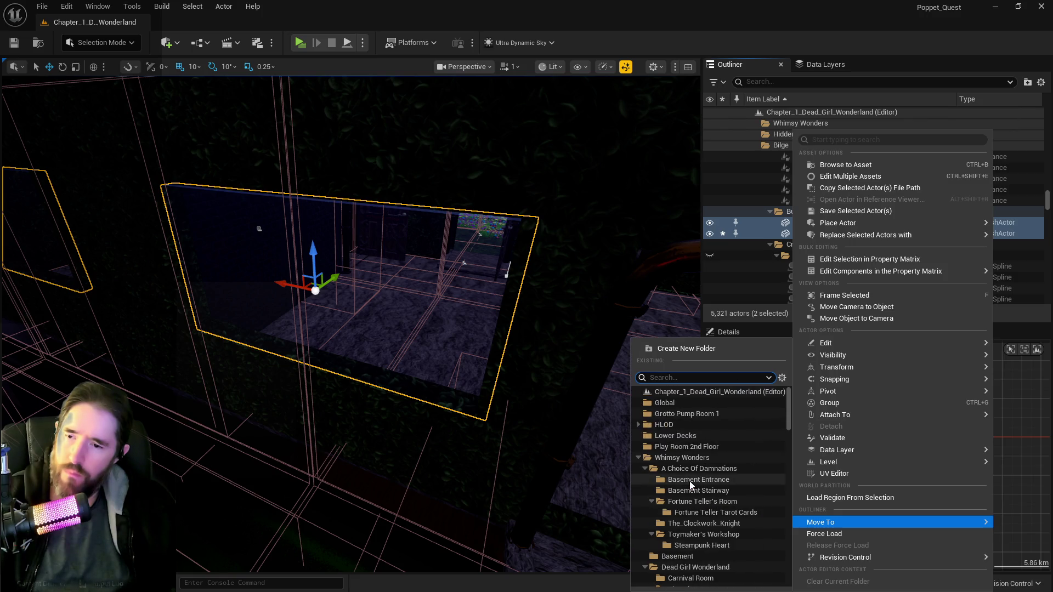
click(639, 457)
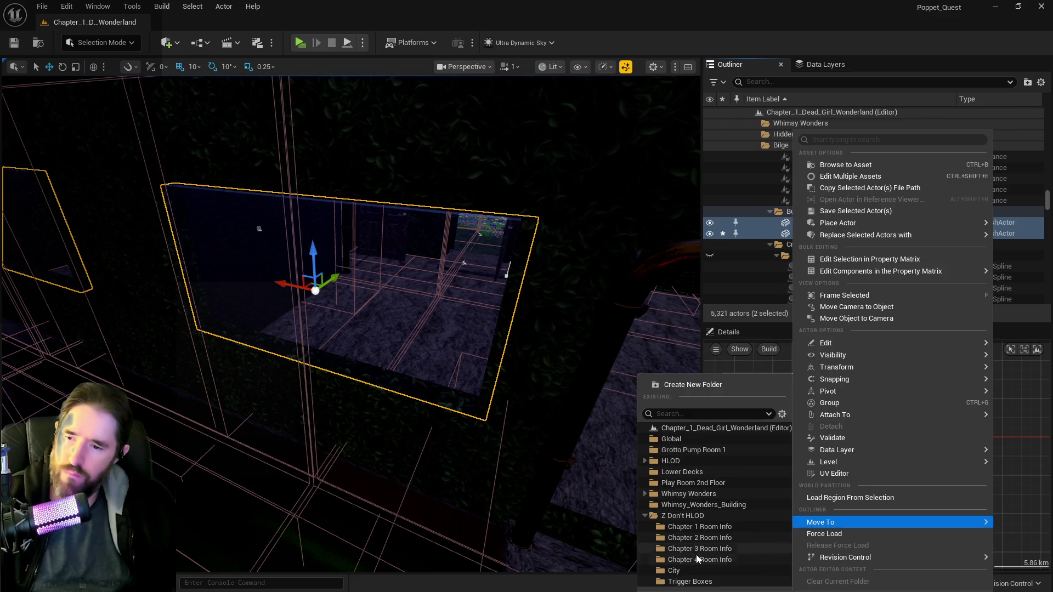
click(702, 504)
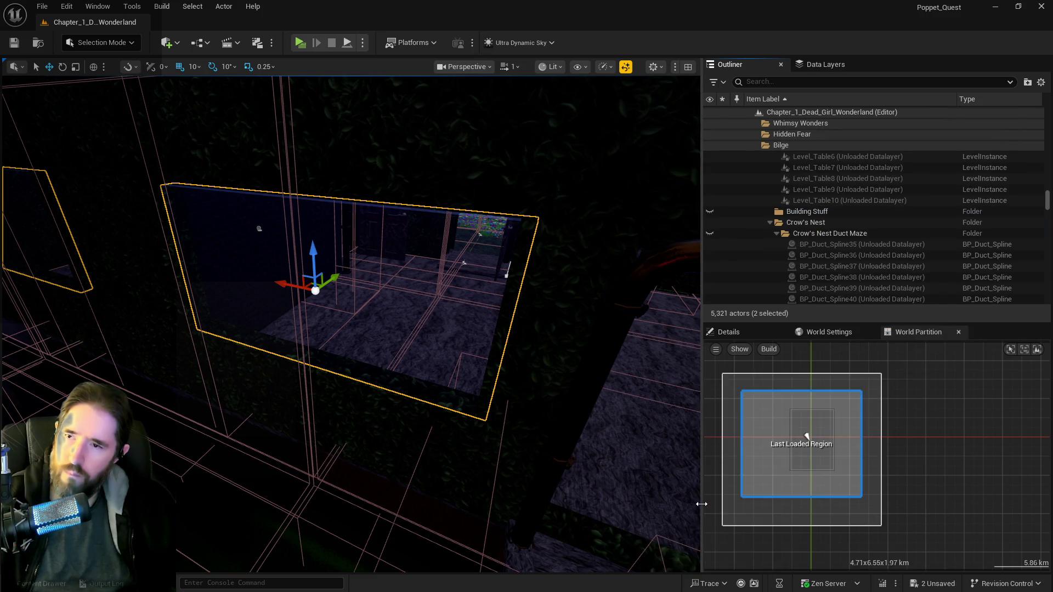
key(f)
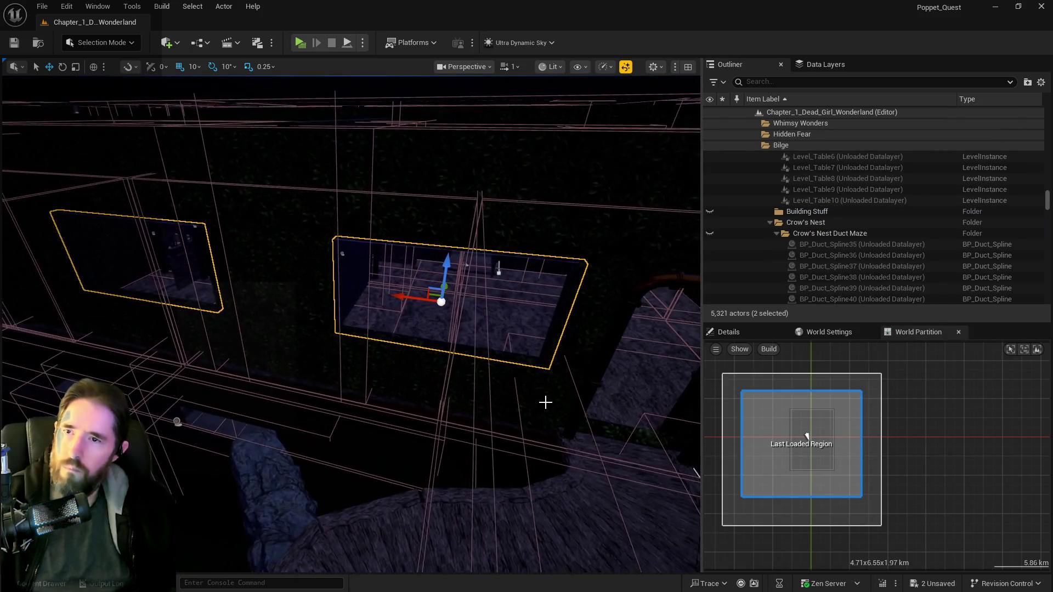
key(ctrl+s)
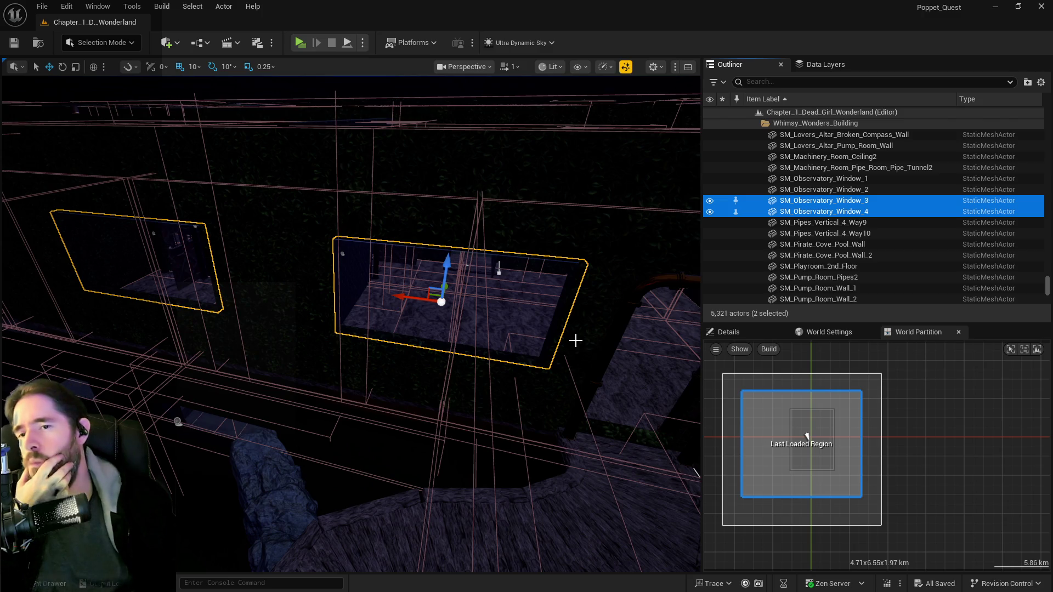
- Fly the camera along the curved walkway below the windows
mouse_move(532, 361)
mouse_down()
mouse_move(592, 346)
mouse_move(557, 328)
mouse_move(499, 341)
mouse_up()
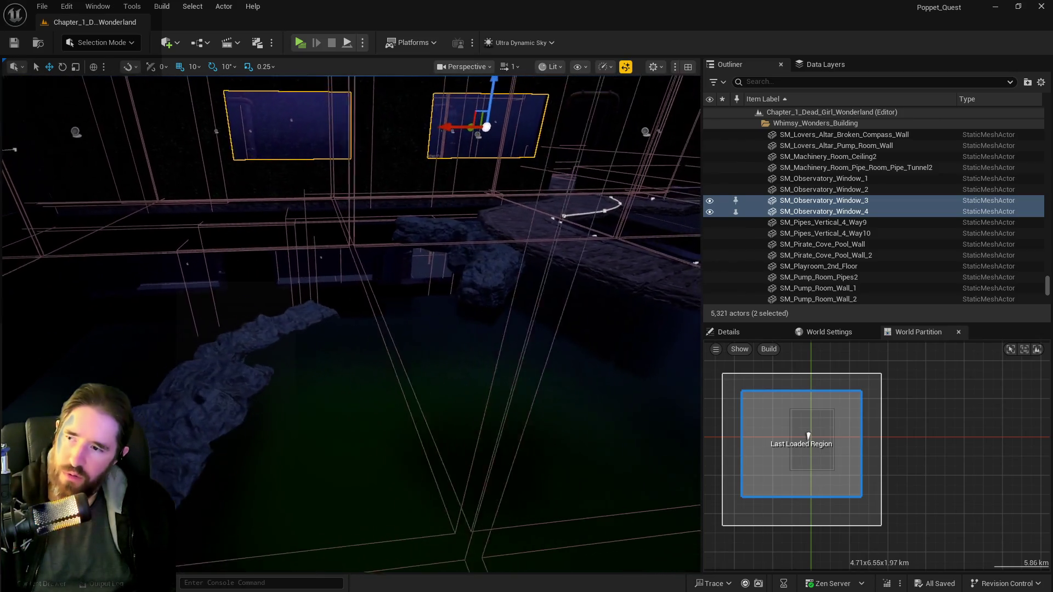
mouse_move(499, 341)
mouse_down()
mouse_move(532, 329)
mouse_move(526, 363)
mouse_move(527, 329)
mouse_move(58, 256)
mouse_up()
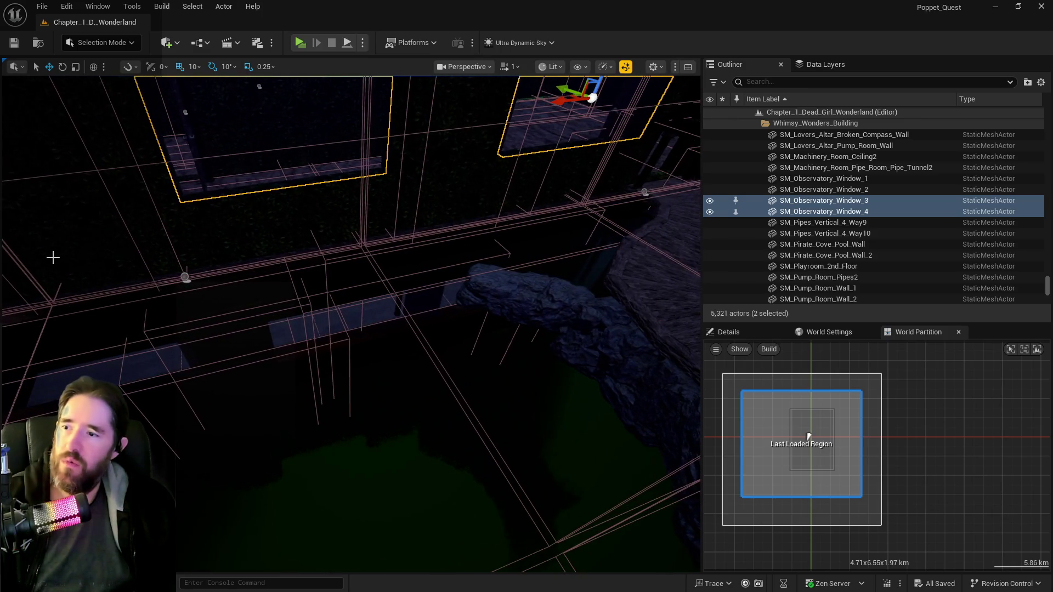
mouse_move(447, 270)
mouse_down()
mouse_move(447, 395)
mouse_move(447, 335)
mouse_up()
- Clear the window selection and select BP_Phone_Booth3 in the Outliner
click(825, 64)
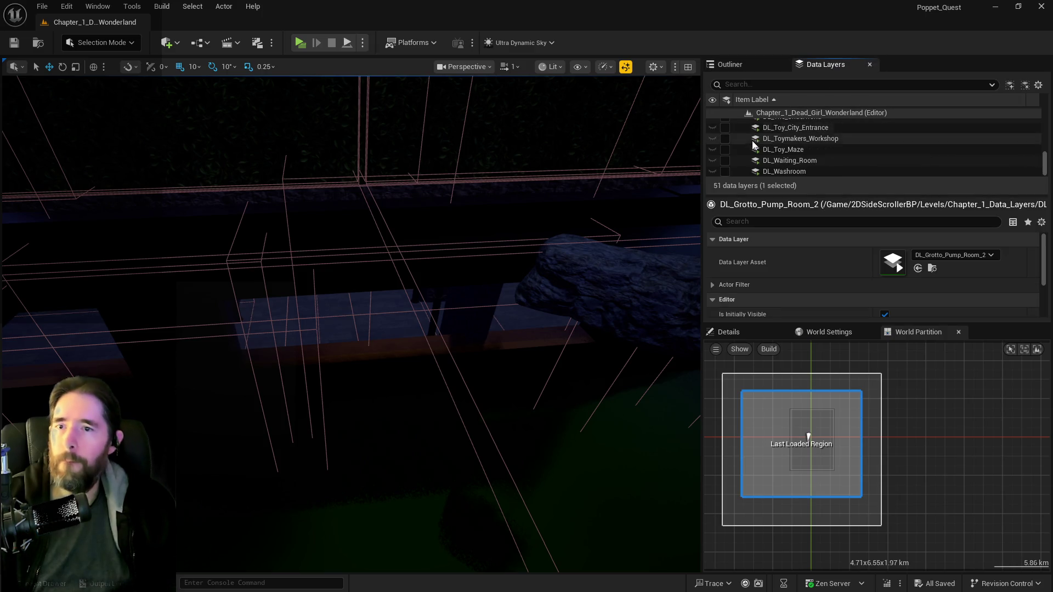
click(750, 66)
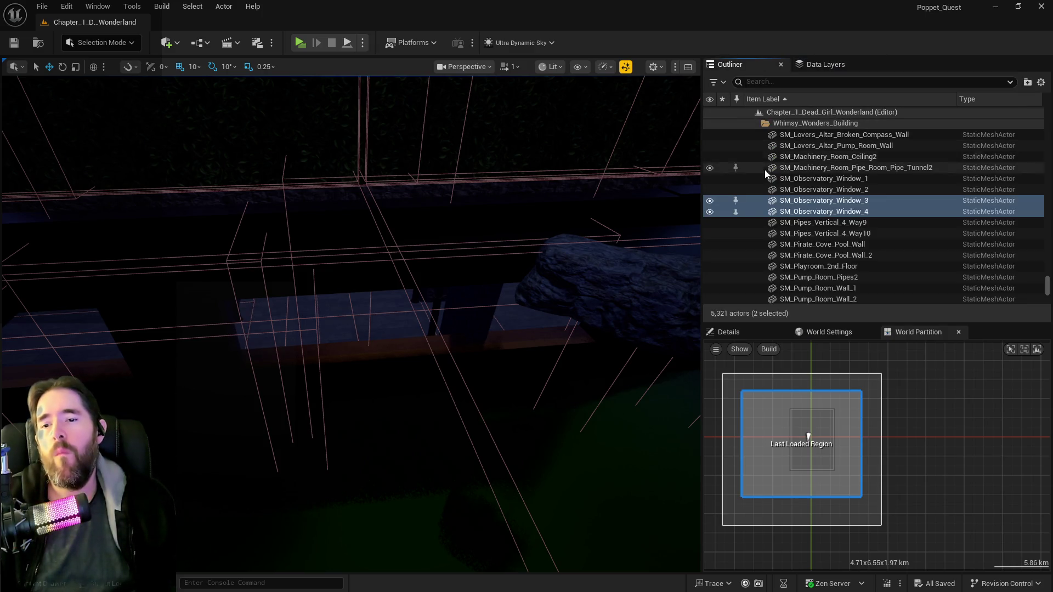
click(782, 112)
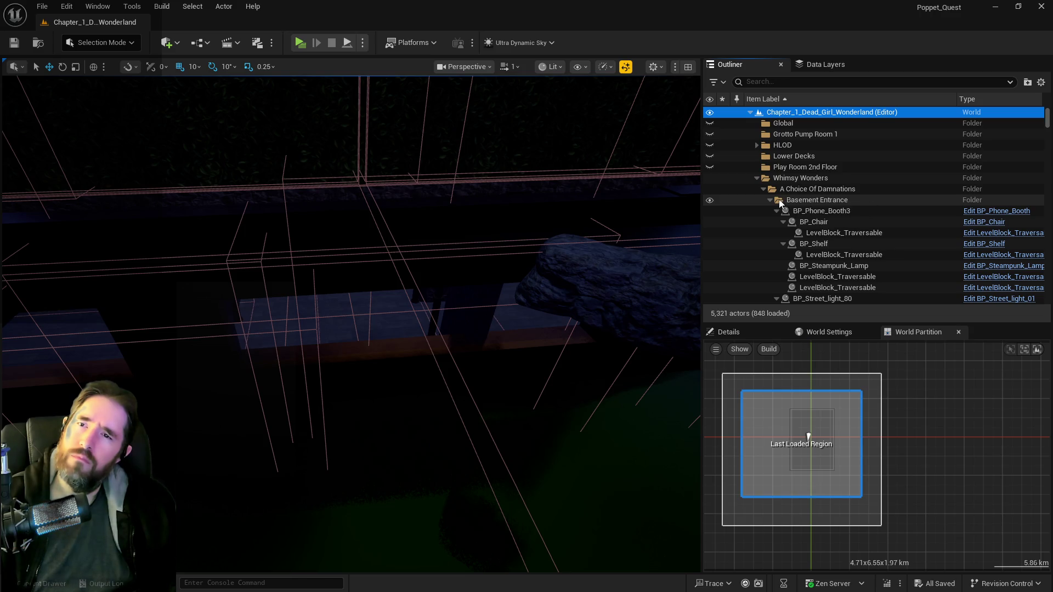
click(806, 208)
right_click(806, 208)
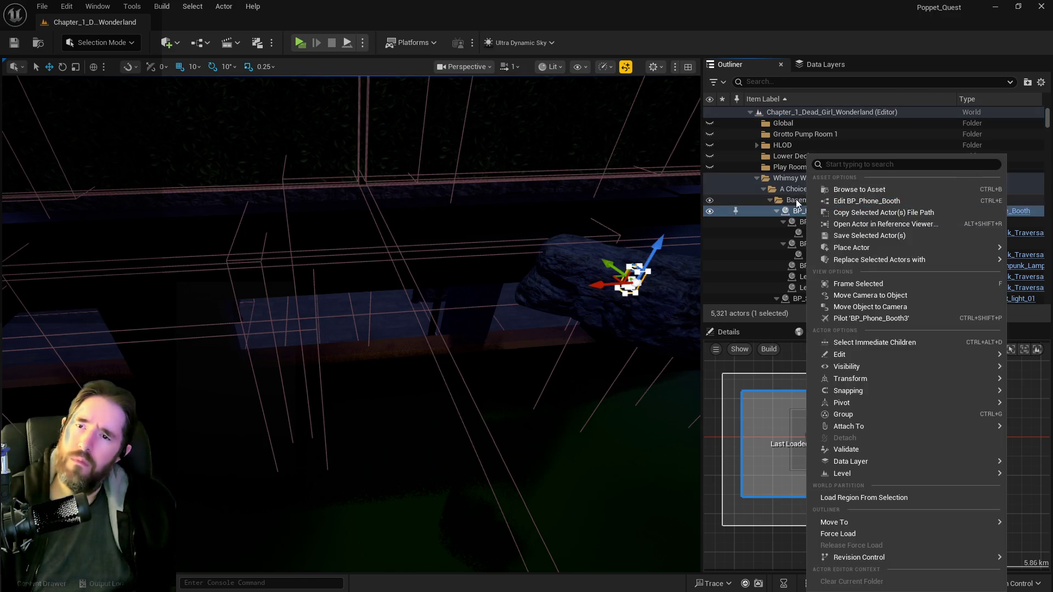
- Select every actor in the Basement Entrance folder, frame them, and raise camera speed to 3
click(796, 200)
right_click(797, 201)
mouse_move(877, 259)
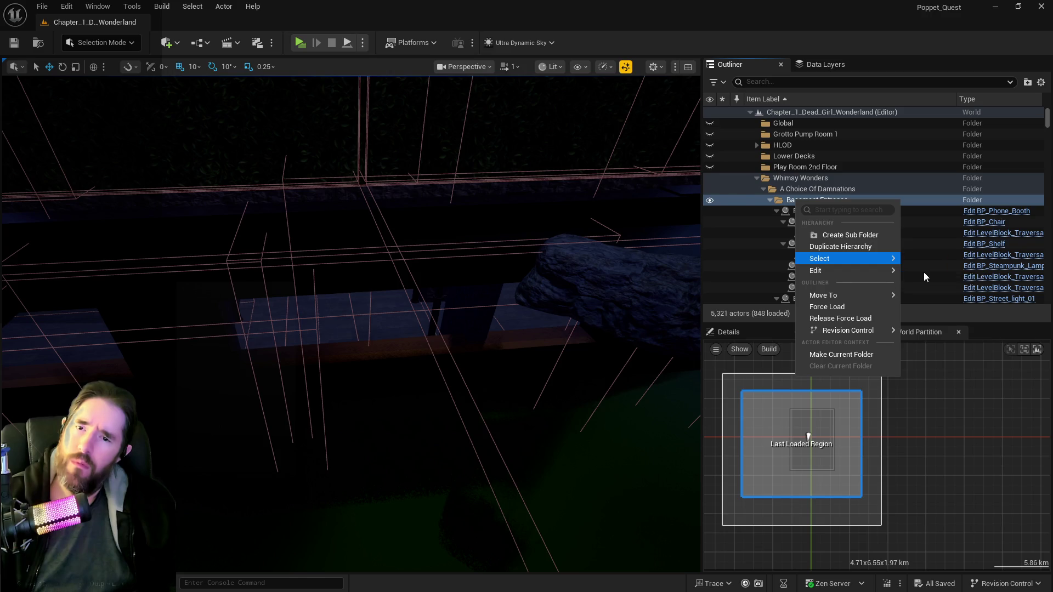
click(925, 276)
key(f)
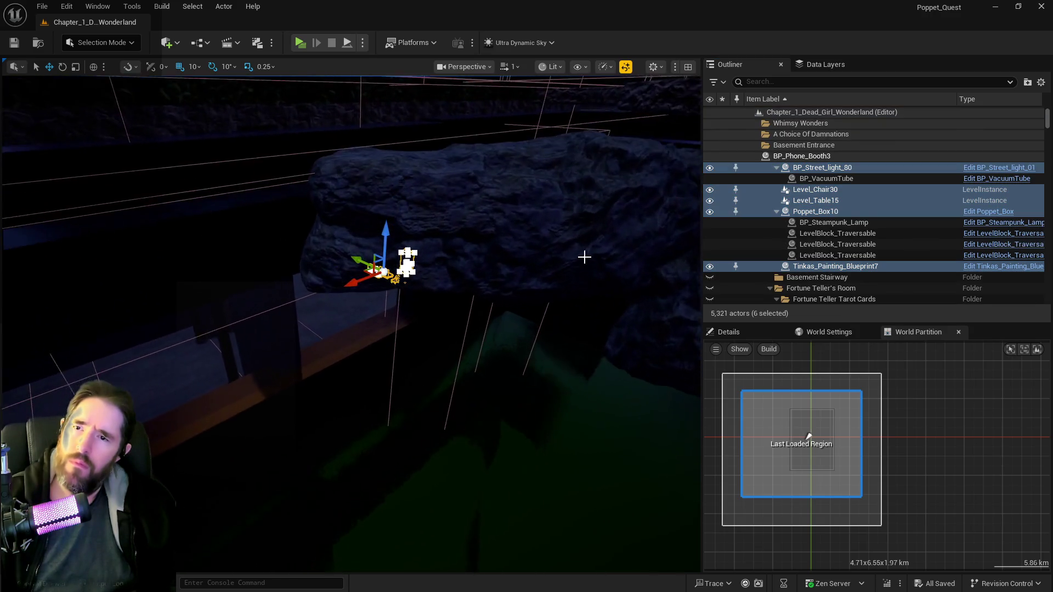
click(514, 68)
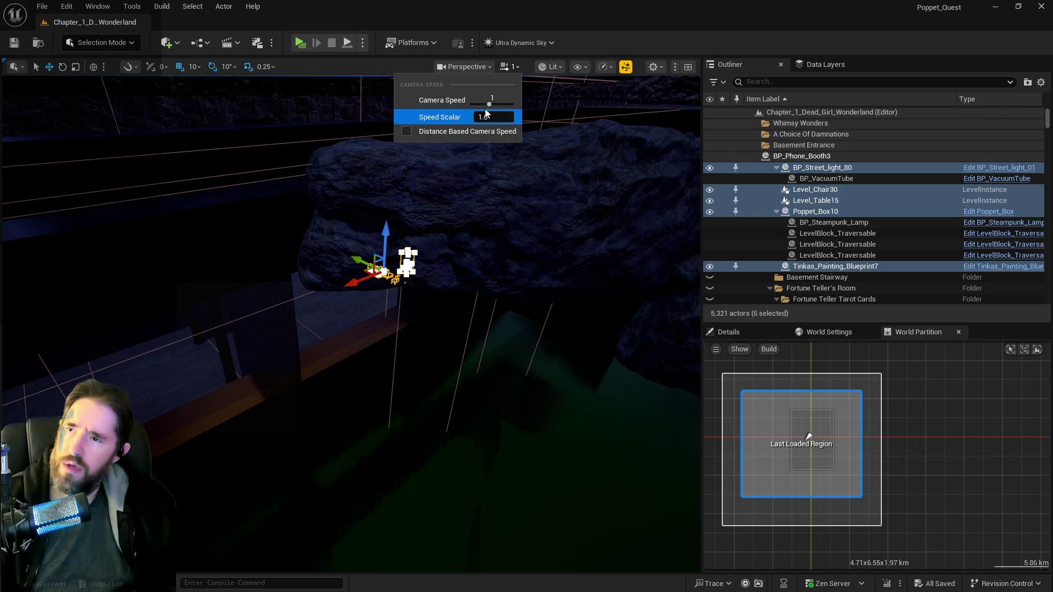
drag(489, 104, 500, 103)
key(f)
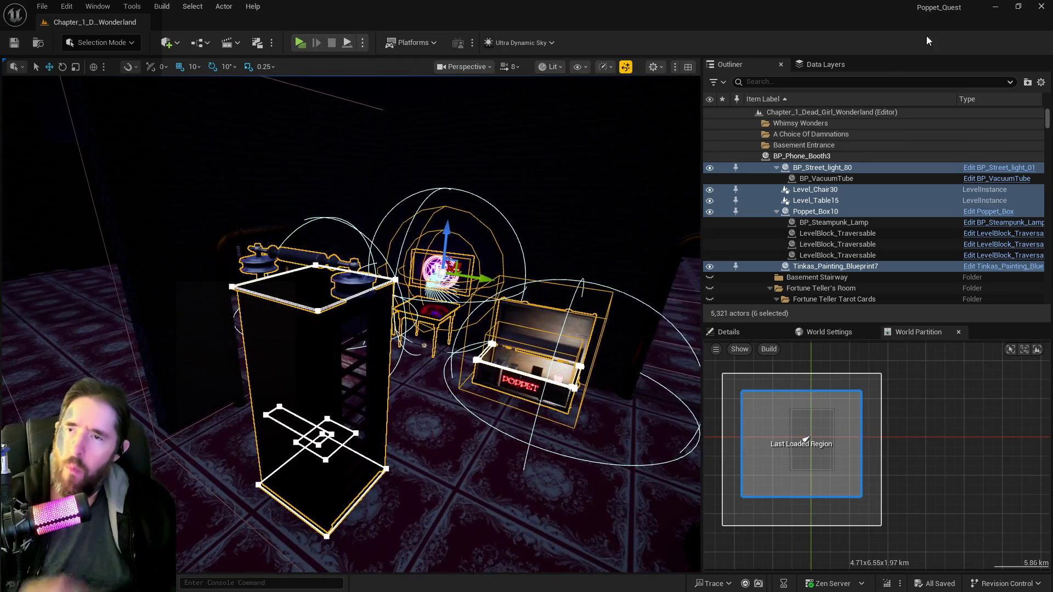
- Add the six selected actors to DL_Basement_Entrance, then unload that data layer in the editor
click(810, 66)
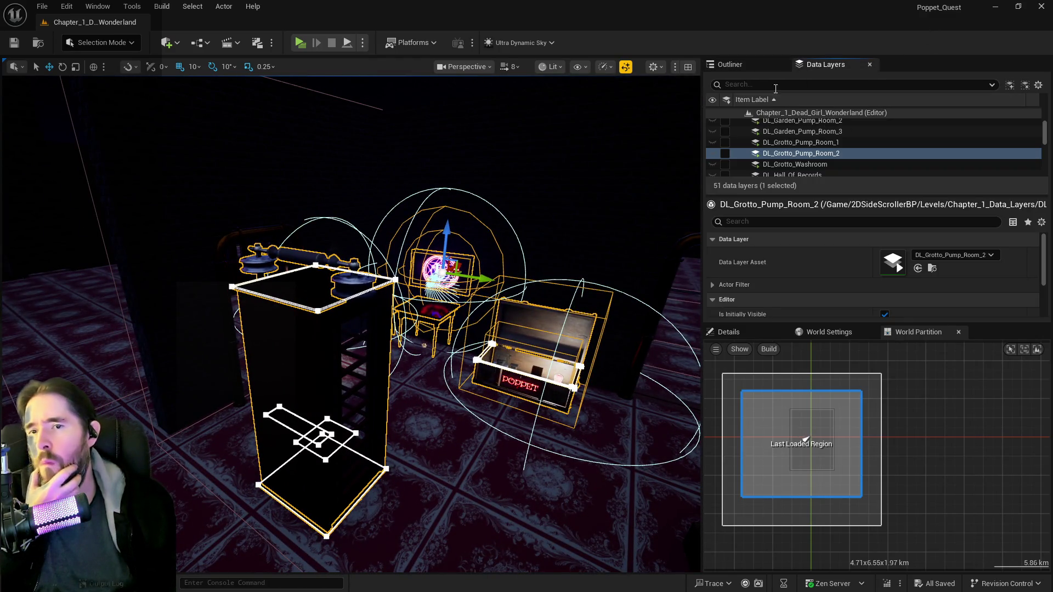
text(base)
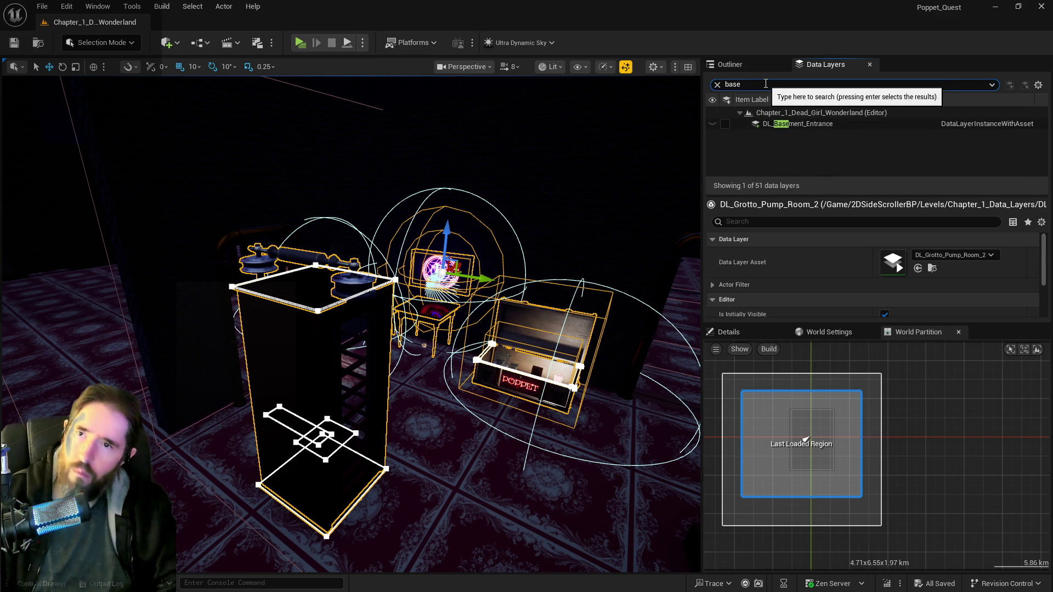
click(781, 123)
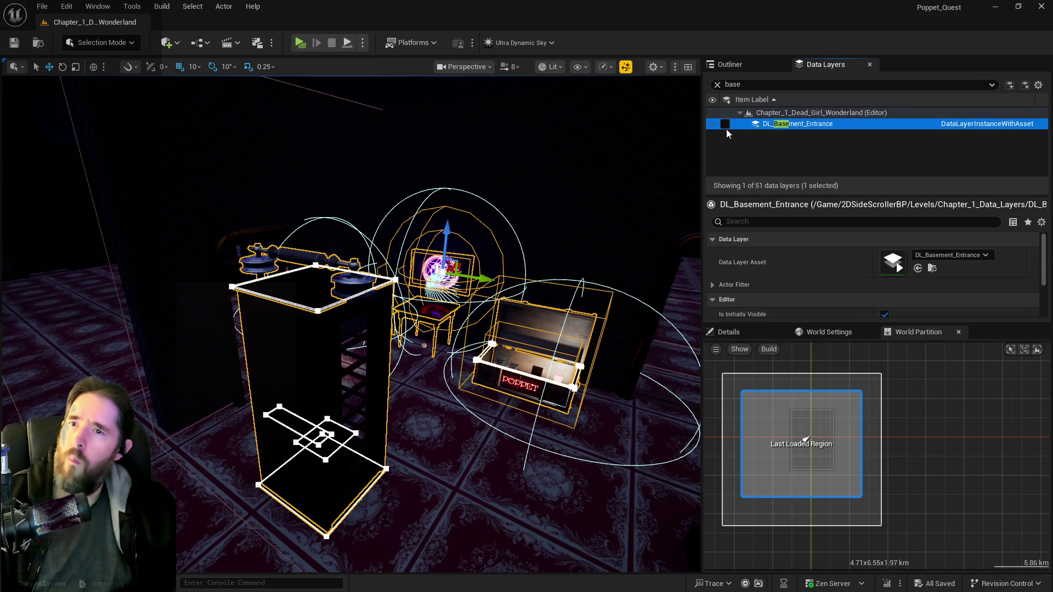
click(723, 126)
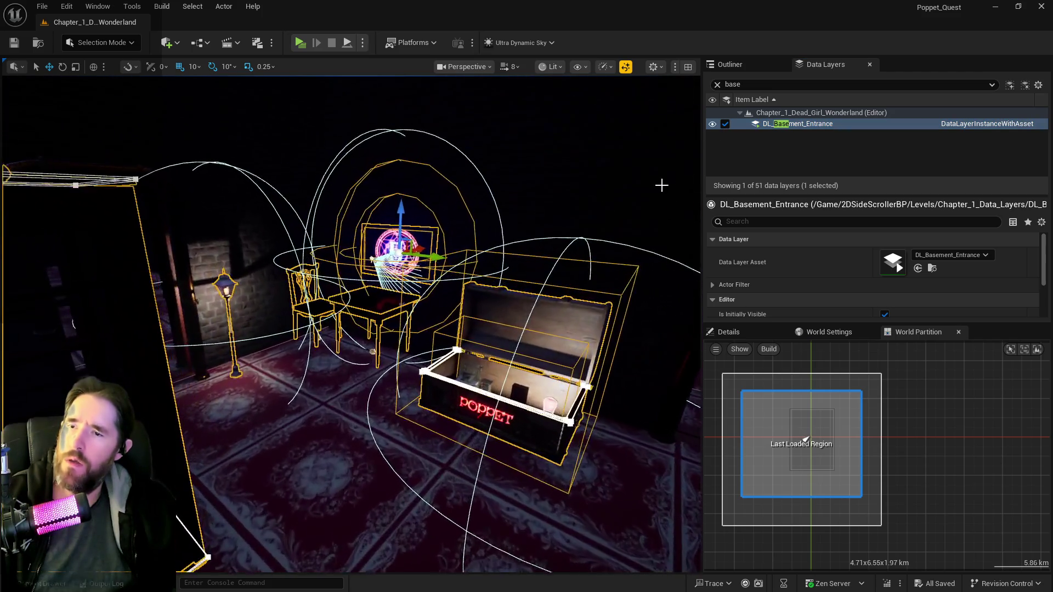
click(760, 68)
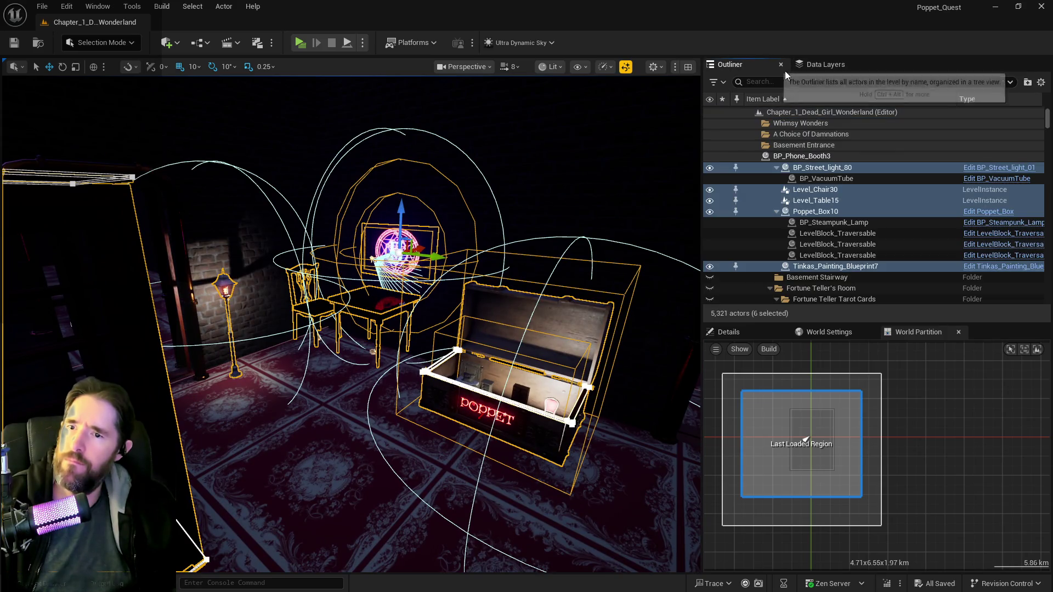
click(835, 67)
right_click(798, 124)
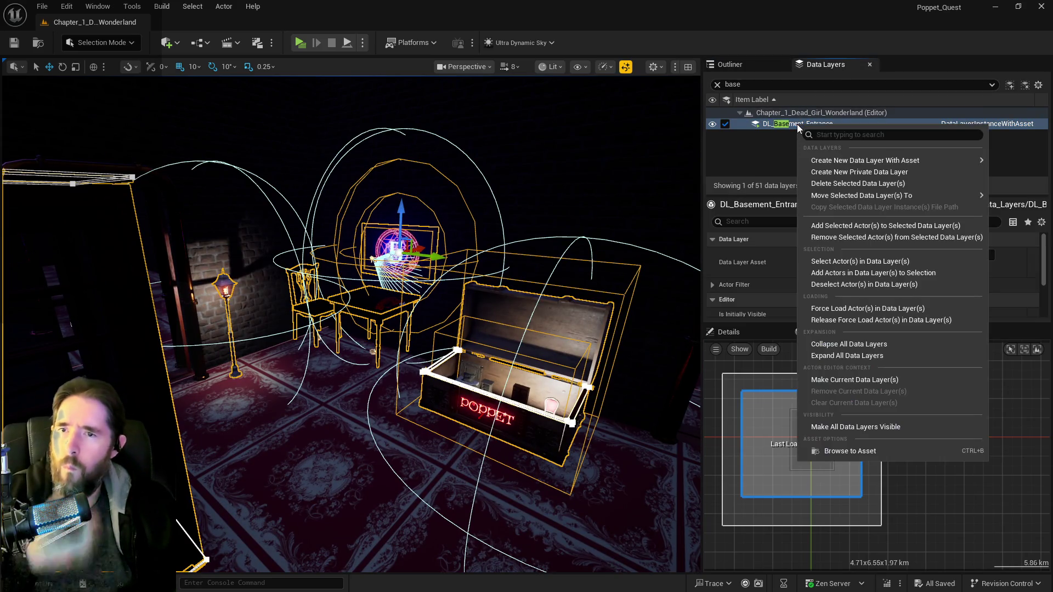
click(831, 224)
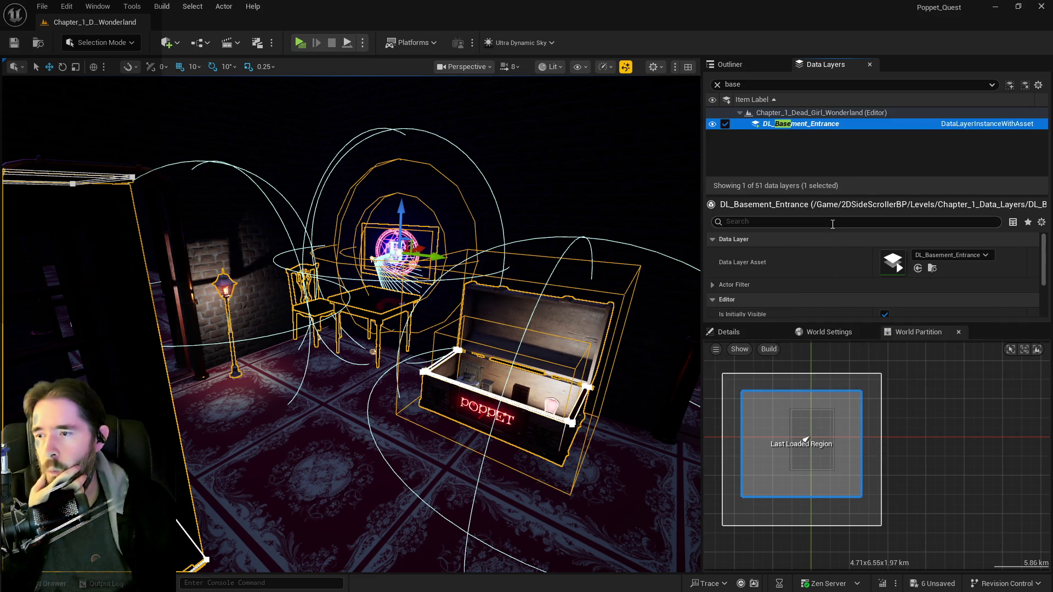
click(725, 124)
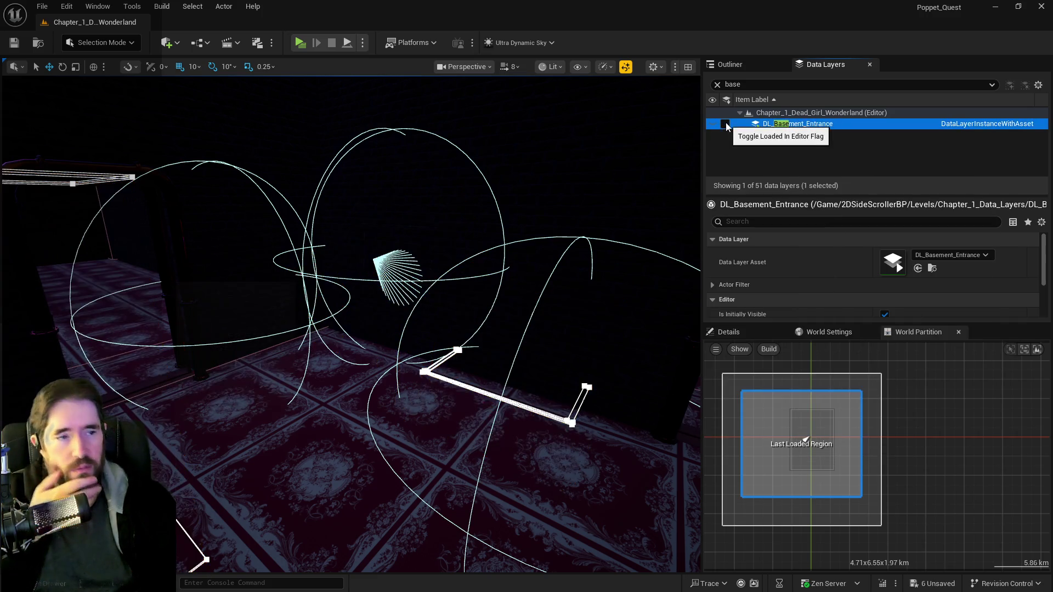
- Back in the actor list, fly across the room and select SM_Boundary_Wall
click(746, 65)
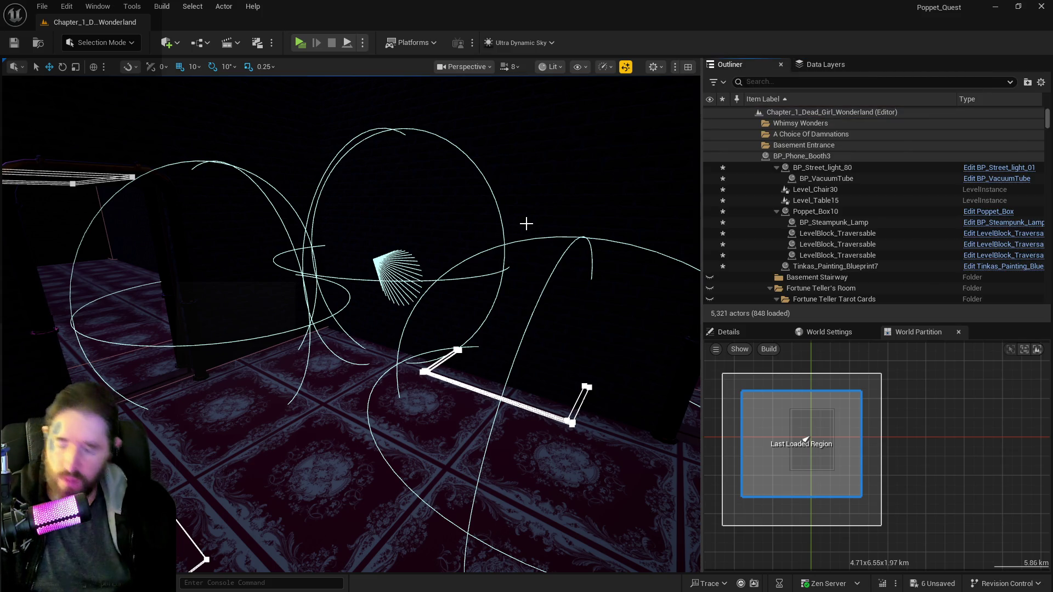
drag(385, 298, 385, 297)
drag(466, 328, 465, 327)
click(618, 305)
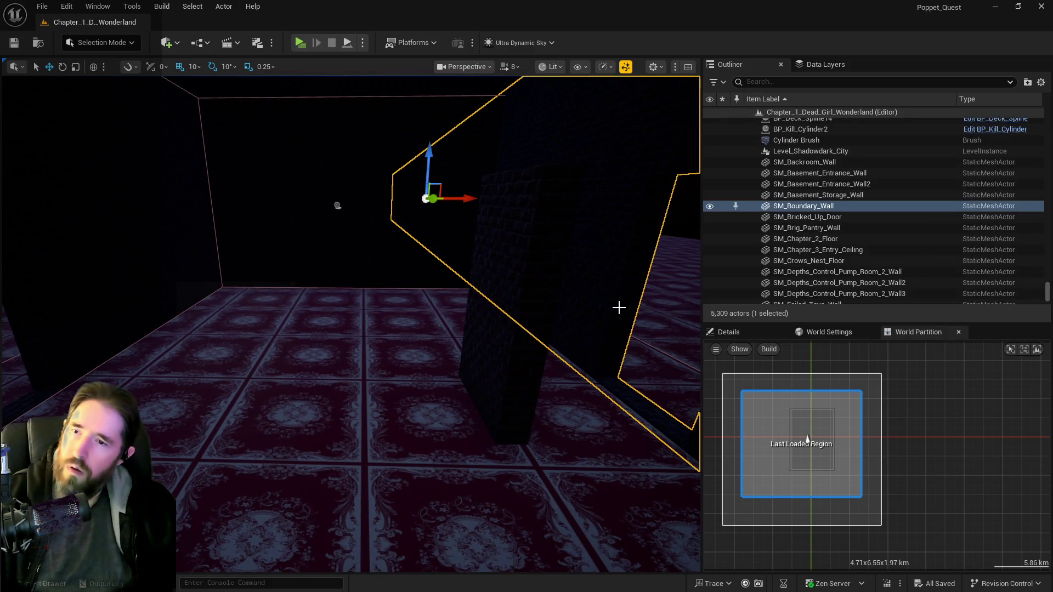
right_click(798, 209)
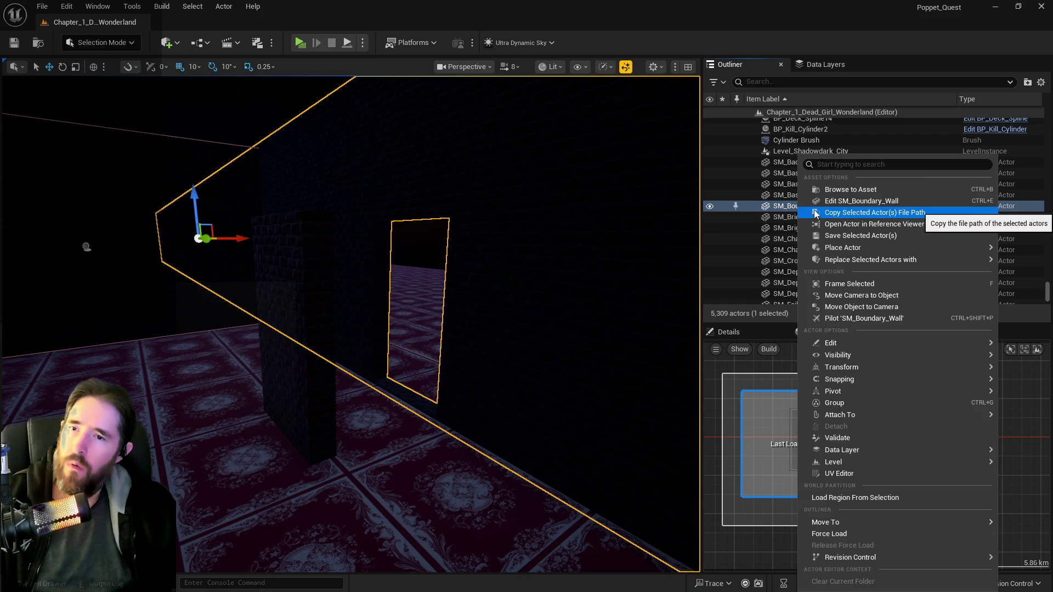
click(821, 201)
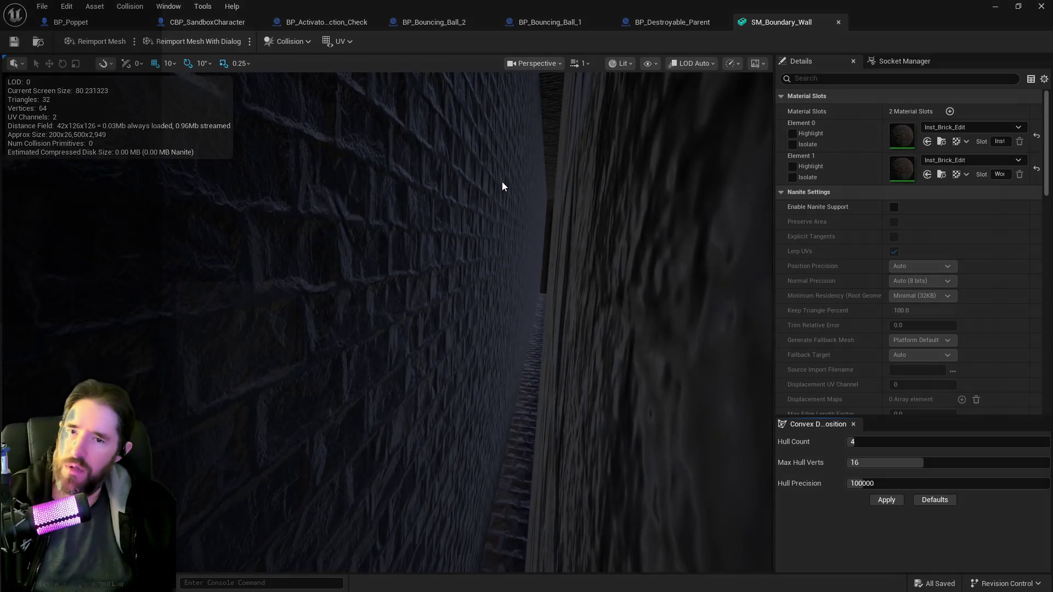
click(837, 78)
text(com)
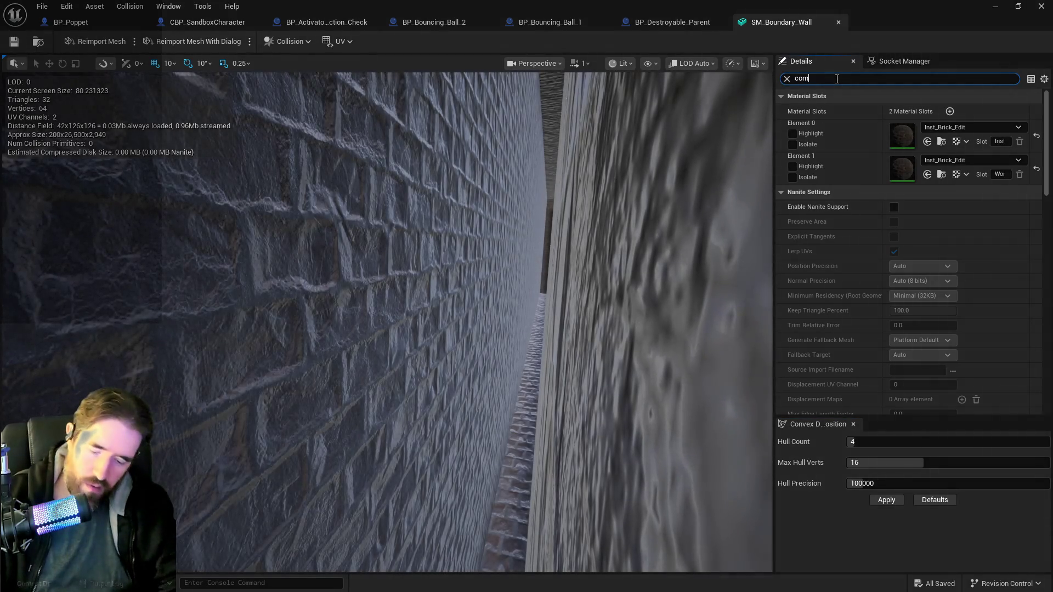
key(alt+Tab)
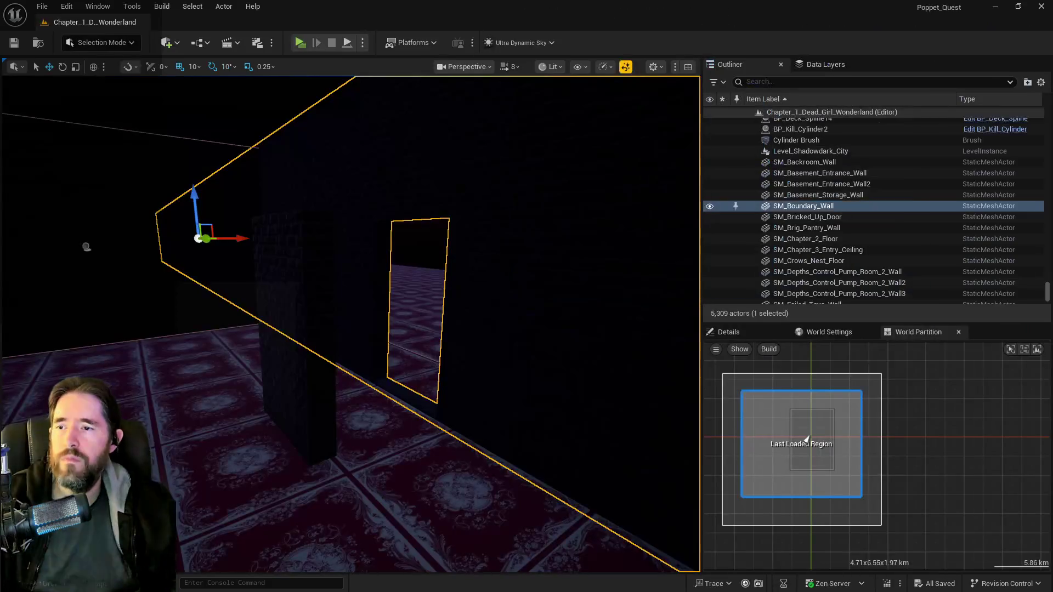
click(800, 217)
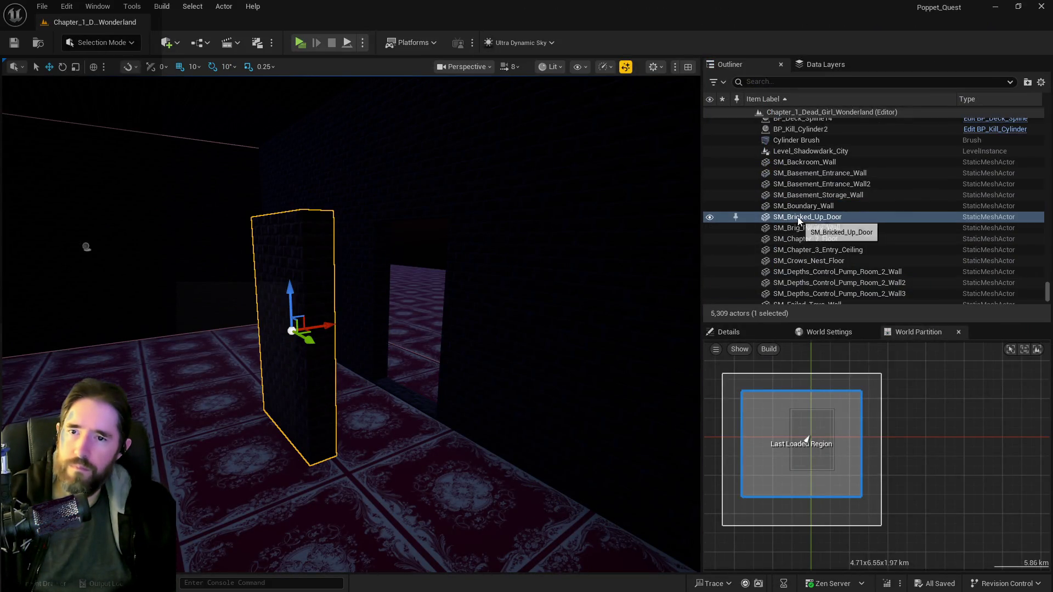
right_click(796, 217)
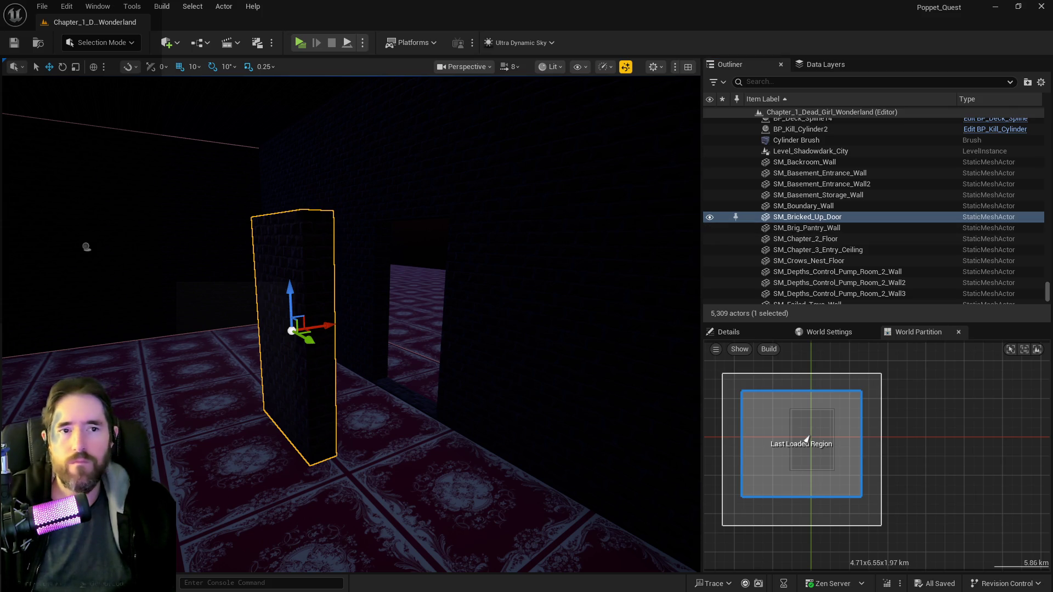
key(ctrl+e)
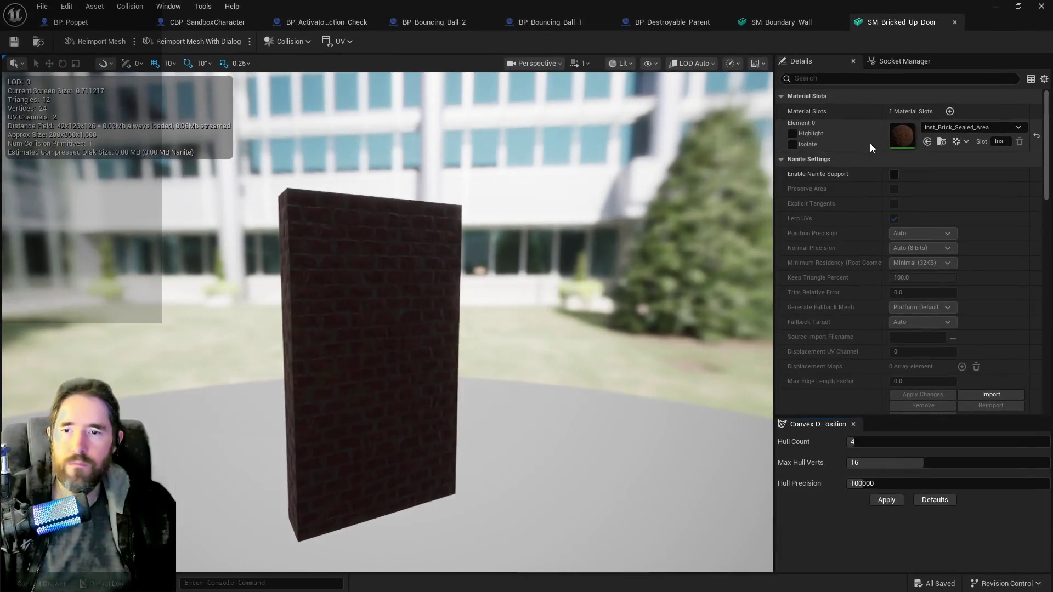
click(653, 64)
click(652, 261)
key(alt+Tab)
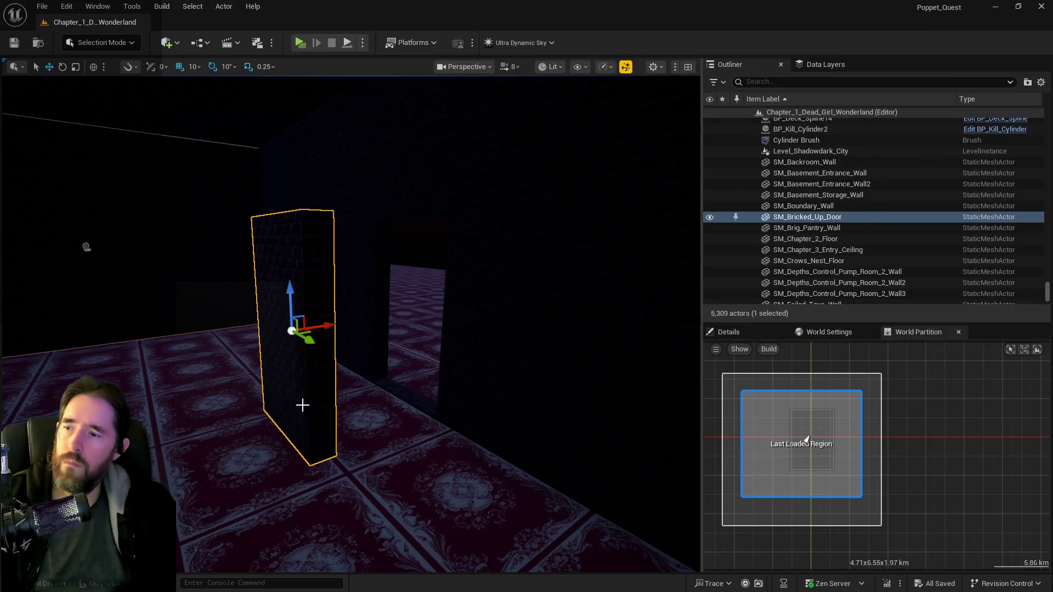
- Shift the SM_Bricked_Up_Door wall to the right with the move gizmo
mouse_move(312, 329)
mouse_down()
mouse_move(461, 301)
mouse_move(439, 311)
mouse_move(417, 351)
mouse_move(384, 329)
mouse_move(406, 307)
mouse_move(417, 264)
mouse_move(416, 329)
mouse_move(395, 318)
mouse_move(406, 312)
mouse_move(395, 329)
mouse_move(384, 307)
mouse_move(395, 299)
mouse_move(373, 302)
mouse_move(406, 291)
mouse_move(400, 307)
mouse_move(384, 305)
mouse_move(406, 296)
mouse_move(384, 299)
mouse_move(431, 323)
mouse_up()
mouse_move(407, 390)
mouse_down()
mouse_move(417, 406)
mouse_move(406, 400)
mouse_move(422, 395)
mouse_move(416, 384)
mouse_move(337, 304)
mouse_up()
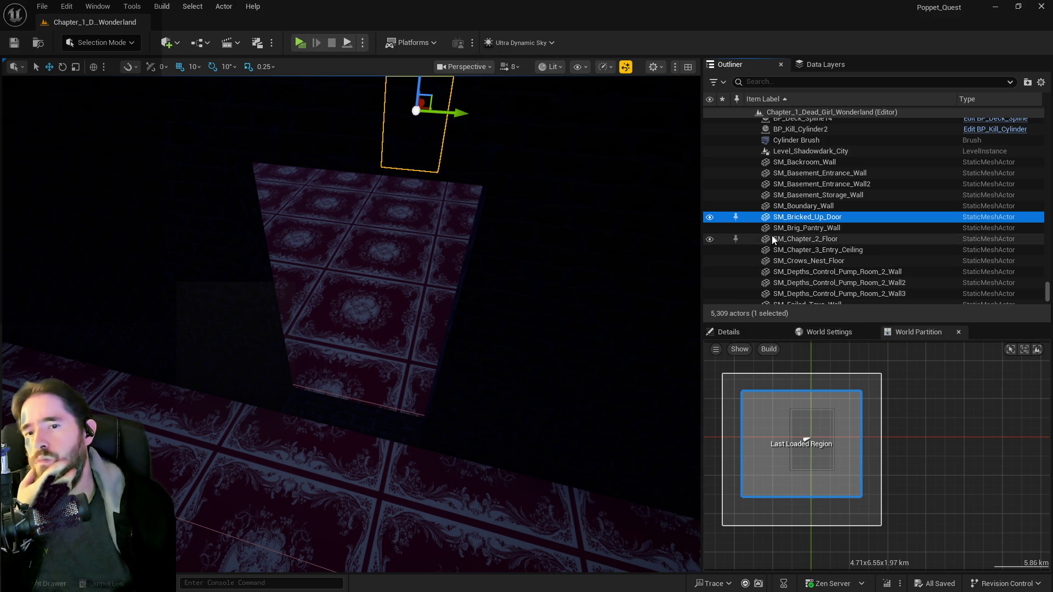
click(823, 65)
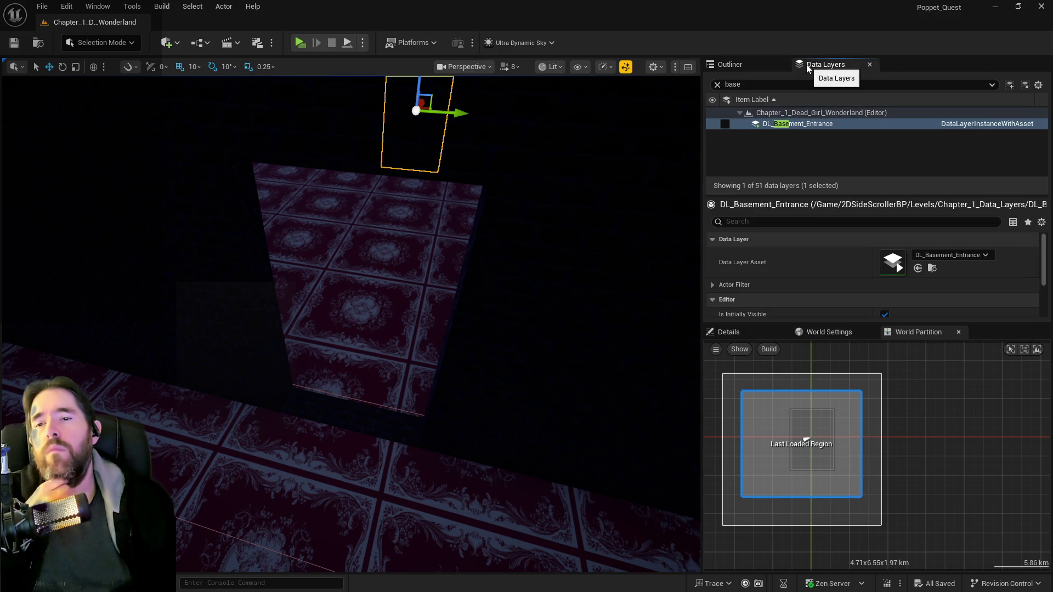
click(768, 64)
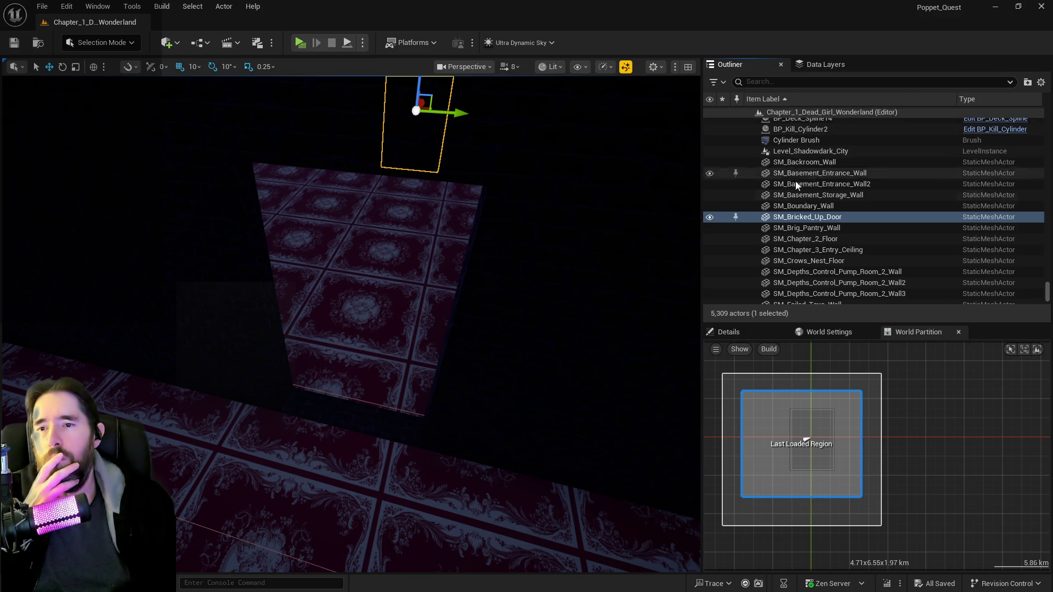
- Collapse Trigger Boxes and select BP_Puppet_Master through PlayerStart12 in the Outliner
scroll(811, 222, down, 3)
scroll(762, 194, up, 5)
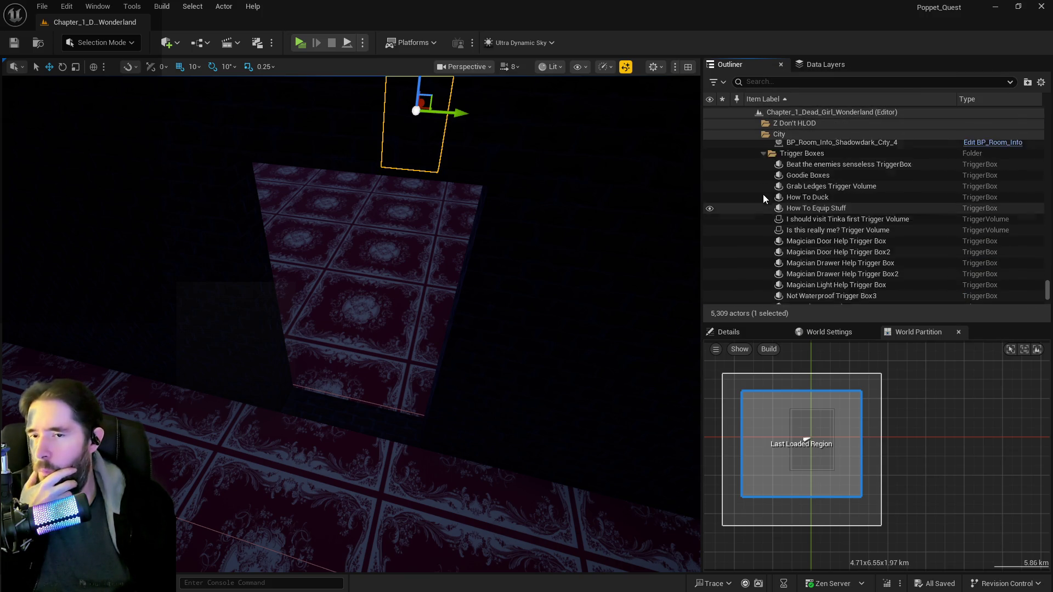
scroll(763, 194, up, 1)
click(763, 188)
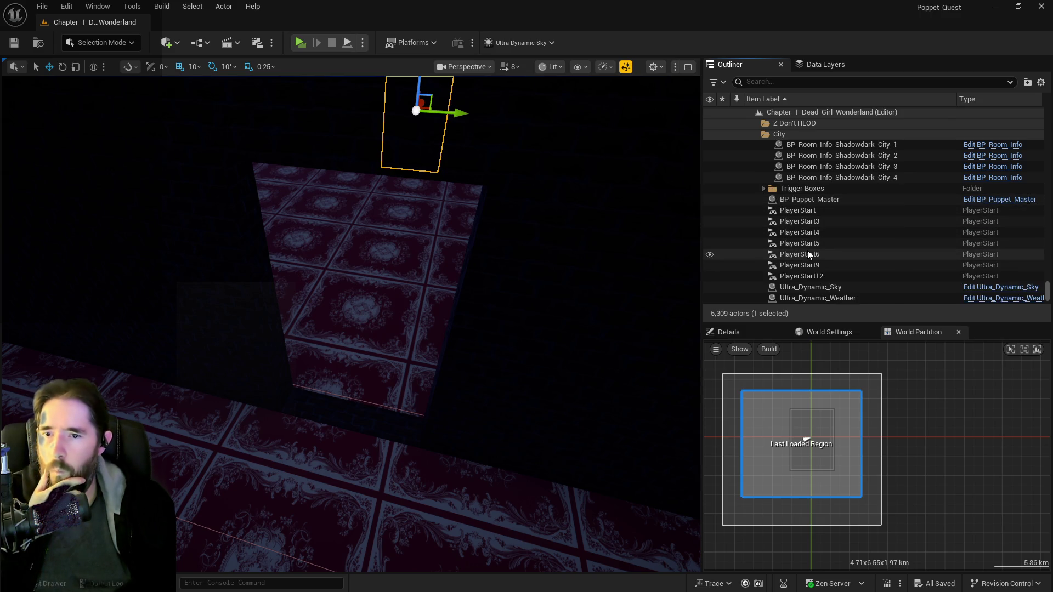
scroll(813, 199, down, 3)
scroll(814, 199, up, 3)
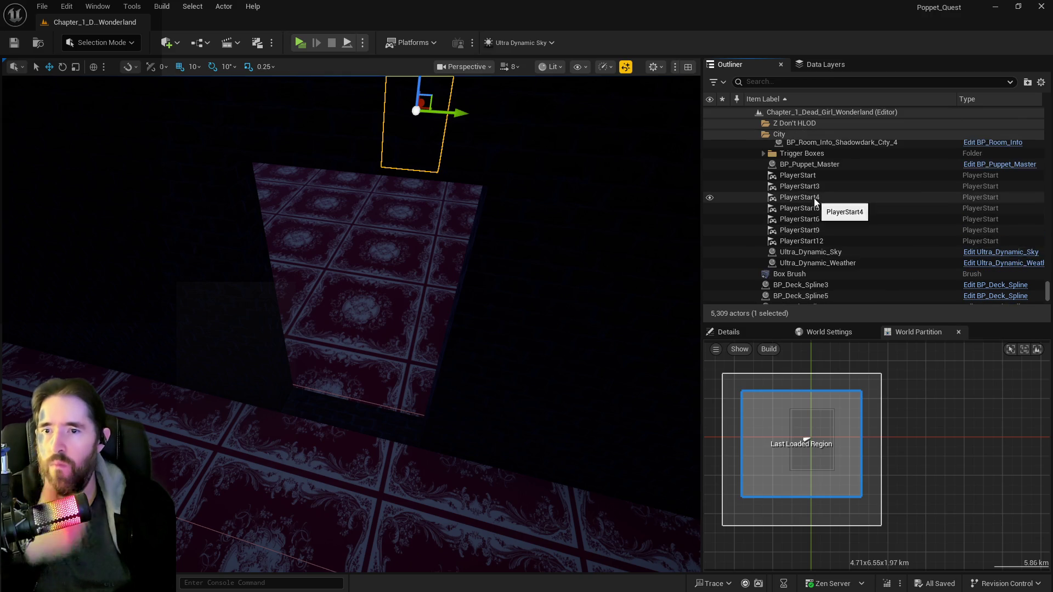
shift+click(790, 256)
scroll(790, 256, up, 5)
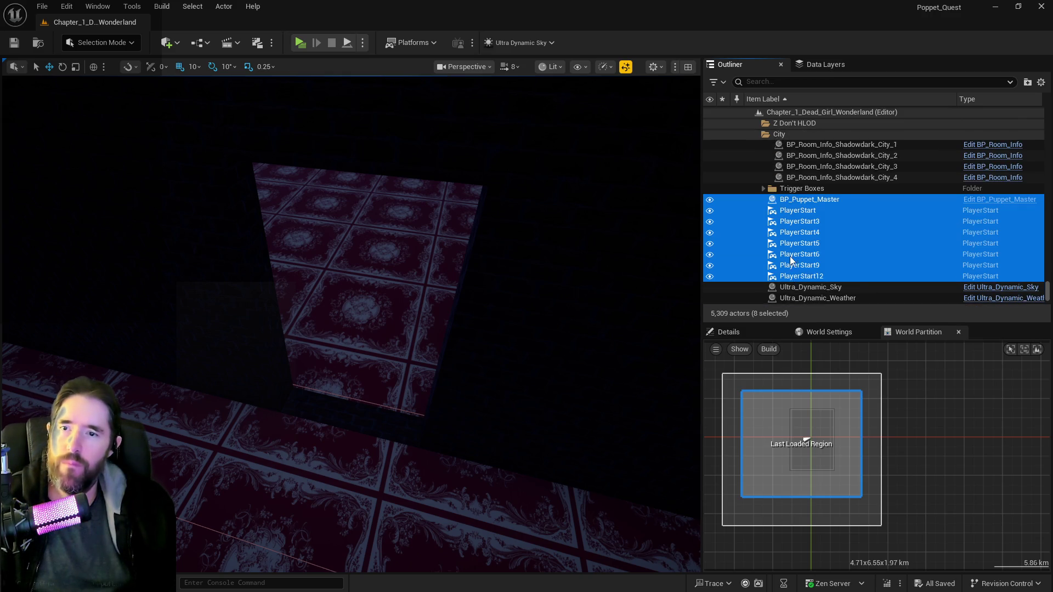
scroll(790, 255, up, 8)
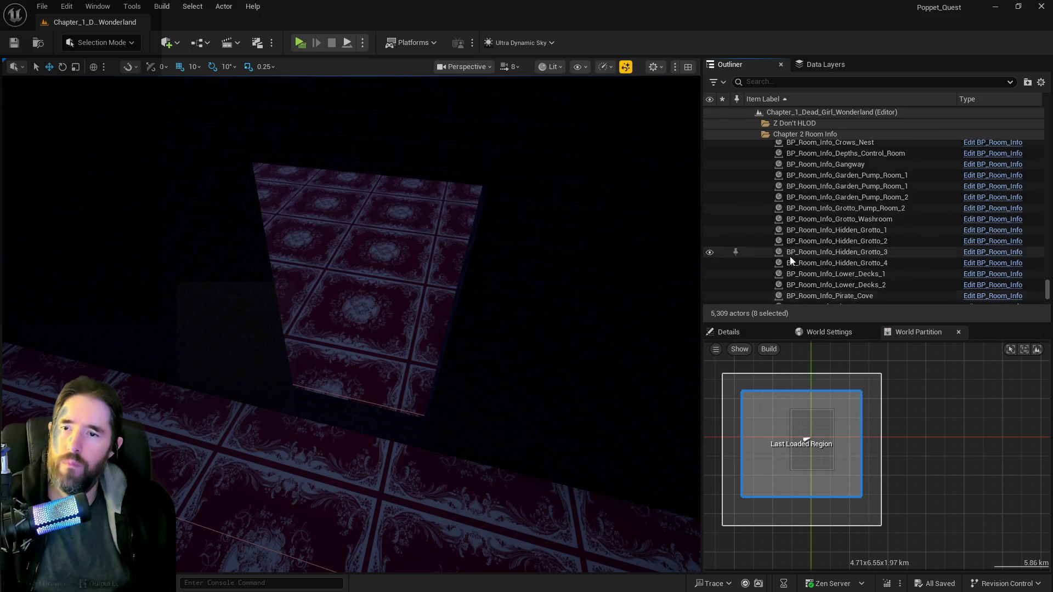
- Collapse the Fortune Teller Tarot Cards, Fortune Teller's Room and Toymaker's Workshop folders
drag(1048, 291, 1048, 118)
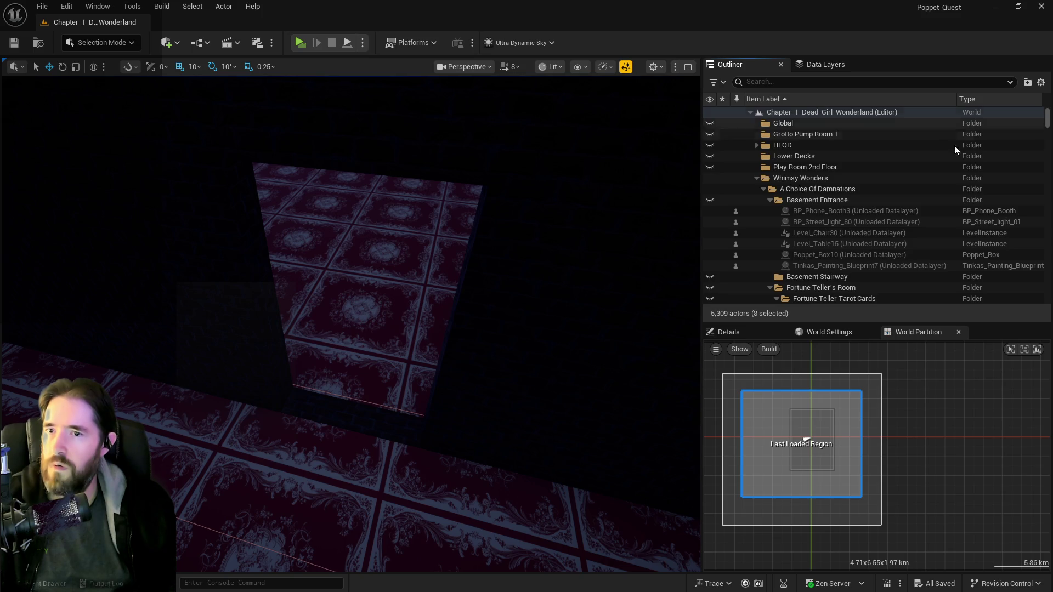
scroll(799, 219, down, 3)
click(775, 220)
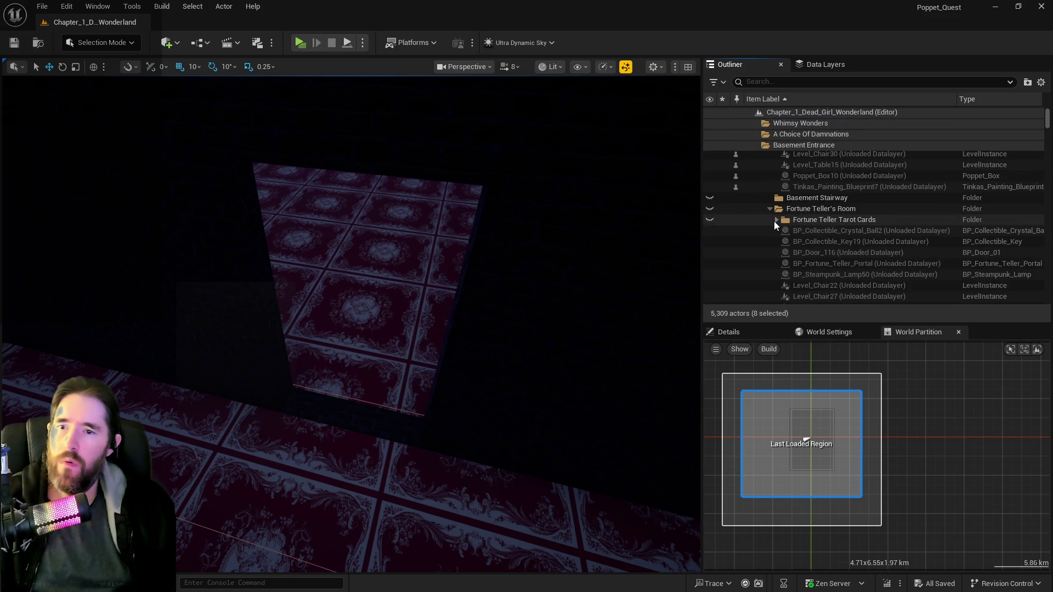
click(770, 209)
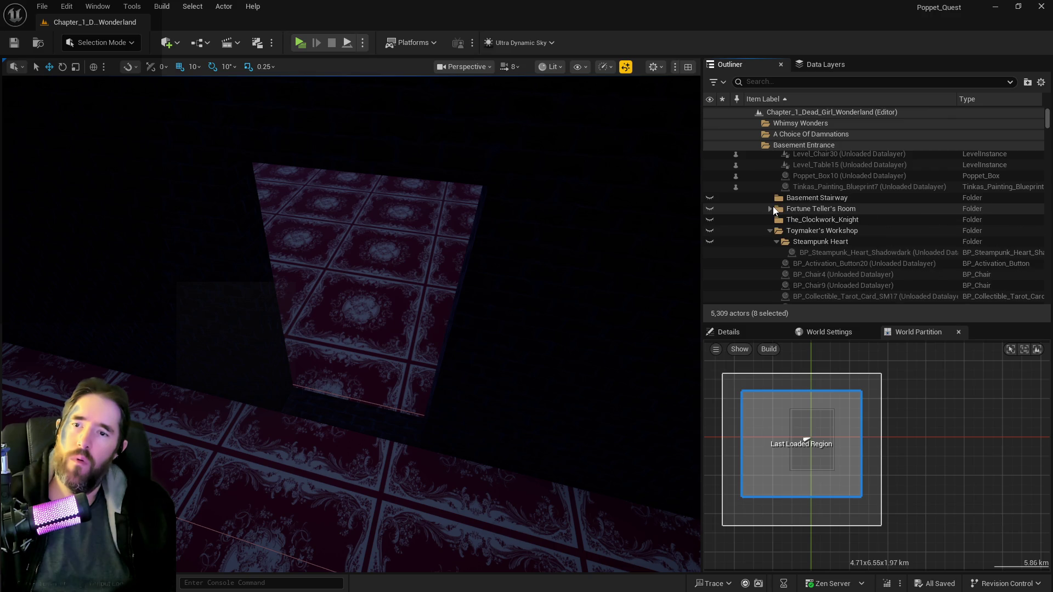
scroll(772, 245, down, 1)
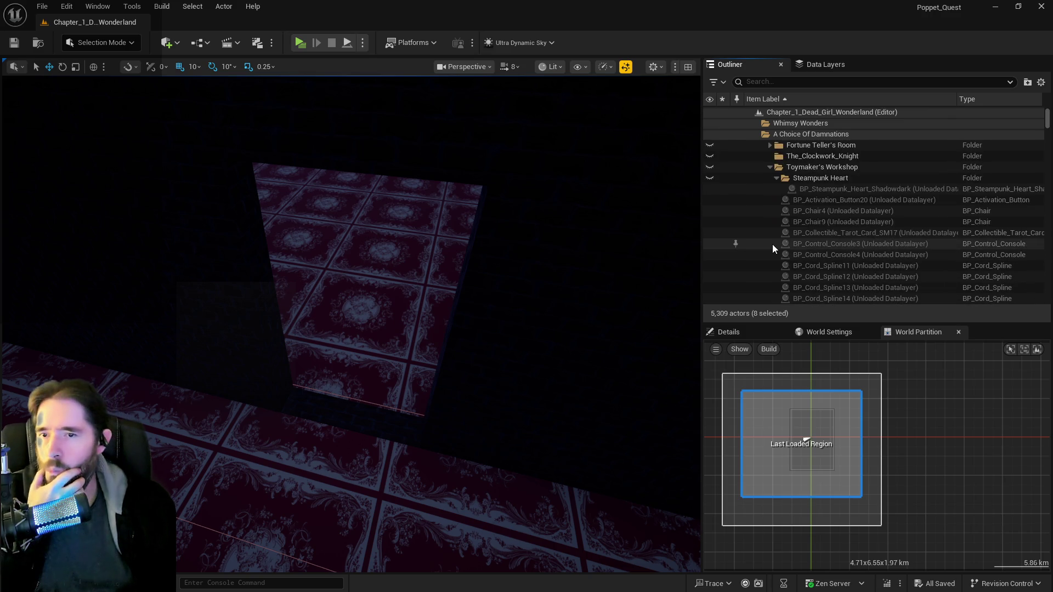
click(770, 214)
scroll(821, 275, down, 5)
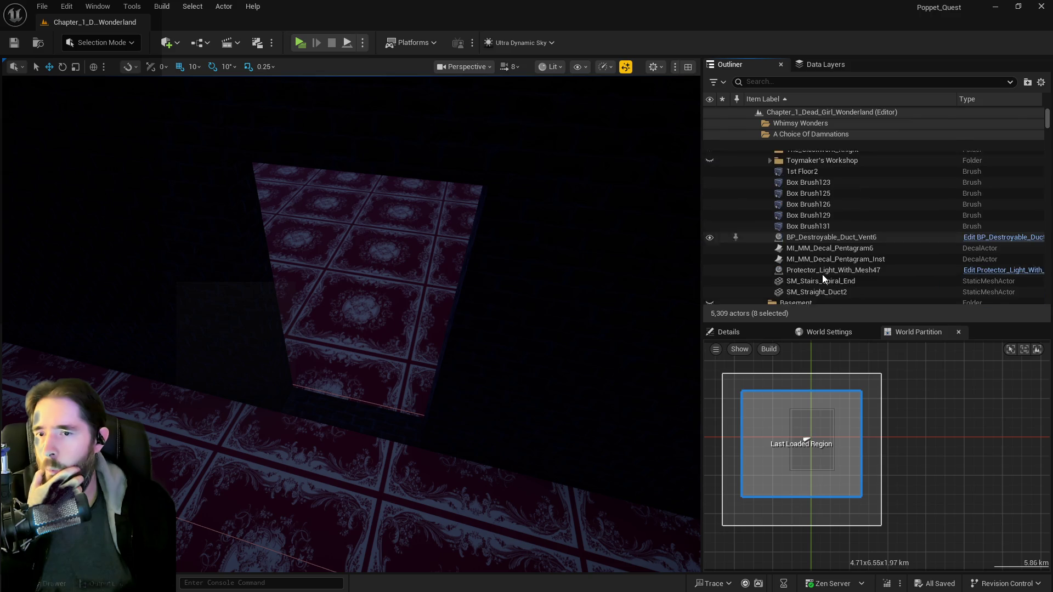
scroll(822, 274, up, 4)
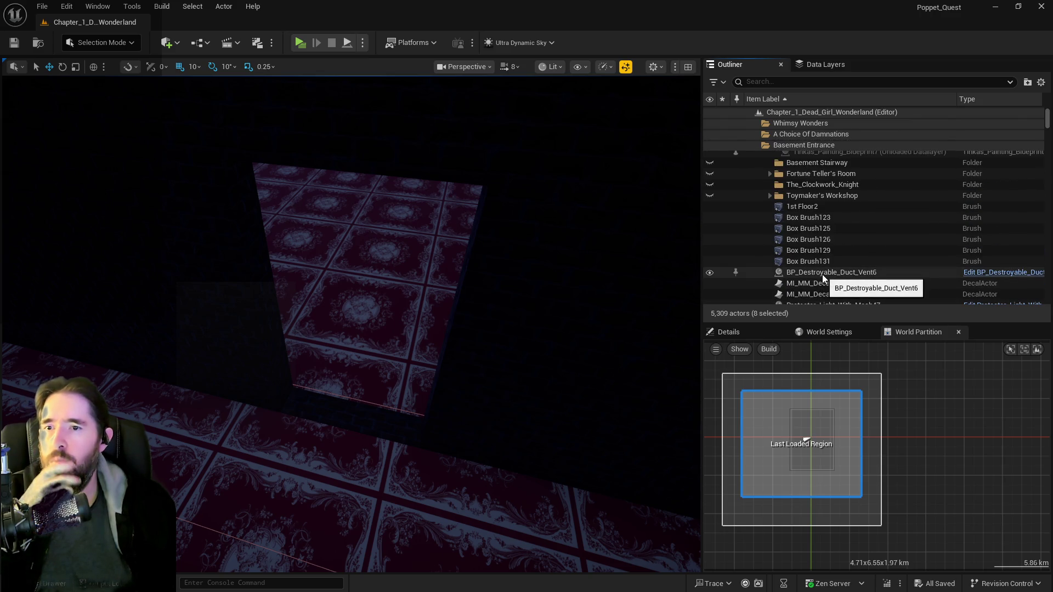
scroll(822, 274, down, 2)
- Delete the Protector_Light_With_Mesh47 actor, then focus on SM_Stairs_Spiral_End
double_click(817, 265)
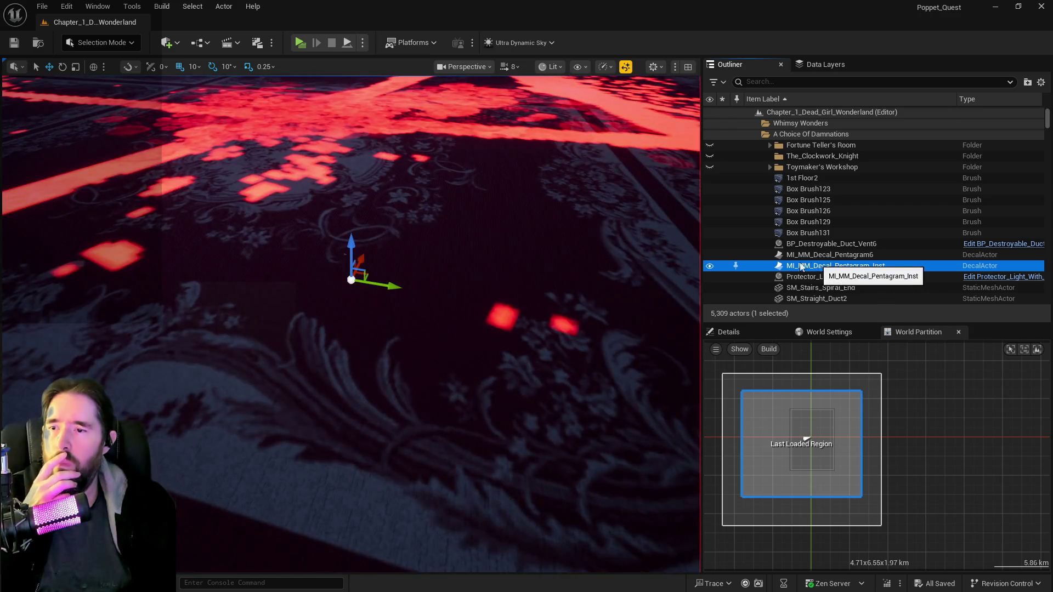
mouse_move(351, 324)
mouse_down()
mouse_move(384, 274)
mouse_move(373, 362)
mouse_move(373, 291)
mouse_up()
double_click(834, 277)
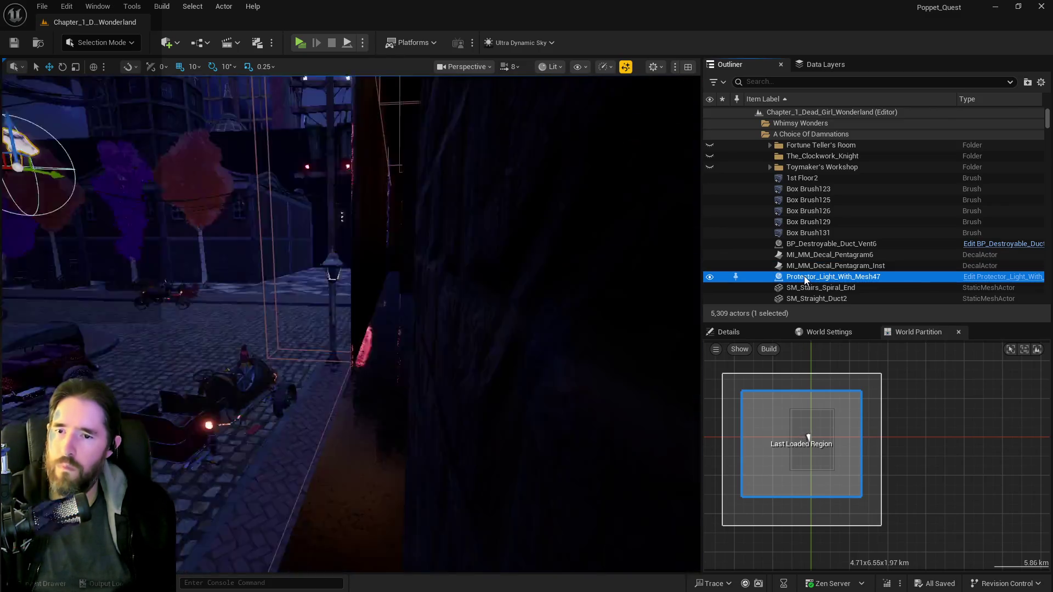
drag(496, 297, 485, 299)
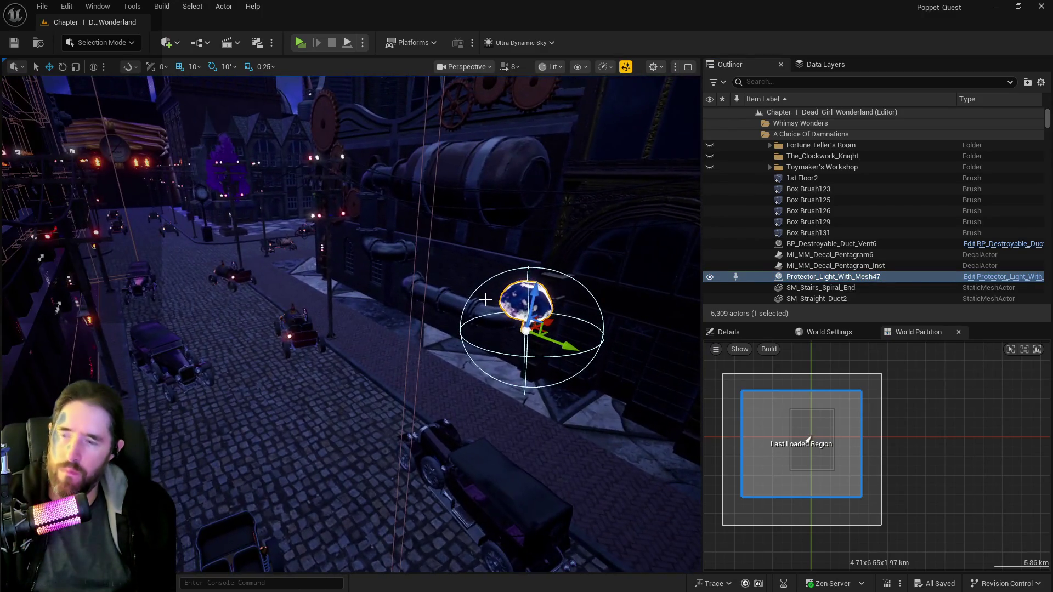
key(Delete)
double_click(814, 277)
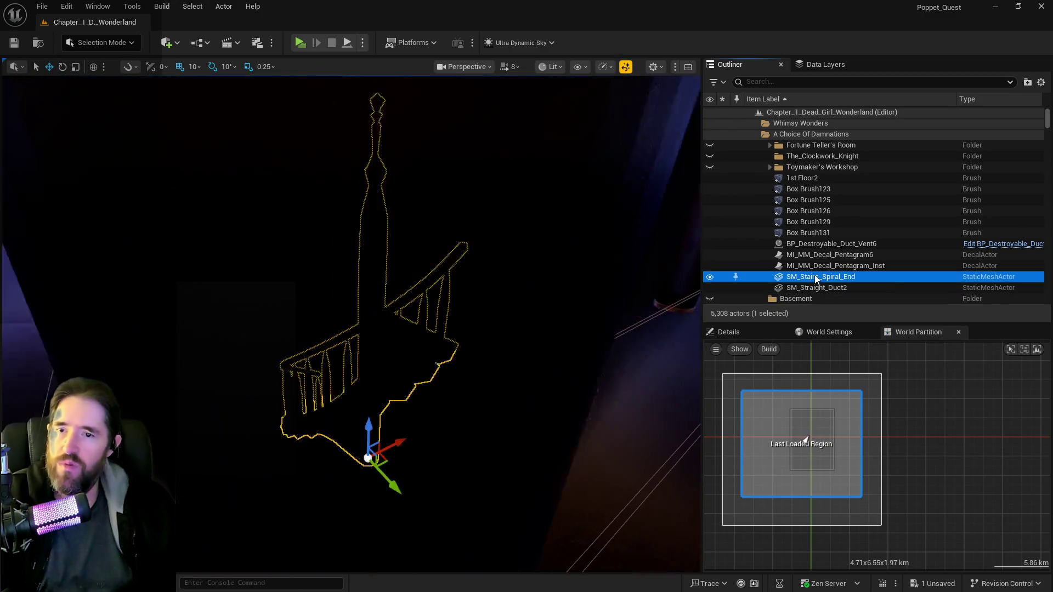
drag(352, 308, 351, 283)
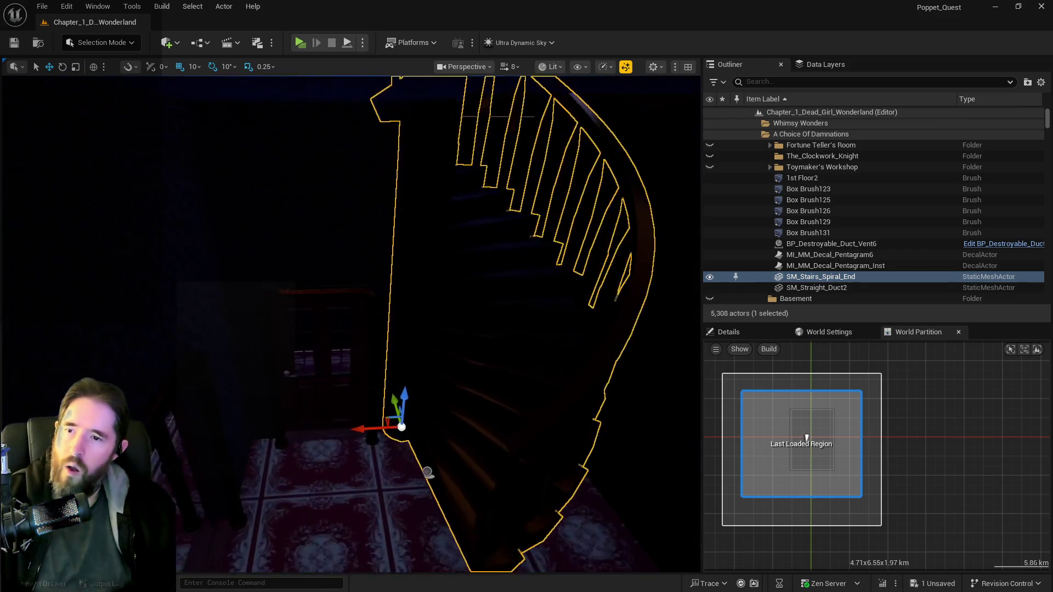
- Move SM_Stairs_Spiral_End into an Outliner folder, then frame the SM_Straight_Duct2 vent duct
right_click(837, 277)
mouse_move(877, 524)
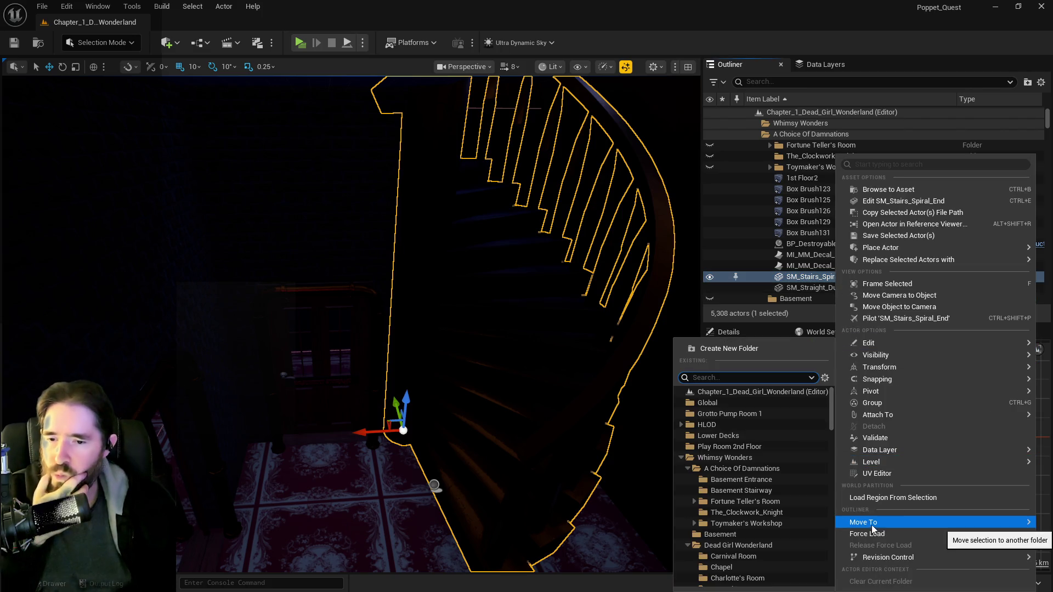
click(683, 458)
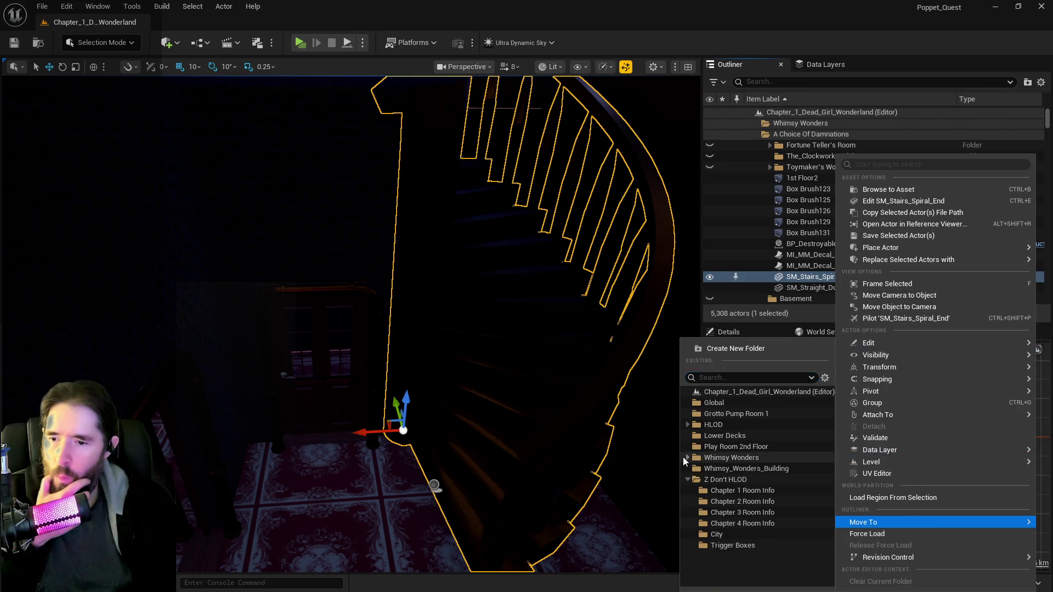
click(728, 506)
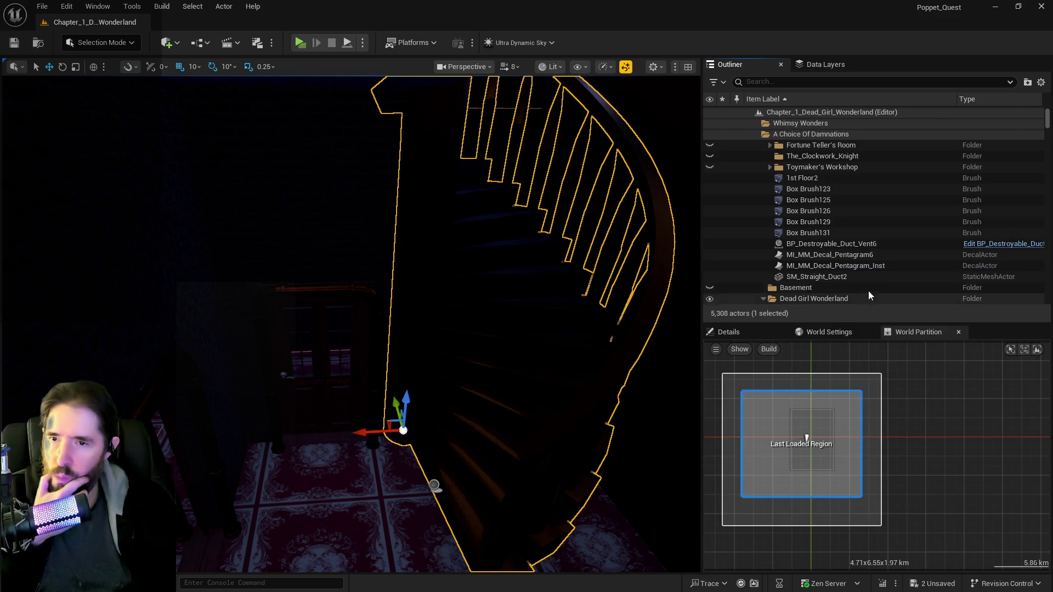
double_click(810, 275)
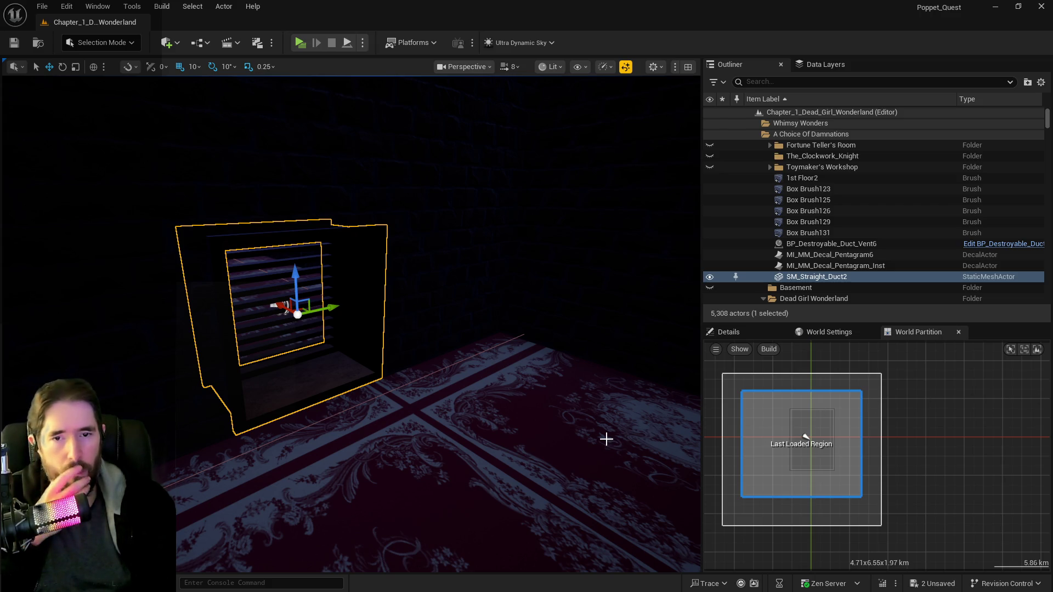
drag(606, 439, 606, 427)
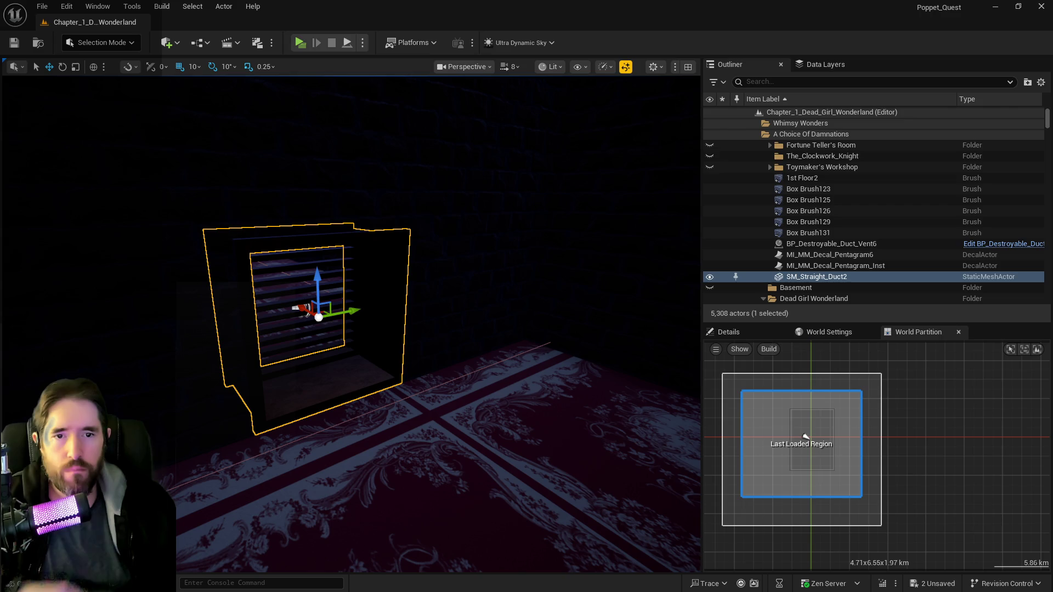
- Place an L_Duct_With_Grate level instance from A_Level_Instance beside the old duct
key(ctrl+space)
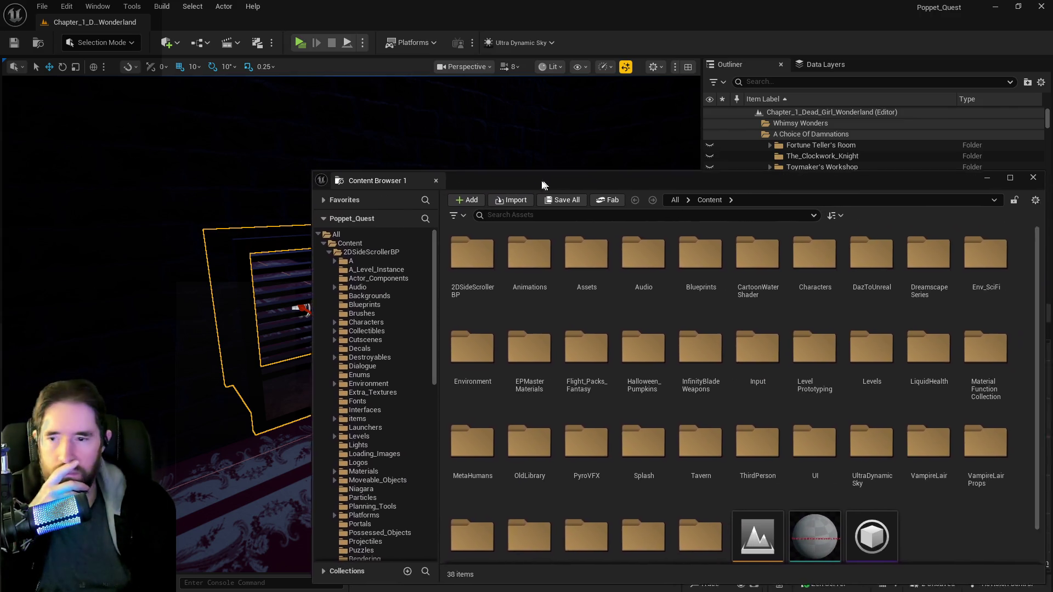
double_click(851, 343)
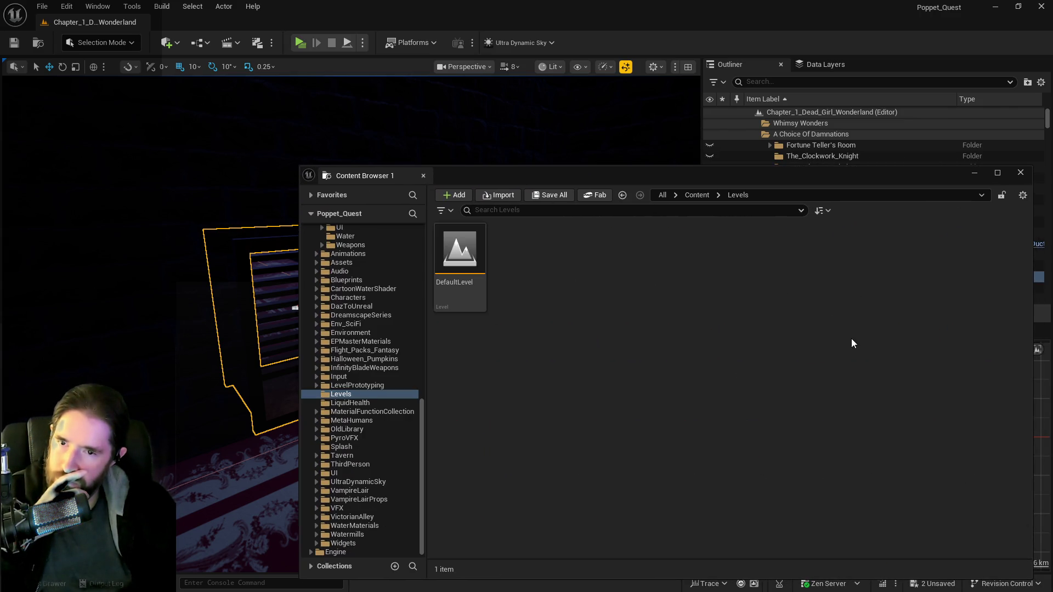
scroll(379, 330, up, 10)
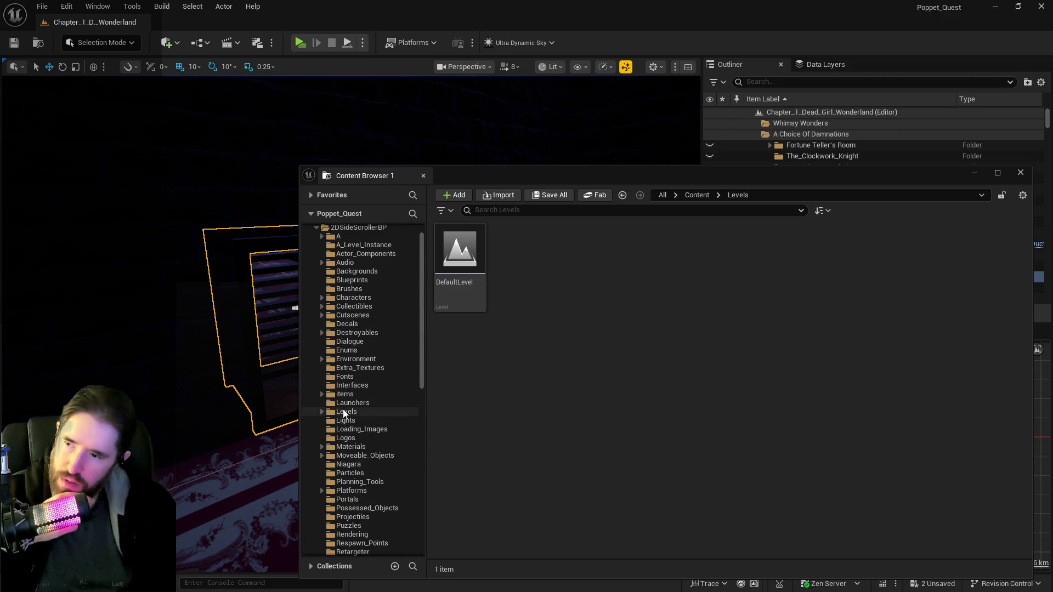
click(346, 412)
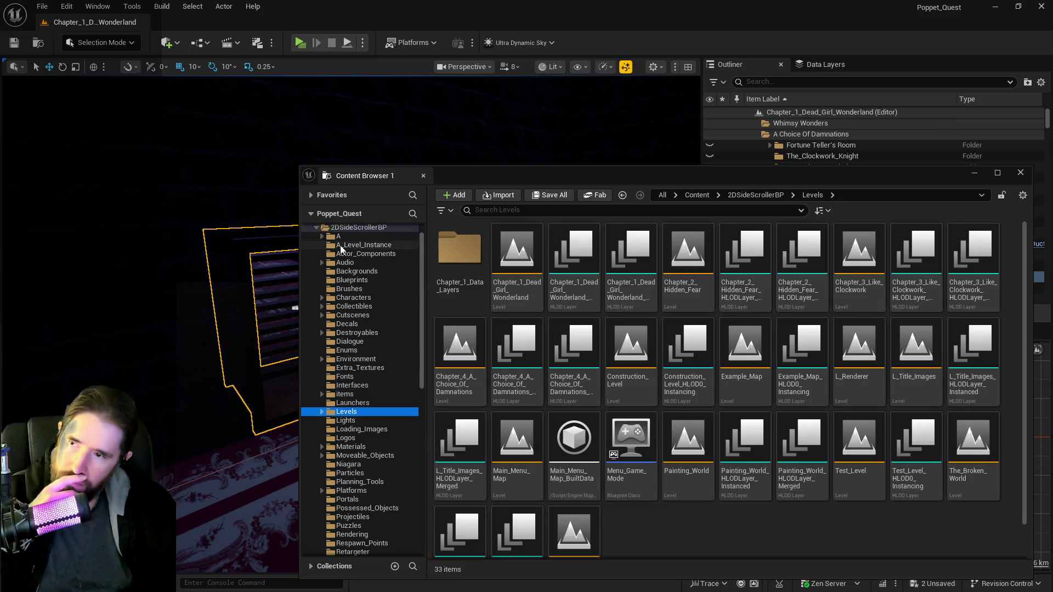
click(340, 246)
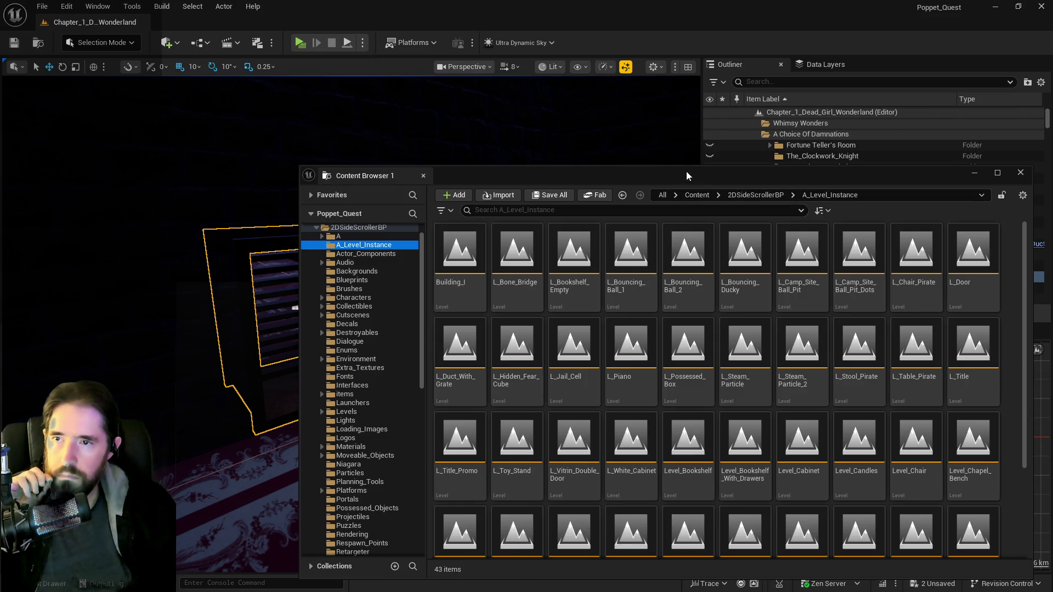
click(806, 437)
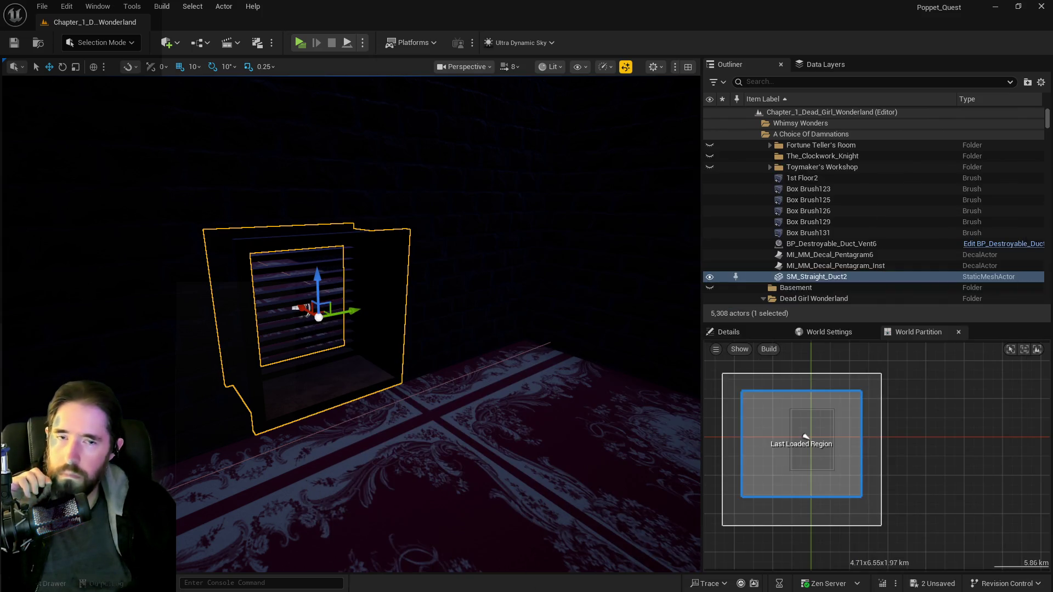
mouse_move(411, 390)
mouse_down()
mouse_move(436, 395)
mouse_move(418, 338)
mouse_up()
- Delete the old straight duct and its vent, and move the grate duct into their spot
click(293, 373)
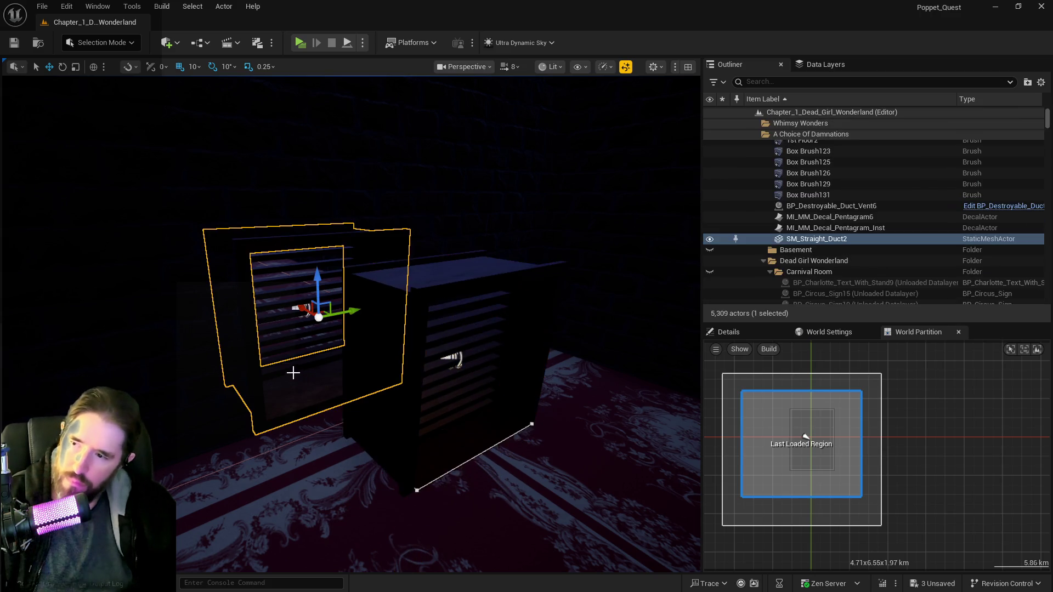
ctrl+click(292, 336)
key(Delete)
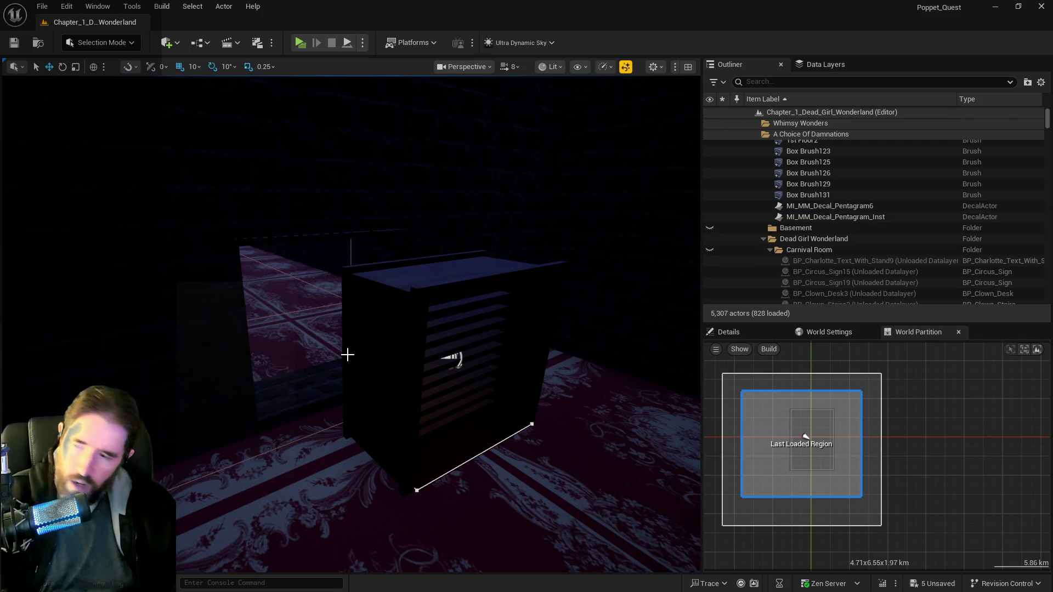
click(365, 395)
drag(443, 340, 401, 346)
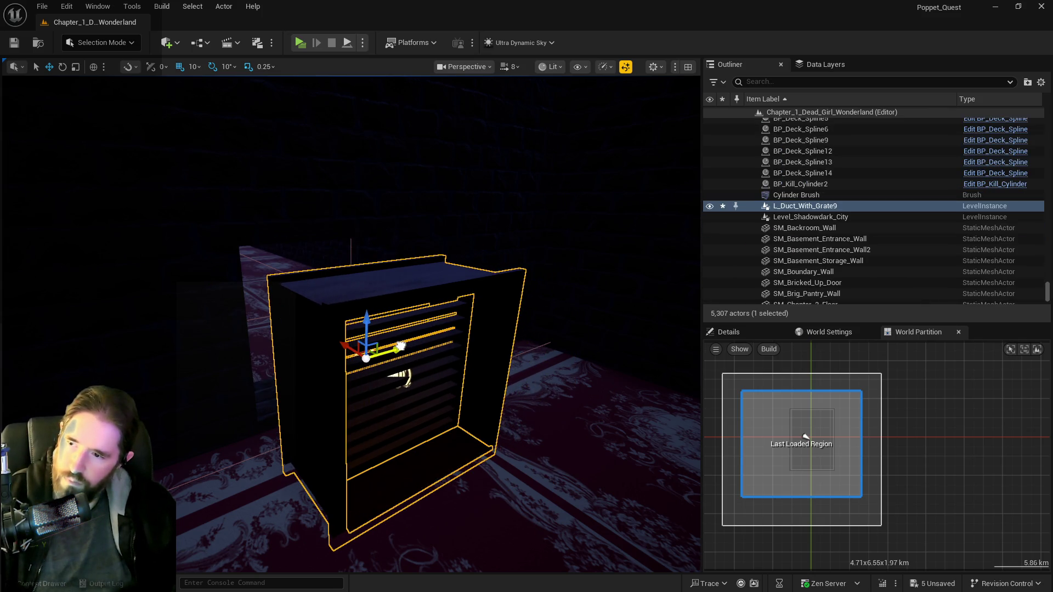
drag(362, 317, 377, 305)
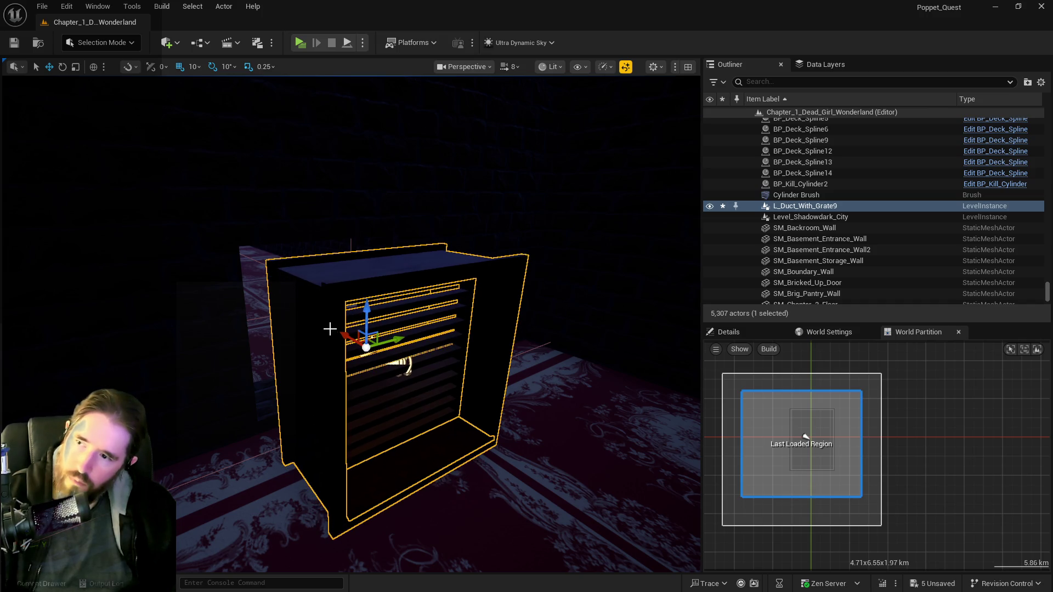
- Fine-tune the grate duct's height and sideways offset to line up, then save all
scroll(328, 327, down, 5)
mouse_move(290, 285)
mouse_down()
mouse_move(263, 284)
mouse_move(307, 286)
mouse_move(241, 282)
mouse_move(390, 301)
mouse_up()
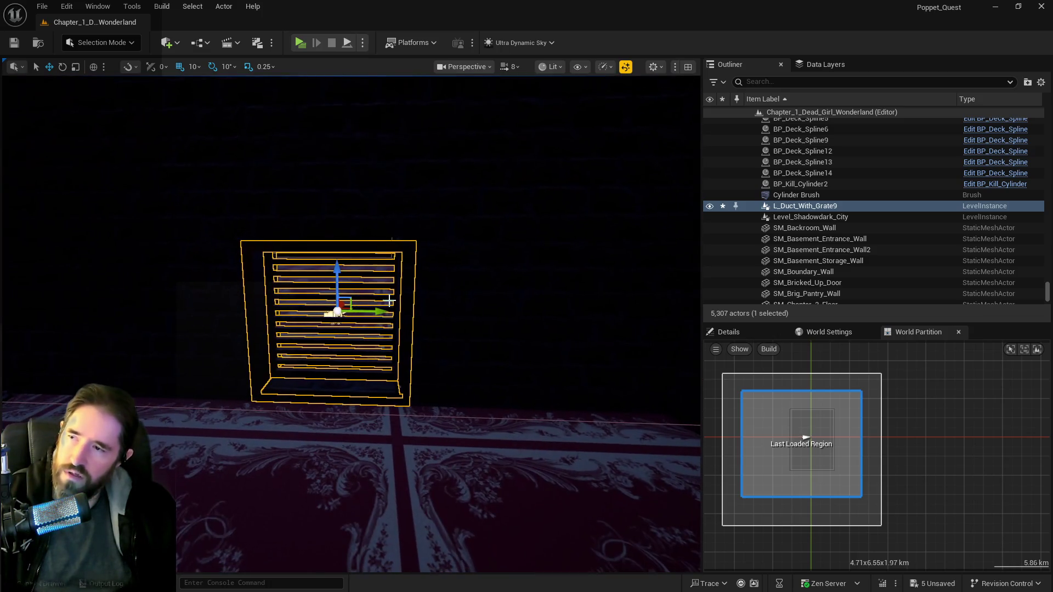
drag(336, 274, 341, 268)
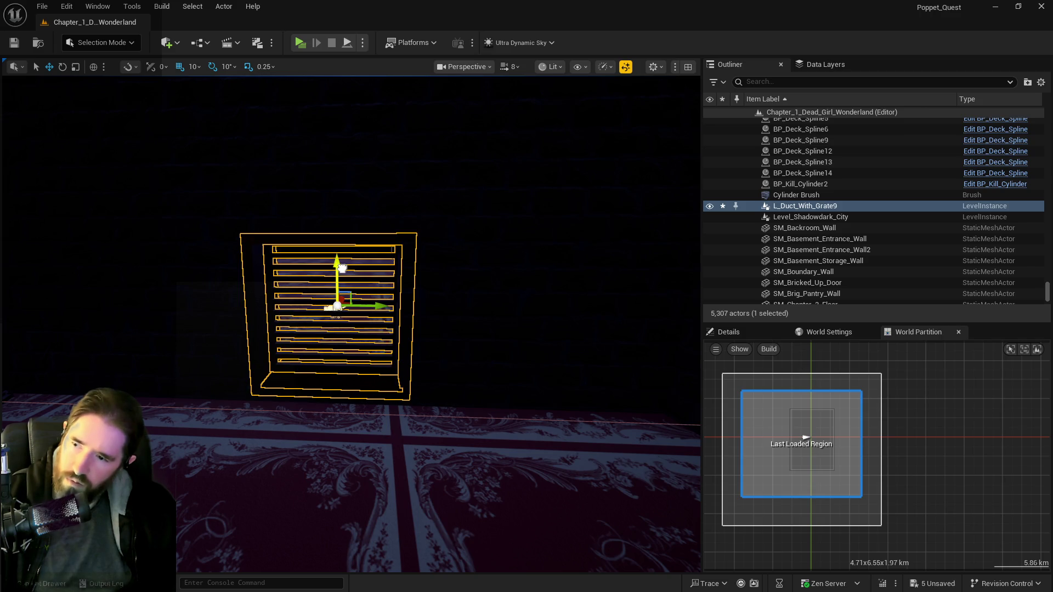
mouse_move(329, 309)
mouse_down()
mouse_move(307, 307)
mouse_move(351, 310)
mouse_move(329, 318)
mouse_up()
mouse_move(382, 242)
mouse_down()
mouse_move(373, 245)
mouse_move(382, 242)
mouse_up()
mouse_move(491, 250)
mouse_down()
mouse_move(483, 258)
mouse_move(494, 270)
mouse_up()
key(ctrl+s)
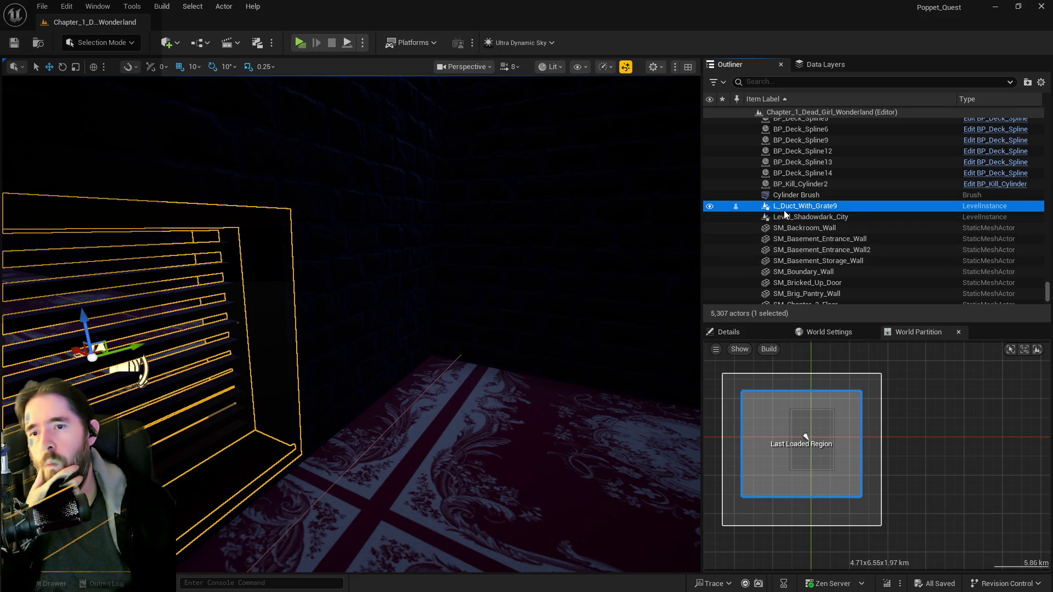
right_click(788, 211)
- Move the L_Duct_With_Grate9 instance into the Whimsy_Wonders_Building folder
mouse_move(851, 520)
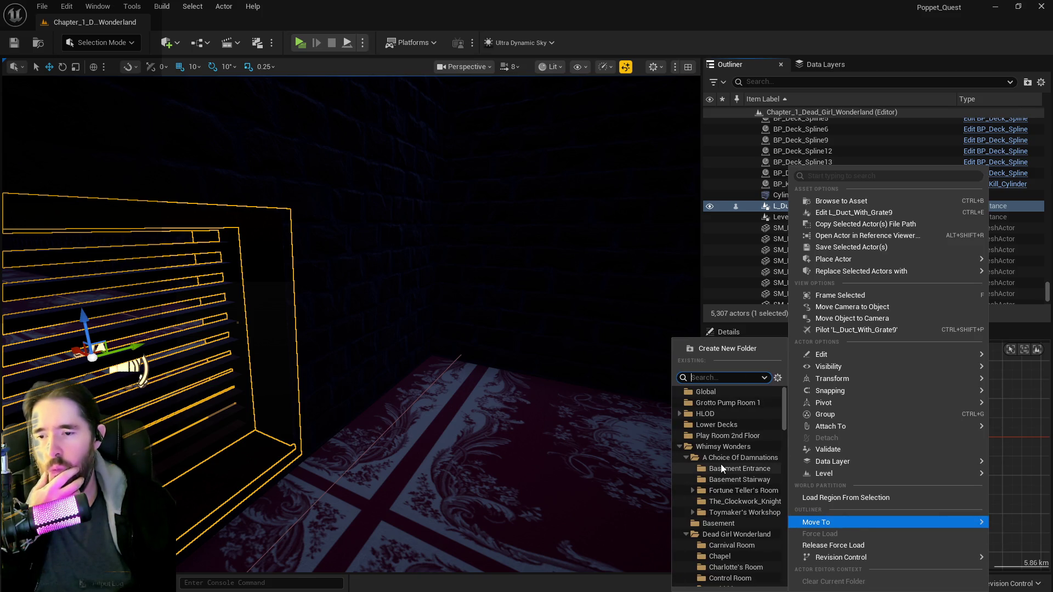
click(679, 446)
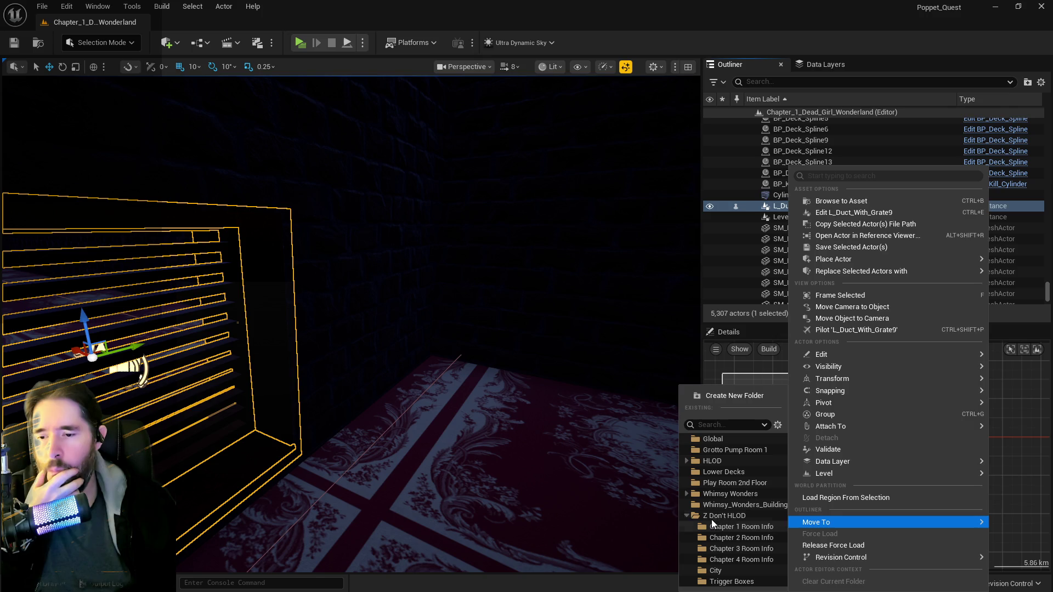
click(718, 504)
- Move the four walls SM_Backroom_Wall through SM_Basement_Storage_Wall into Z Don't HLOD
click(811, 232)
double_click(812, 231)
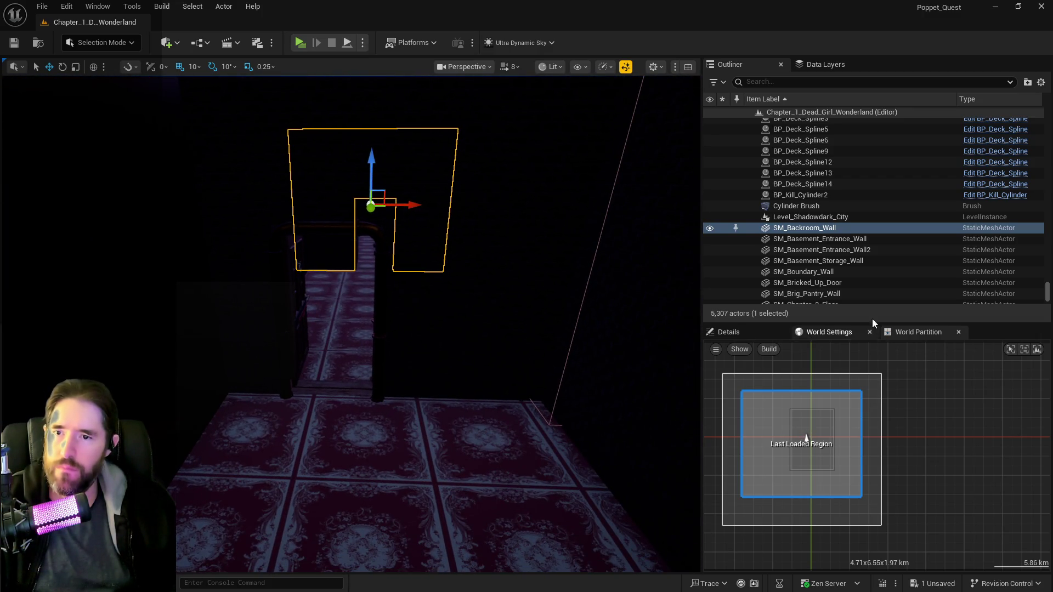
shift+click(799, 261)
key(f)
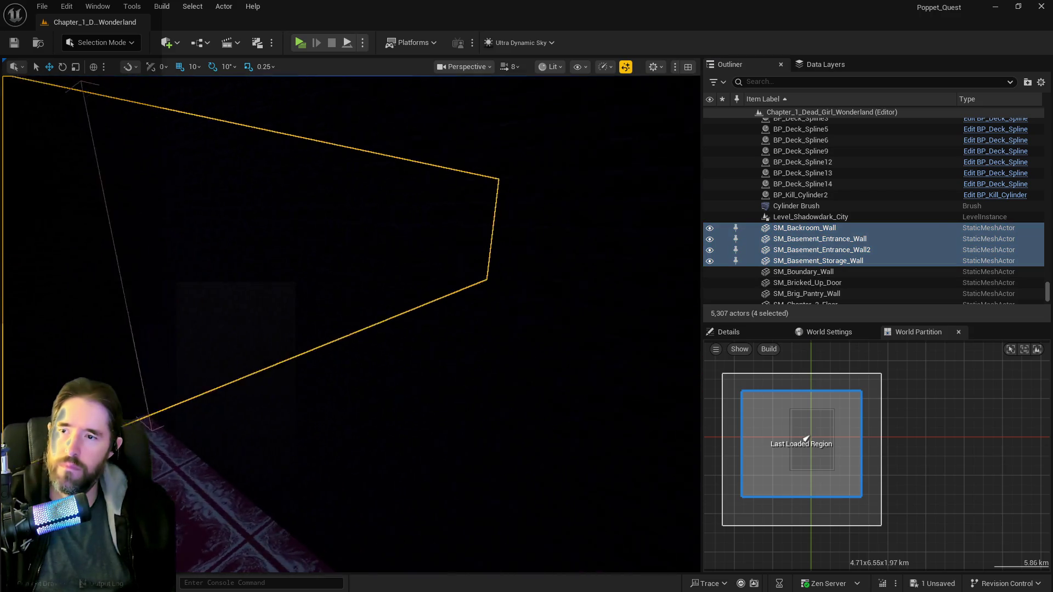
right_click(825, 263)
mouse_move(851, 522)
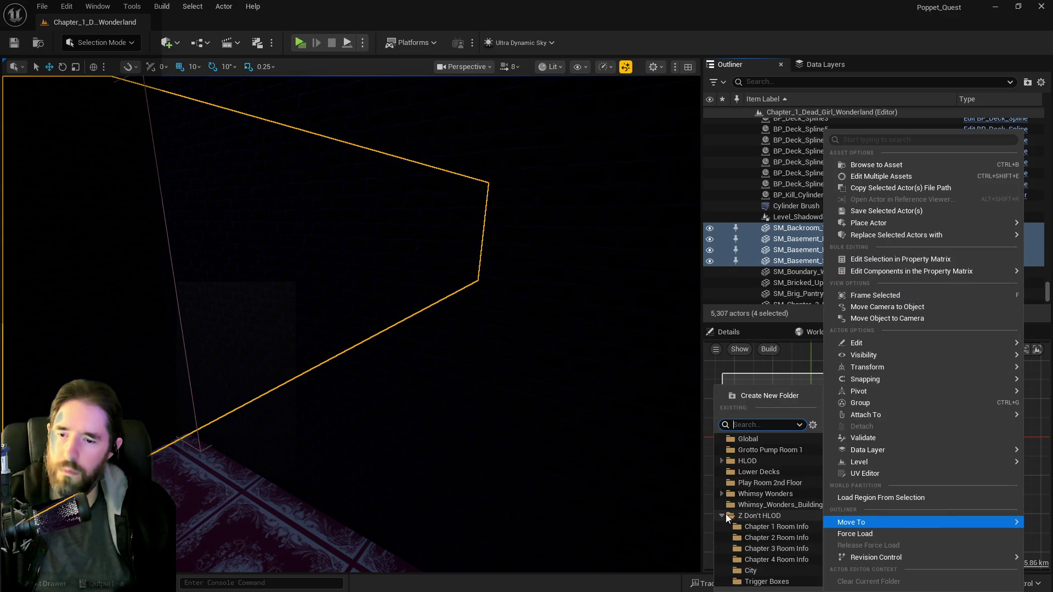
click(738, 516)
- Move the twelve meshes SM_Boundary_Wall through SM_Gangway_Ceiling into Z Don't HLOD
click(794, 283)
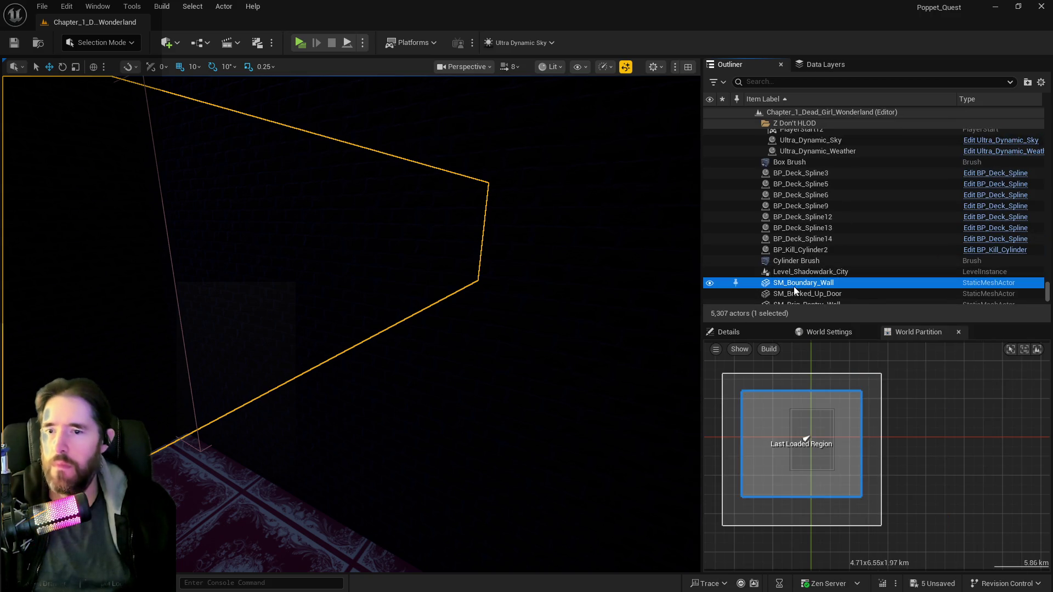
key(f)
scroll(794, 286, down, 1)
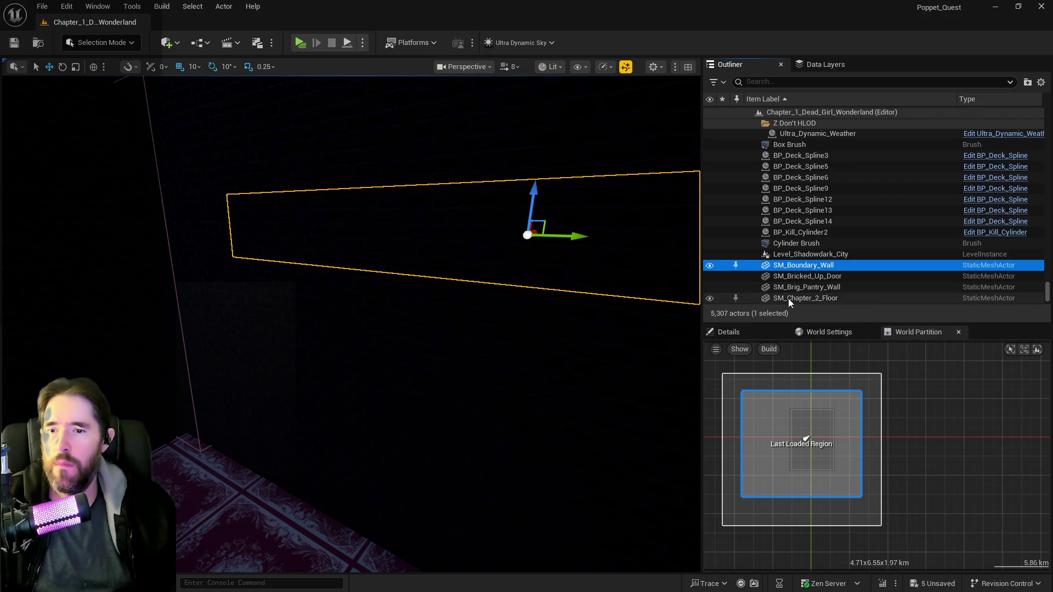
scroll(795, 296, down, 1)
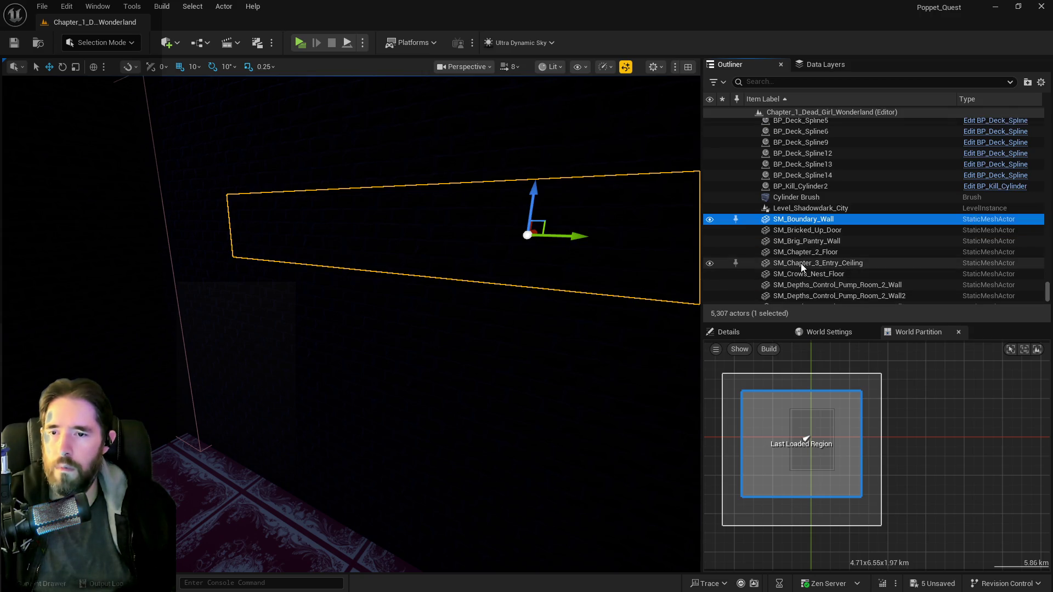
scroll(792, 281, down, 2)
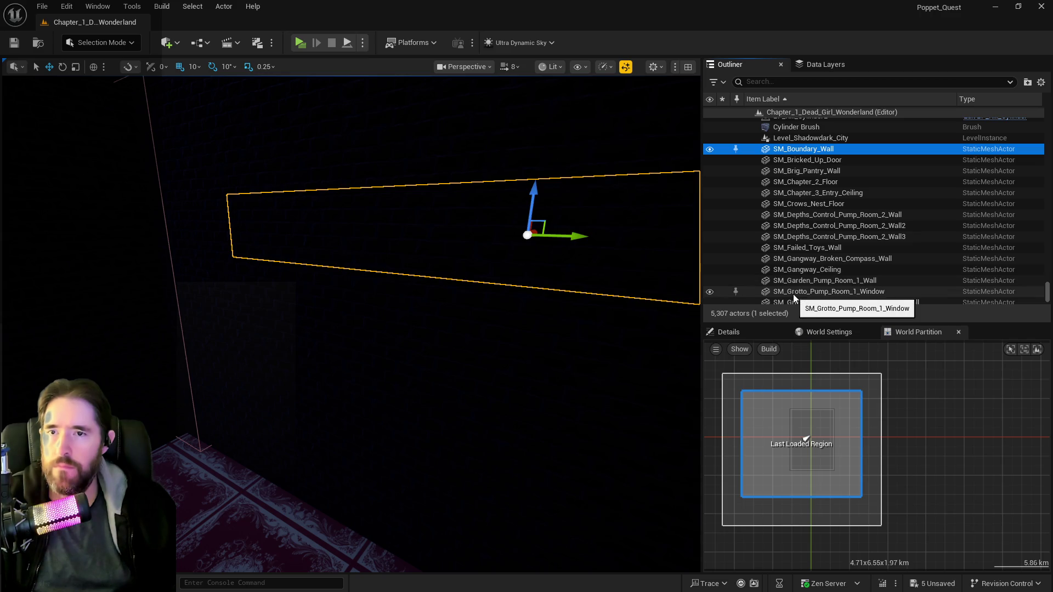
shift+click(810, 271)
right_click(810, 274)
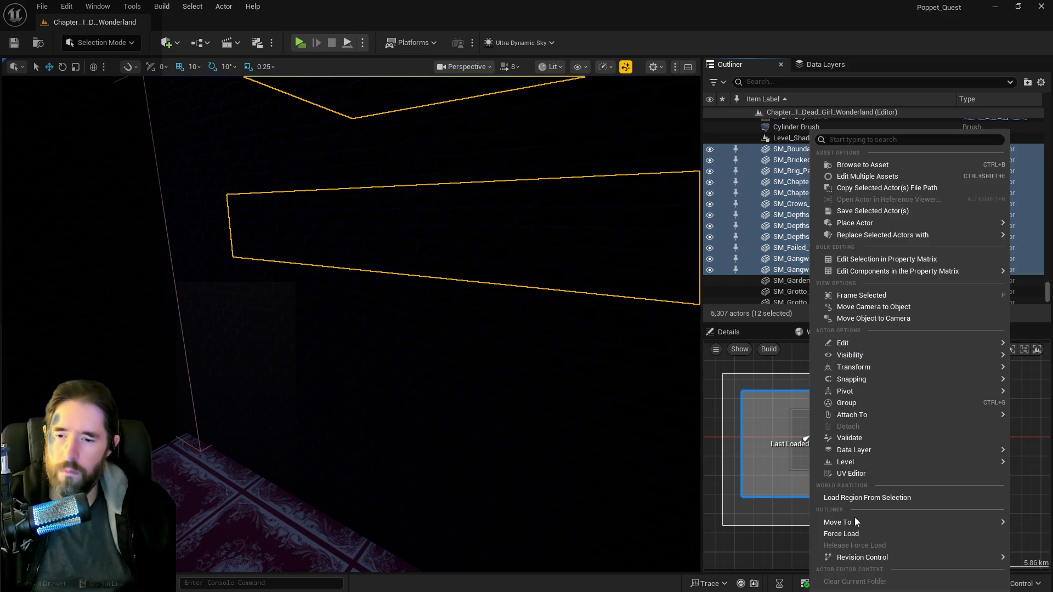
mouse_move(855, 521)
click(777, 512)
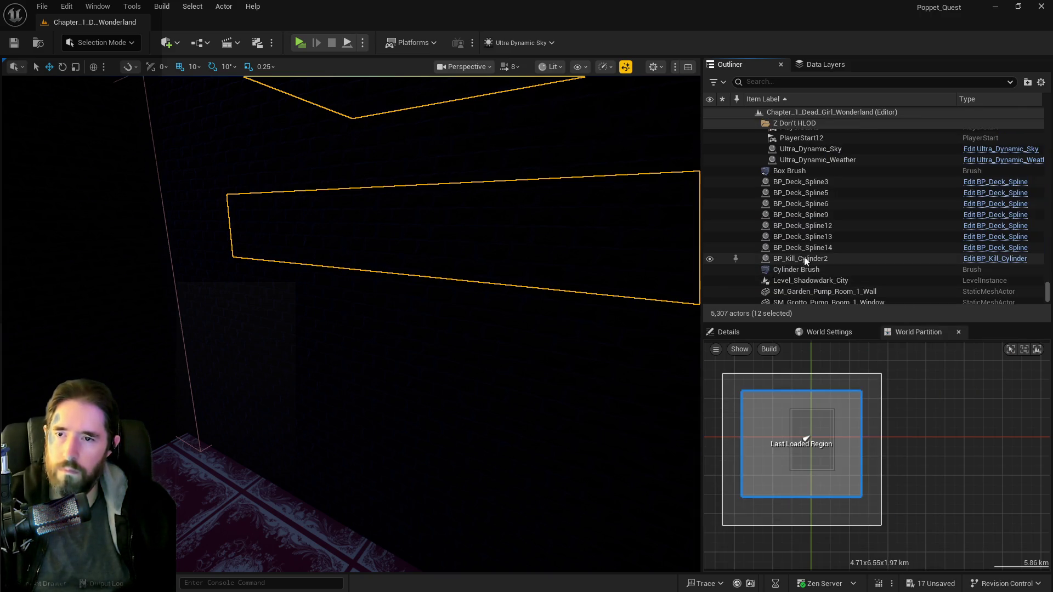
scroll(808, 282, down, 3)
scroll(807, 289, down, 2)
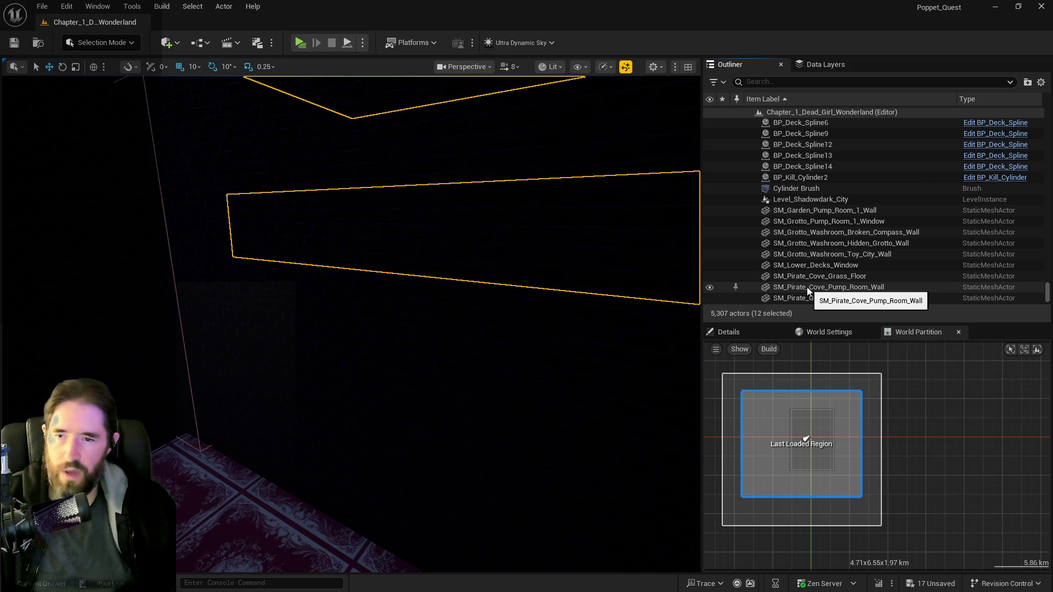
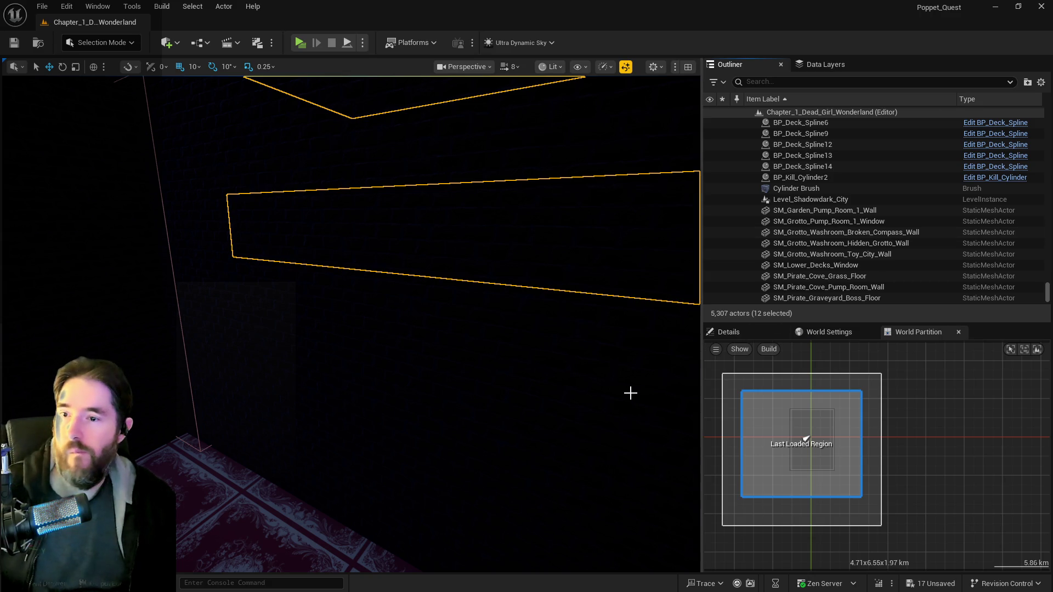
- Select SM_Garden_Pump_Room_1_Wall through SM_Secret_Viewing_Room_Wall and move them into Whimsy_Wonders_Building
click(823, 210)
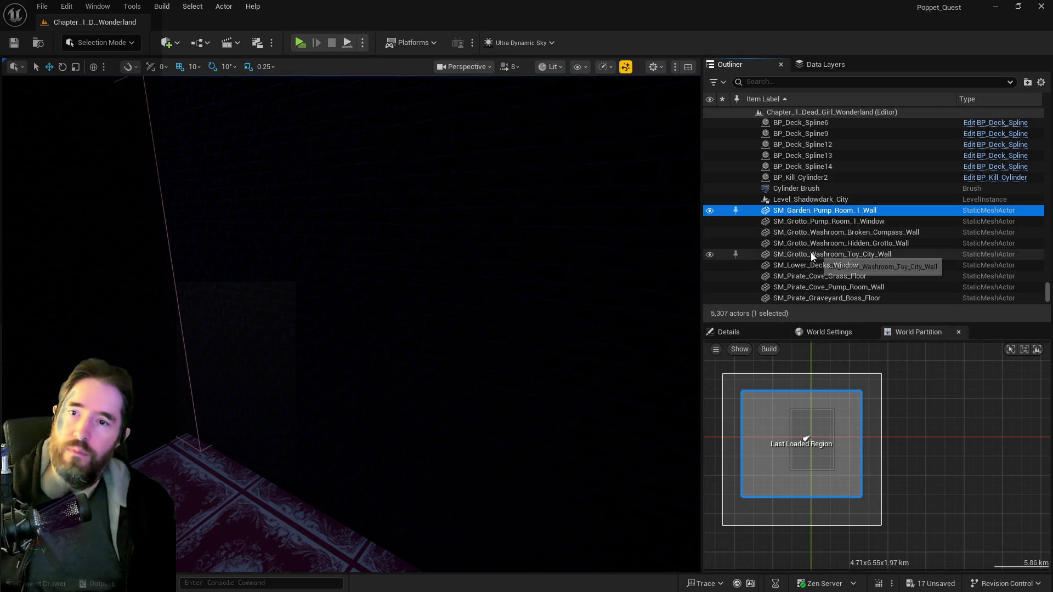
scroll(799, 242, down, 3)
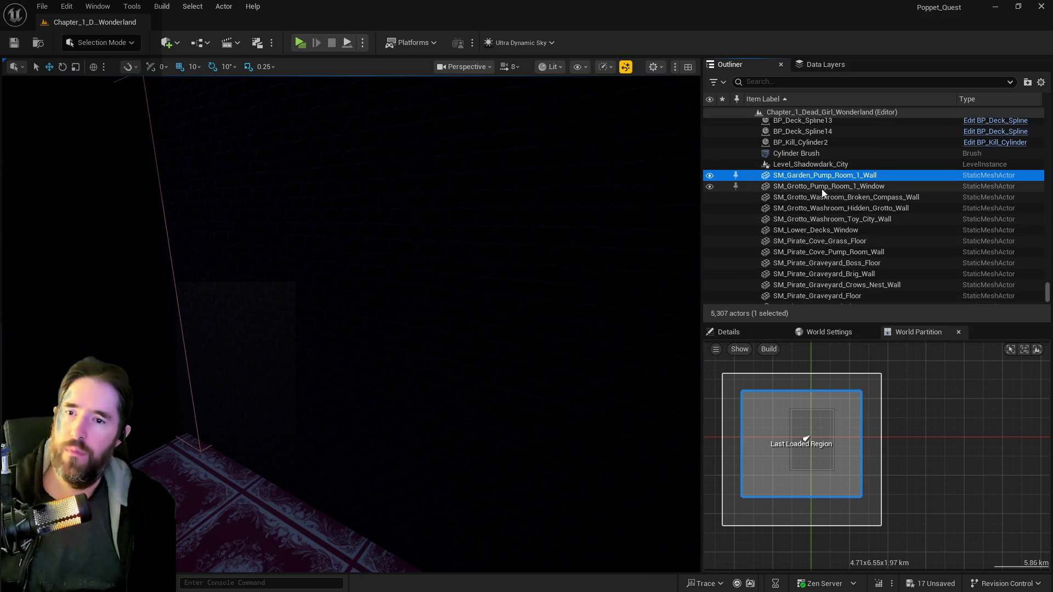
scroll(842, 280, down, 1)
scroll(826, 278, down, 3)
scroll(819, 279, down, 2)
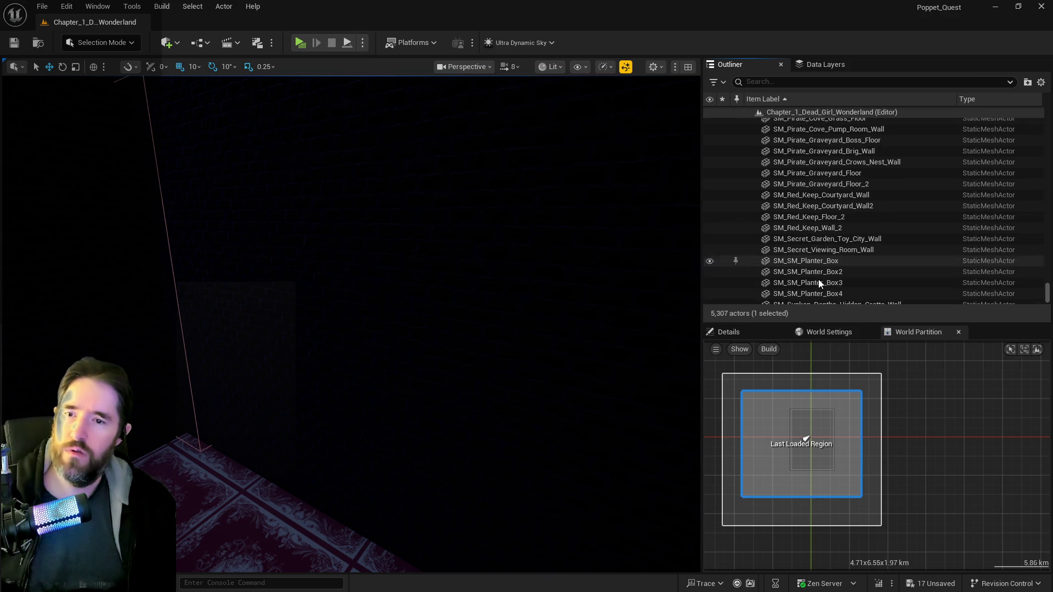
scroll(818, 279, down, 3)
shift+click(823, 215)
key(f)
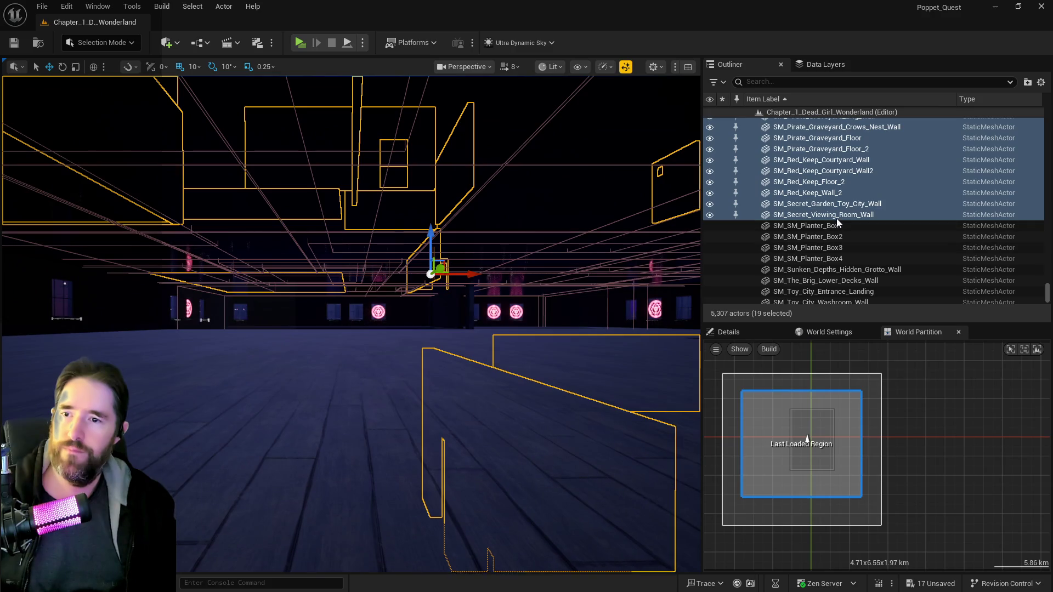
right_click(836, 209)
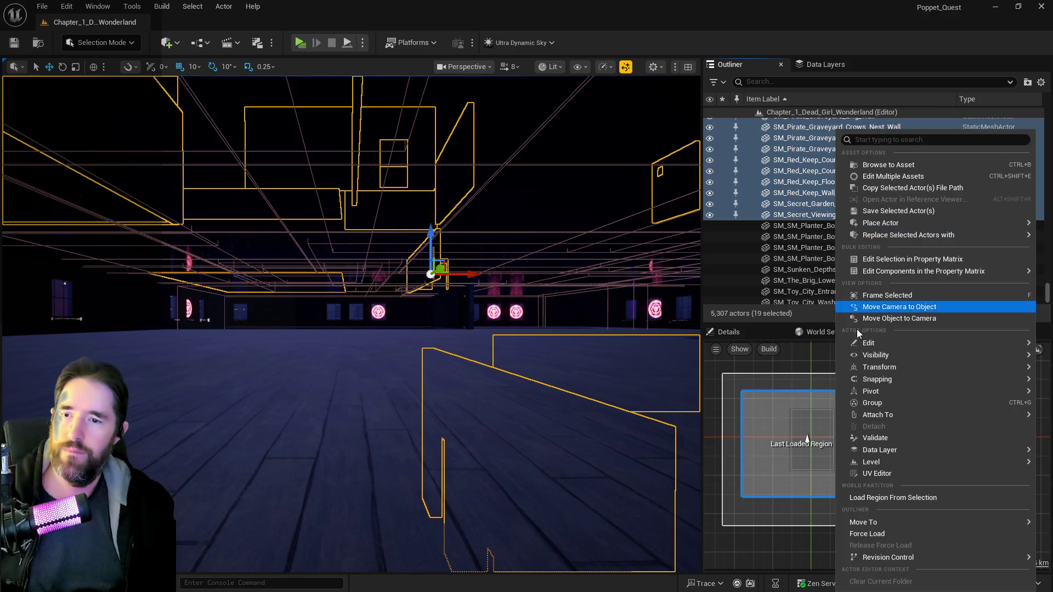
mouse_move(878, 522)
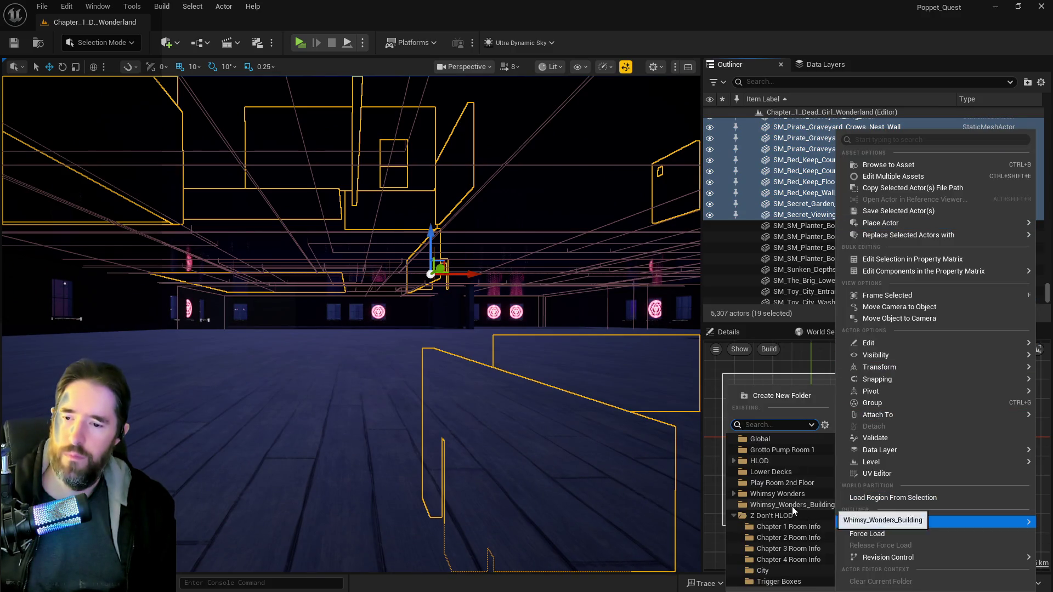
click(792, 506)
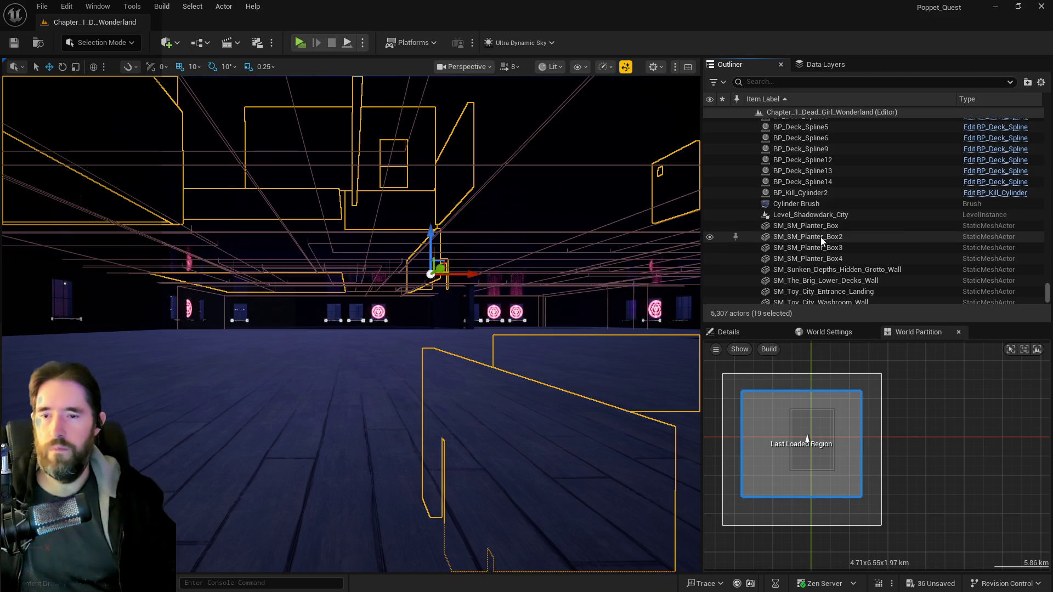
- Select the four SM_SM_Planter_Box actors and frame them in the viewport
click(808, 226)
shift+click(803, 259)
key(f)
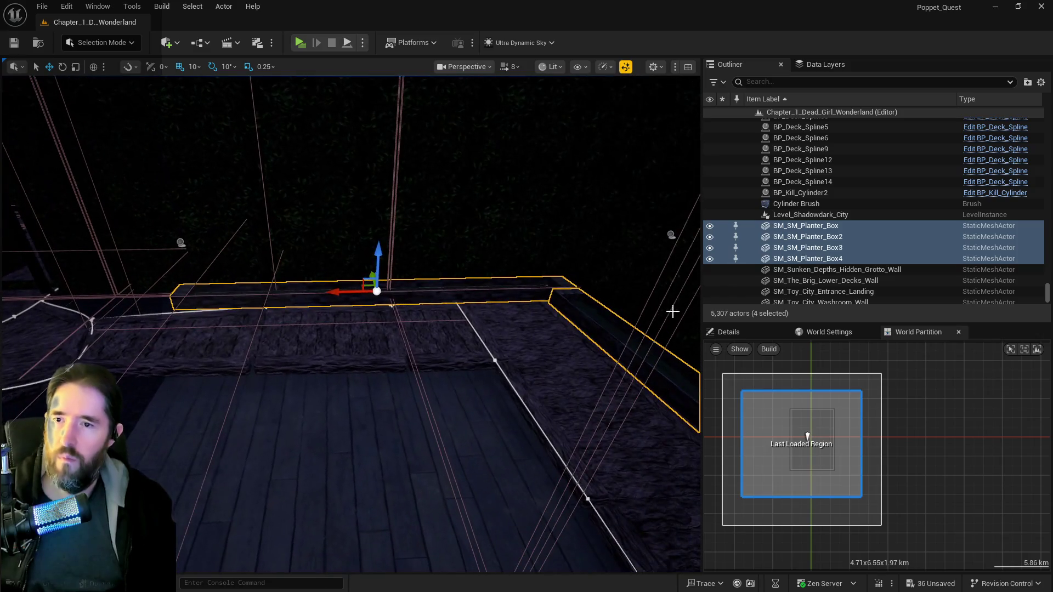
- Move SM_Sunken_Depths_Hidden_Grotto_Wall through SM_Whimsy_Wonders_Entrance_Display_Wall2 into Whimsy_Wonders_Building
click(804, 271)
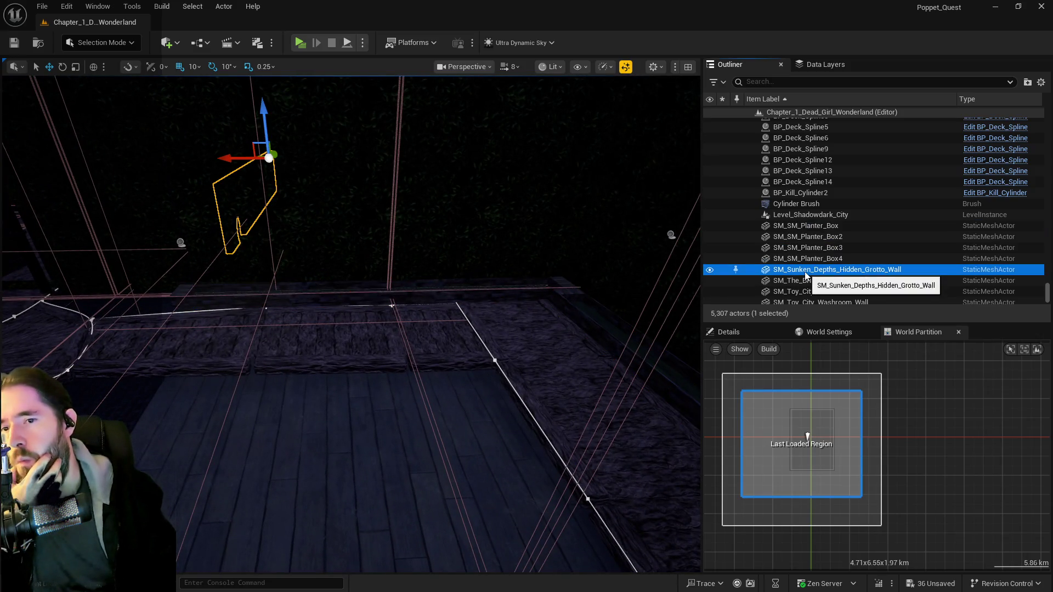
scroll(807, 276, down, 1)
scroll(807, 276, down, 1)
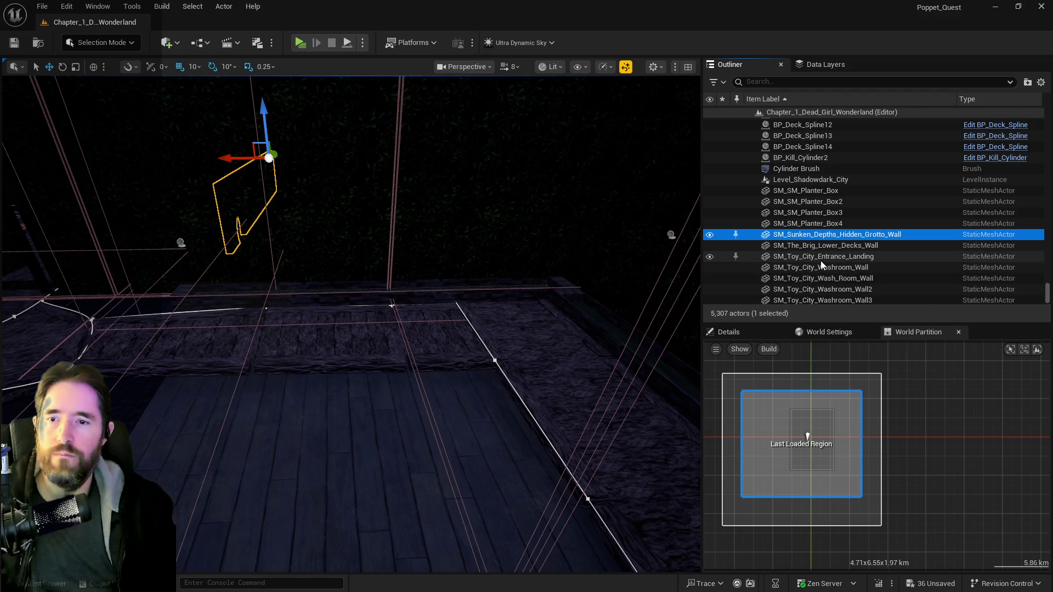
scroll(823, 279, down, 6)
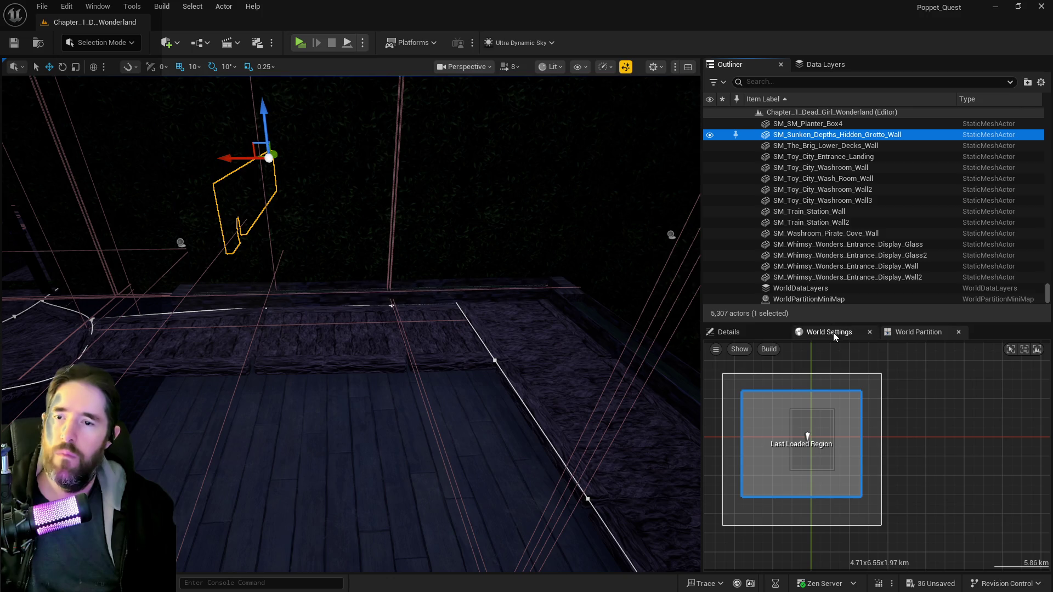
shift+click(812, 277)
right_click(812, 277)
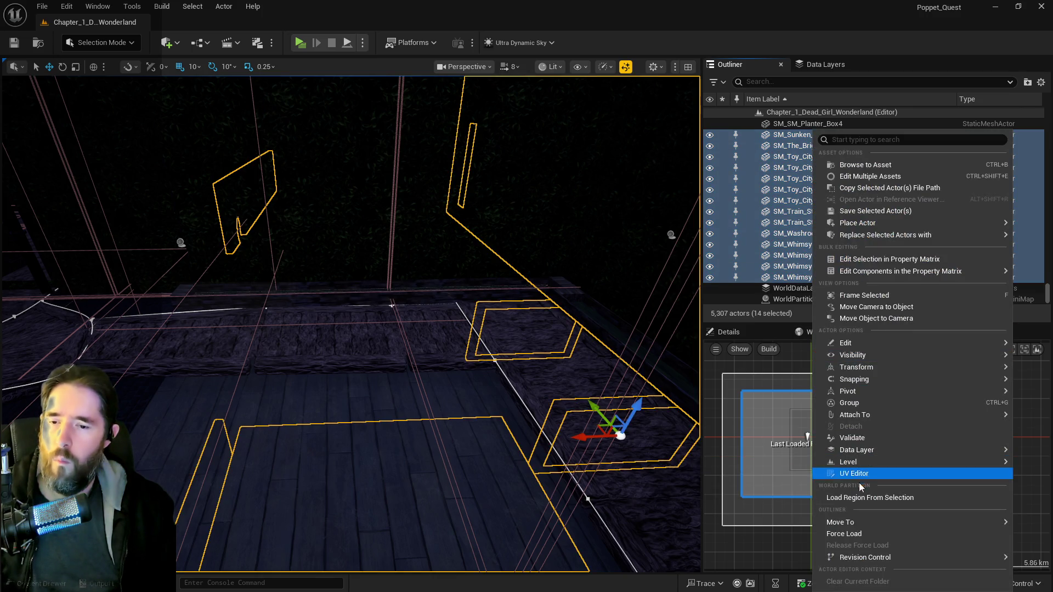
mouse_move(860, 522)
click(780, 505)
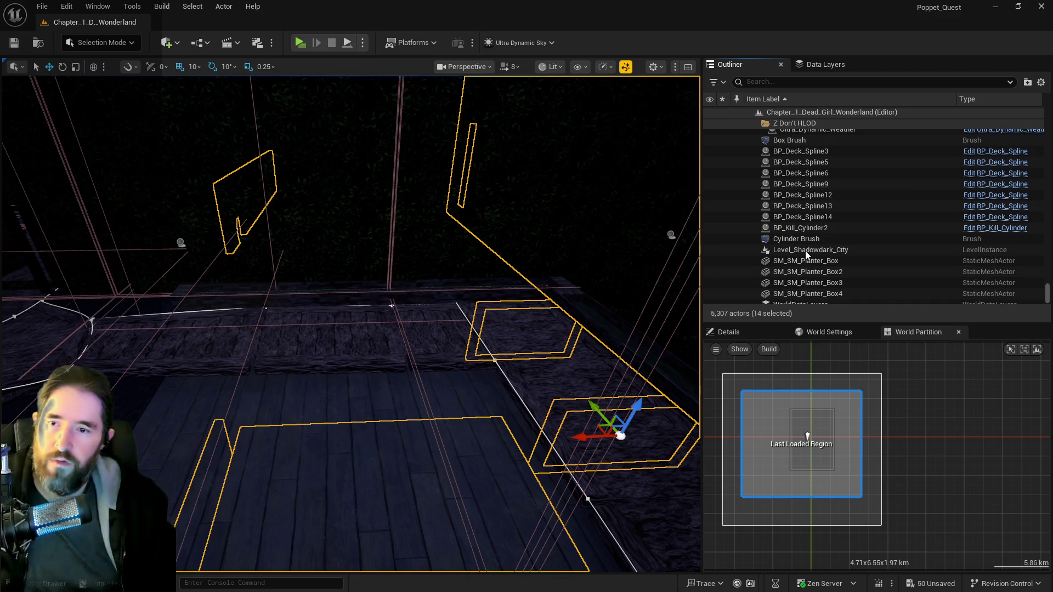
- Collapse the Whimsy_Wonders_Building folder and frame BP_Deck_Spline3 in the viewport
scroll(801, 252, up, 5)
scroll(808, 224, up, 2)
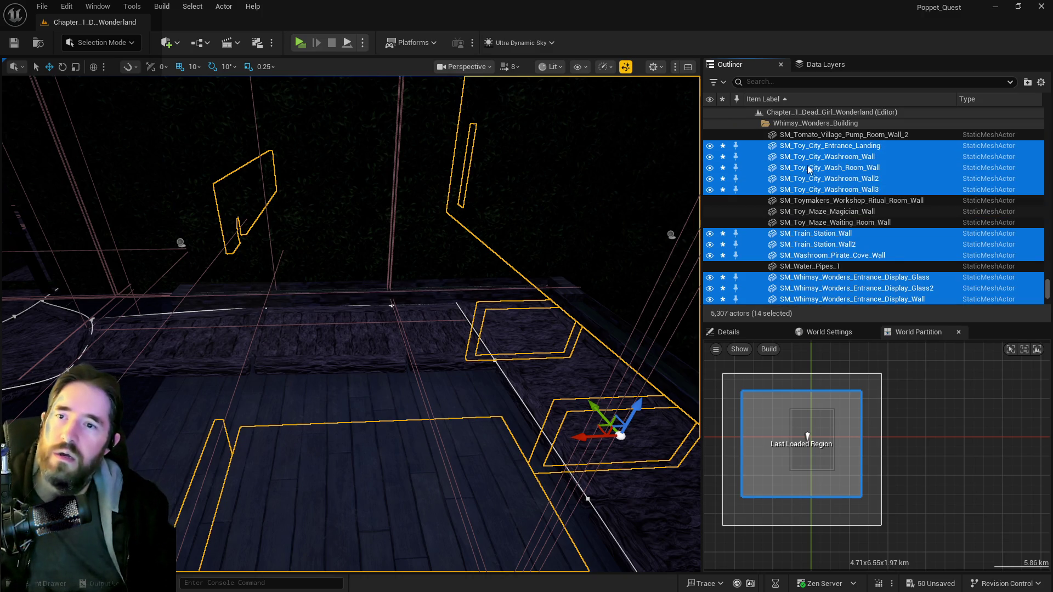
click(808, 125)
scroll(808, 122, up, 3)
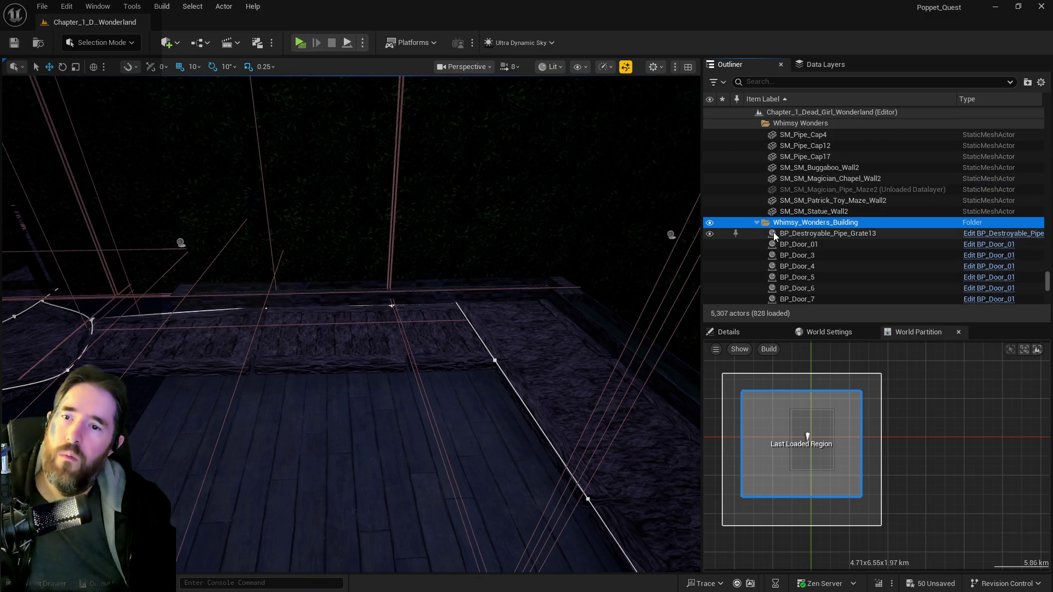
click(757, 224)
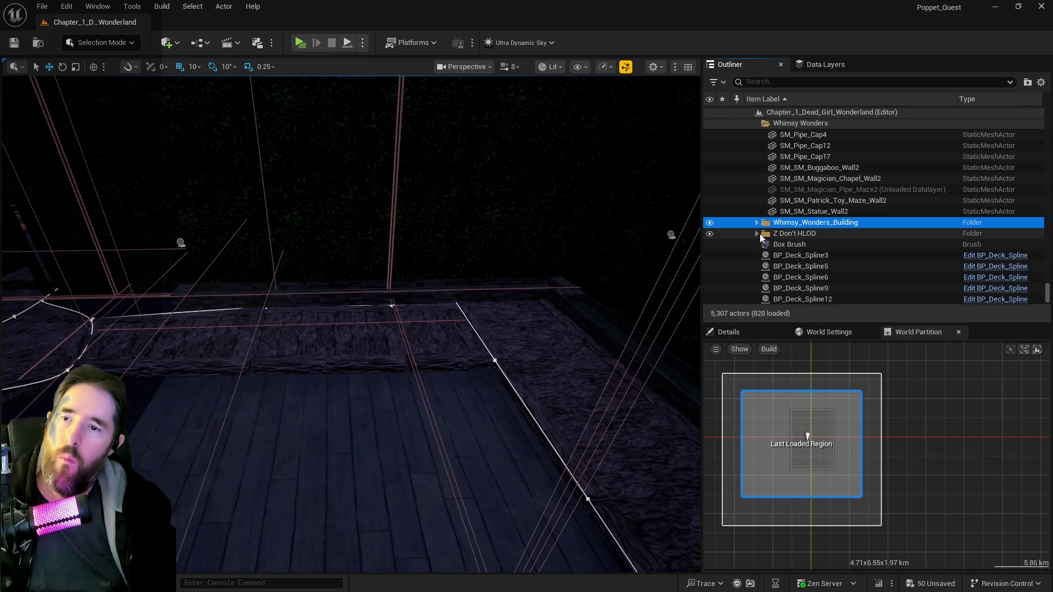
scroll(783, 256, down, 5)
double_click(801, 134)
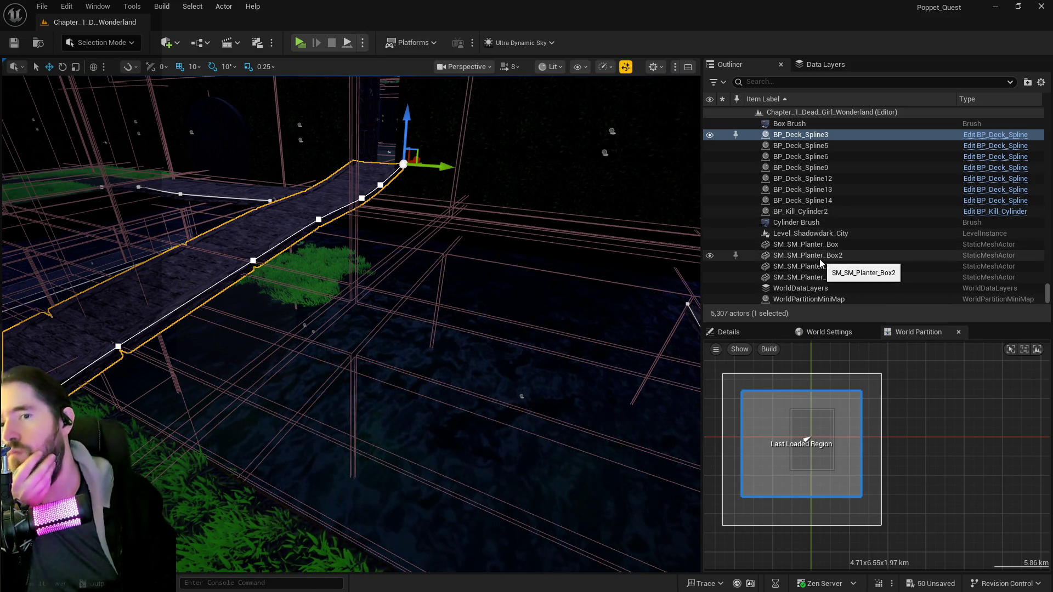
- Scroll the Outliner back to the top to review the top-level folders
scroll(817, 260, up, 10)
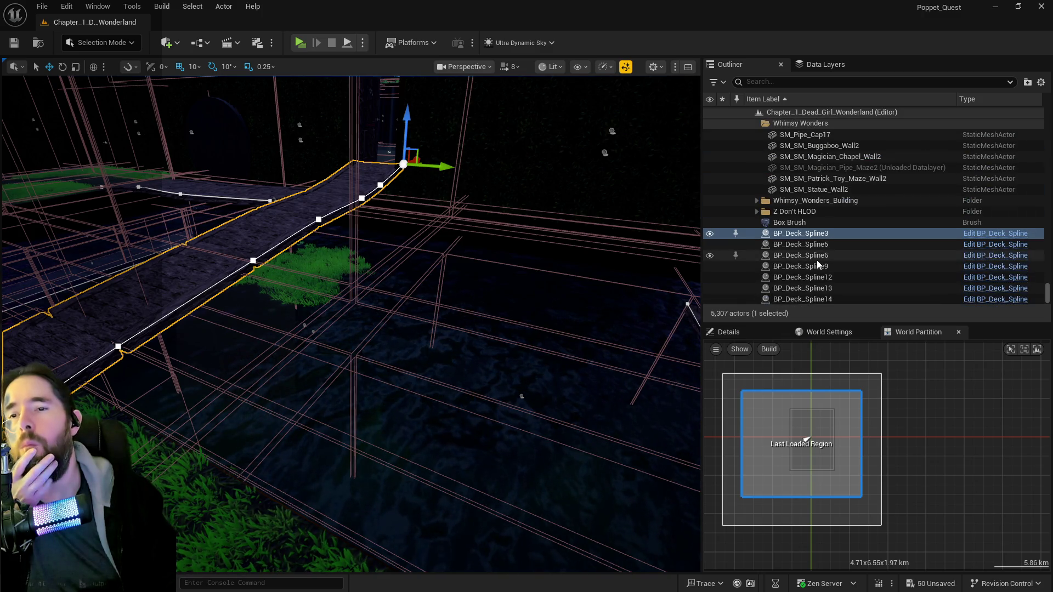
scroll(817, 262, up, 5)
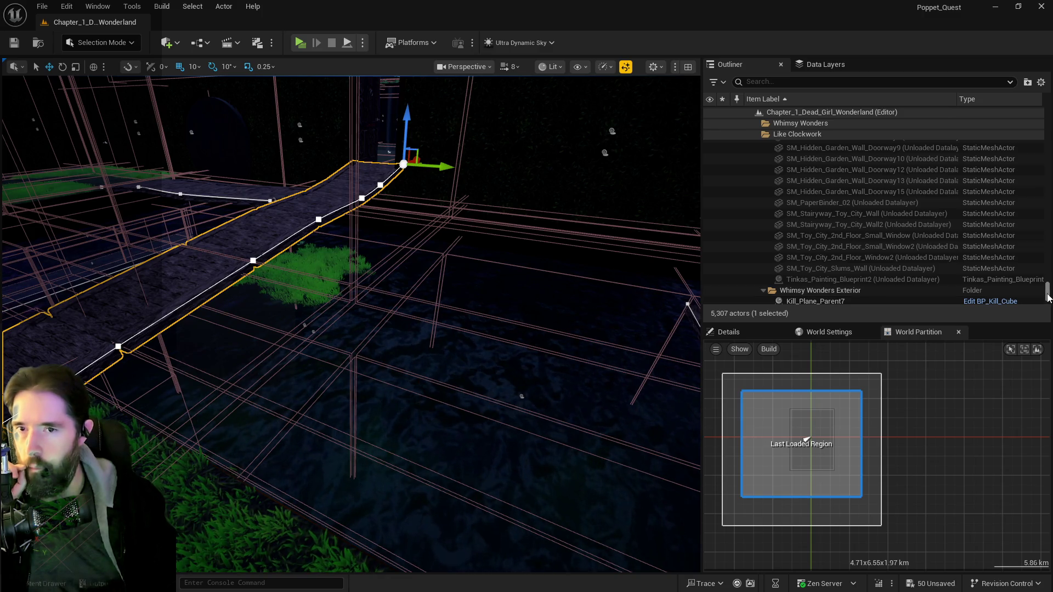
drag(1048, 296, 1048, 142)
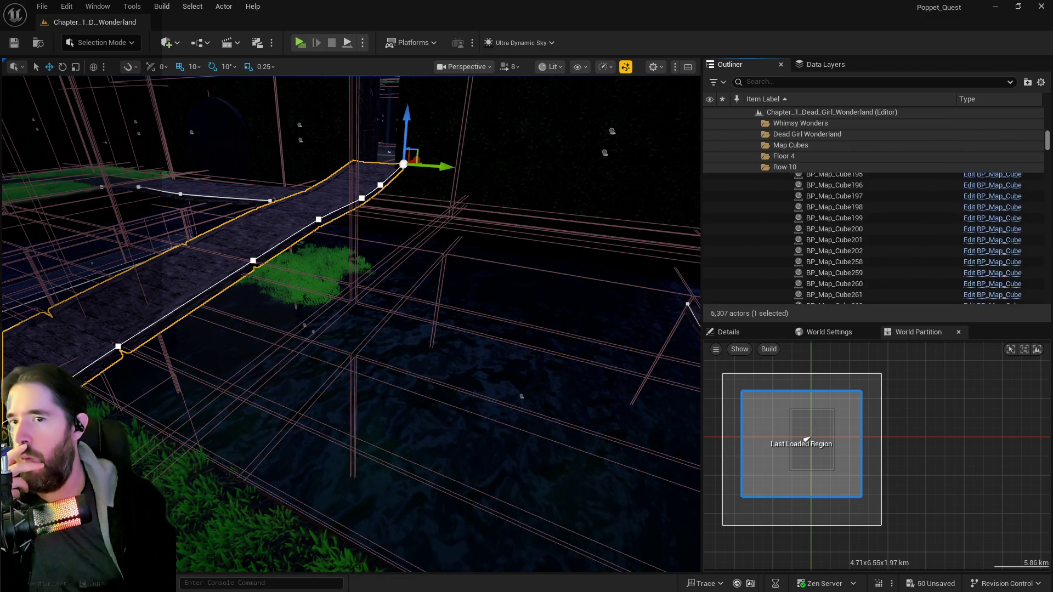
scroll(801, 143, down, 5)
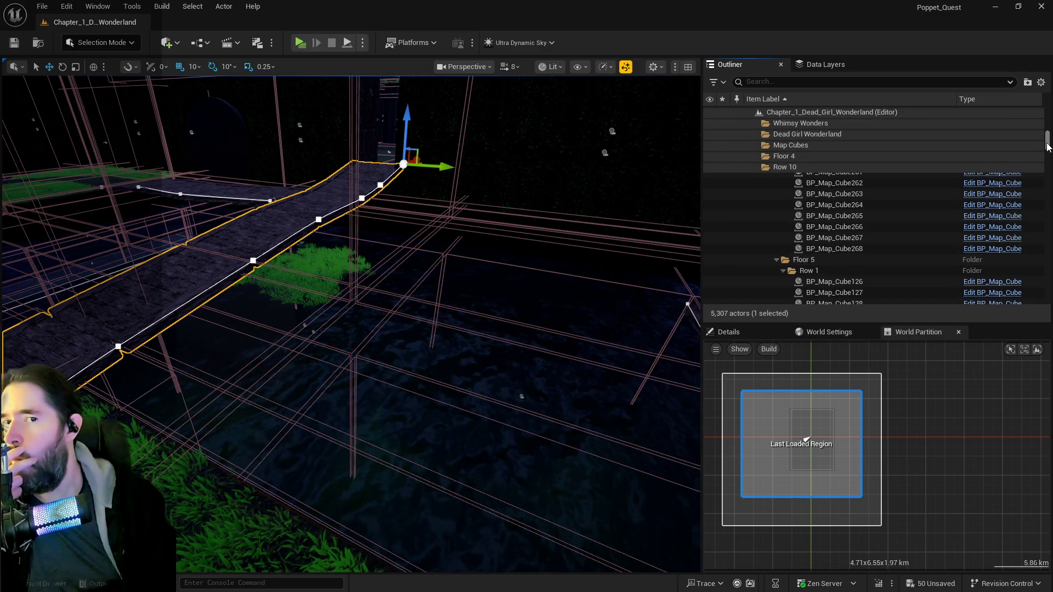
drag(1048, 144, 1047, 113)
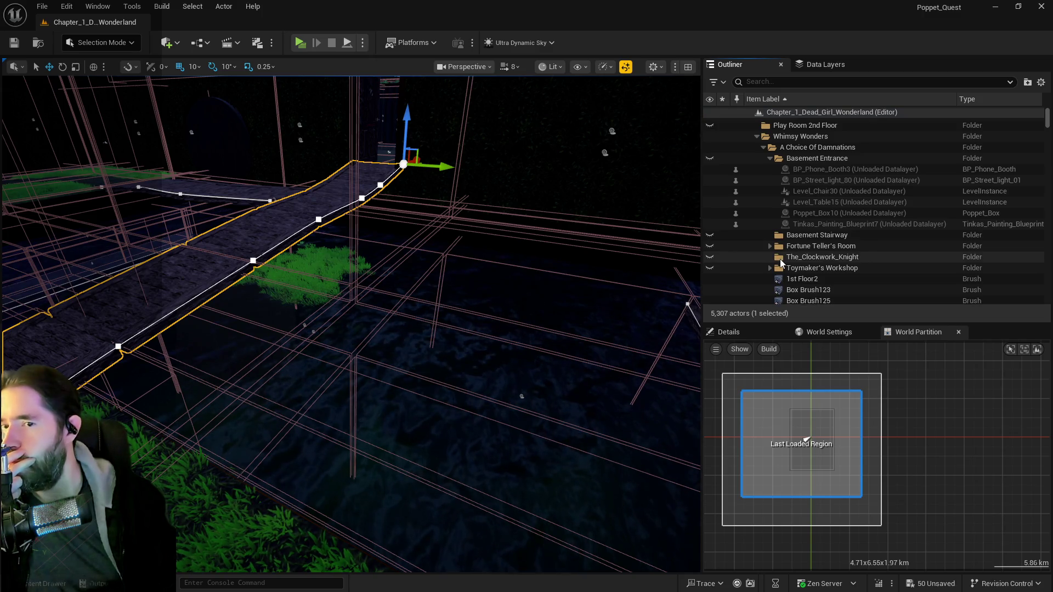
scroll(780, 259, up, 1)
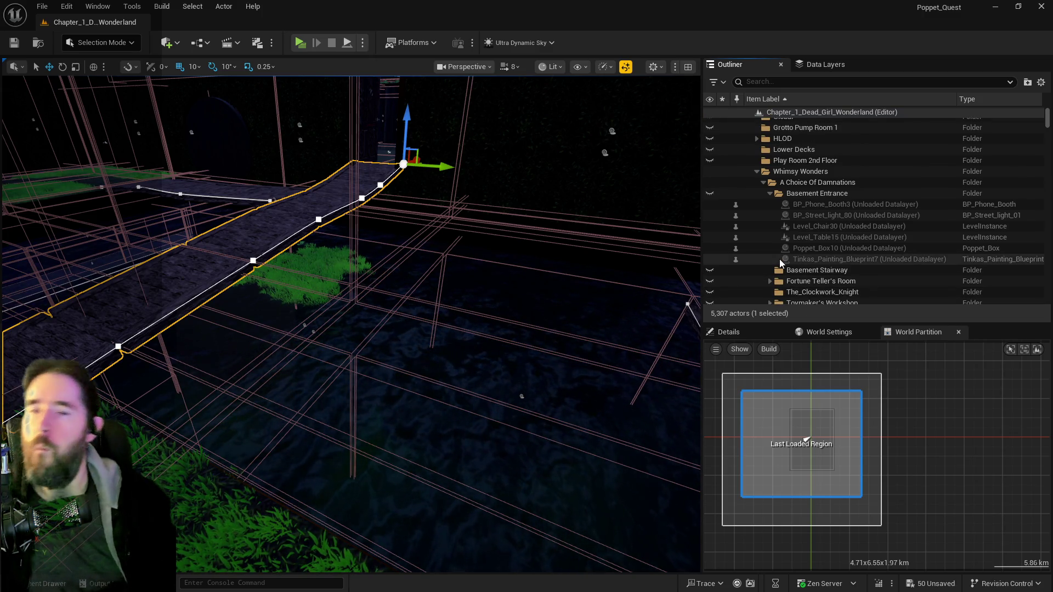
scroll(780, 260, up, 1)
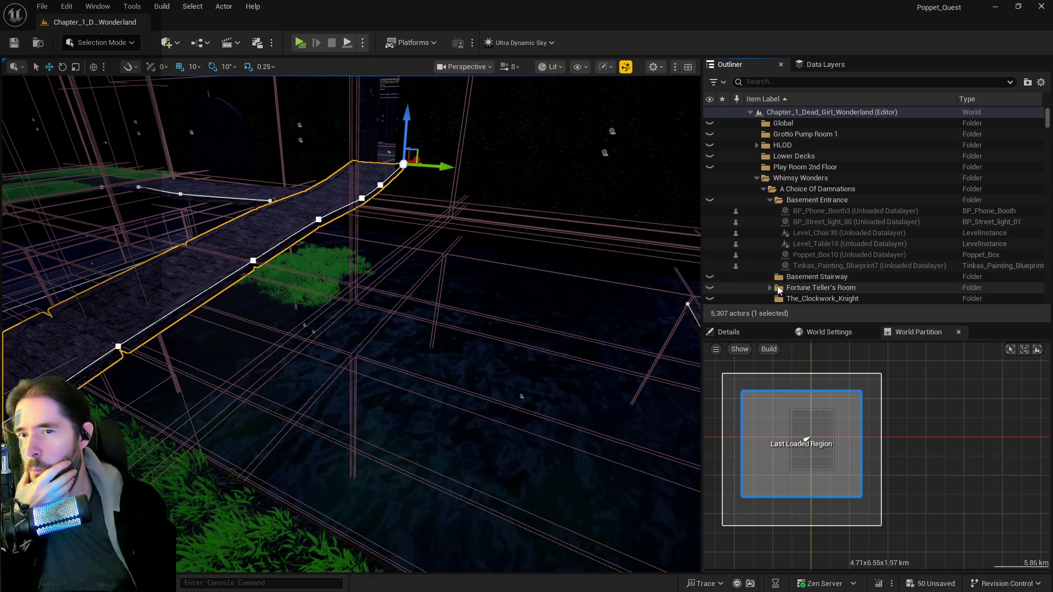
- Delete the Play Room 2nd Floor, Lower Decks and Grotto Pump Room 1 folders
click(783, 168)
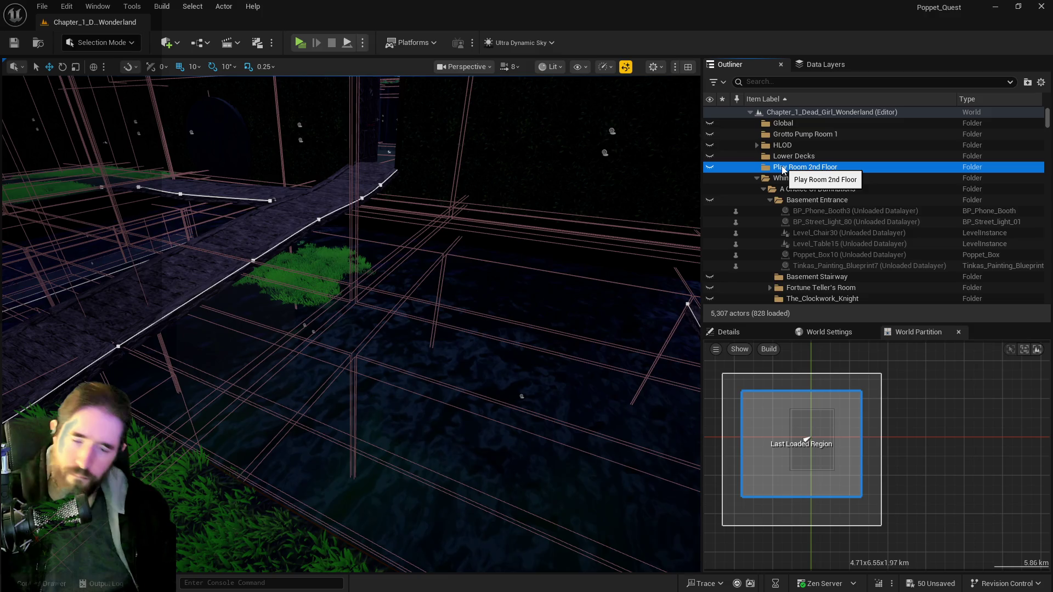
key(Delete)
click(782, 160)
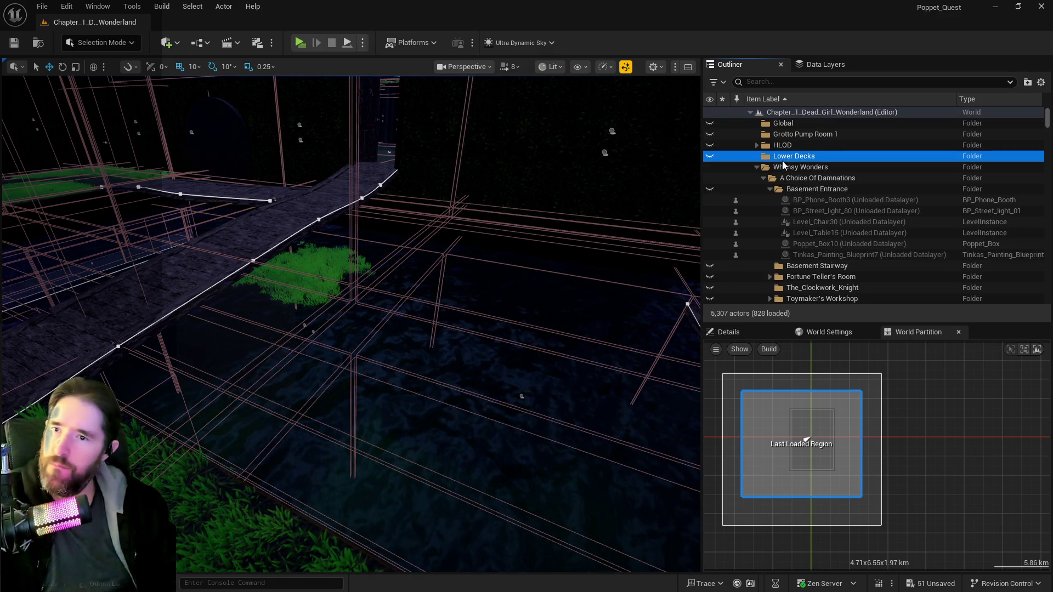
key(Delete)
click(789, 135)
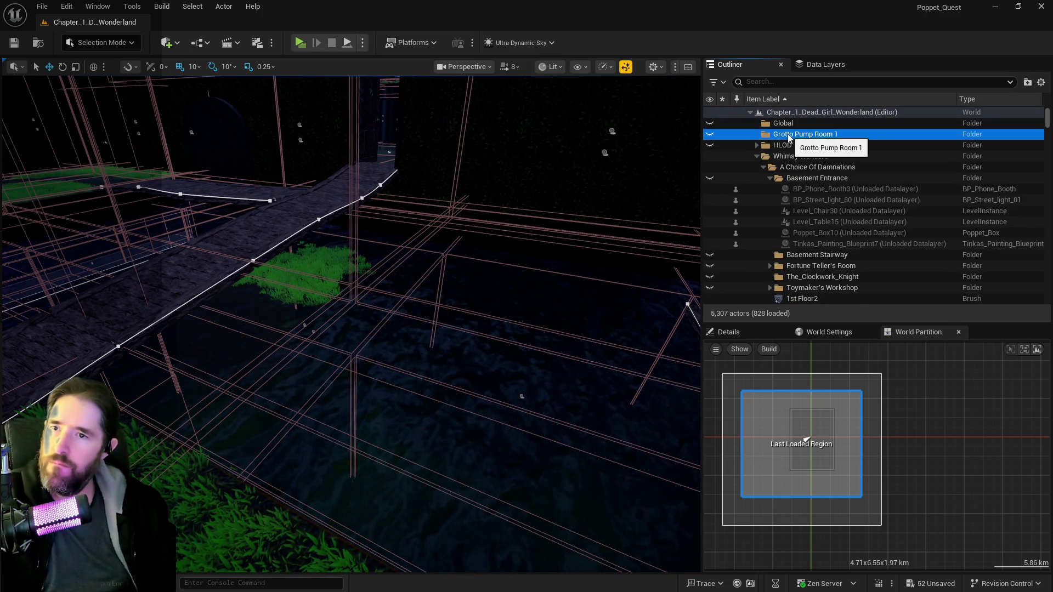
key(Delete)
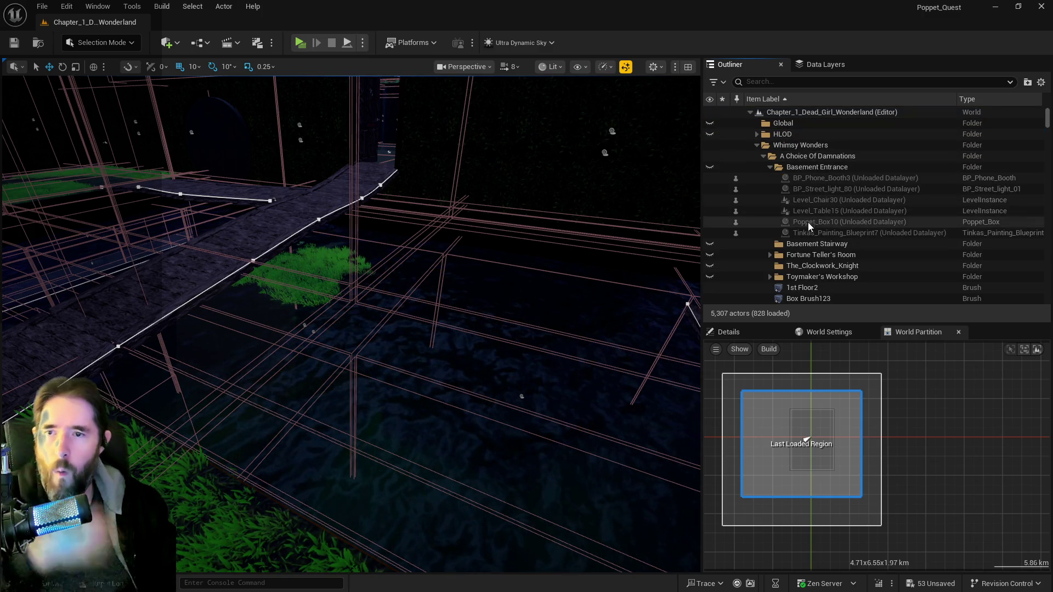
scroll(802, 256, down, 2)
scroll(801, 265, up, 1)
scroll(801, 265, up, 1)
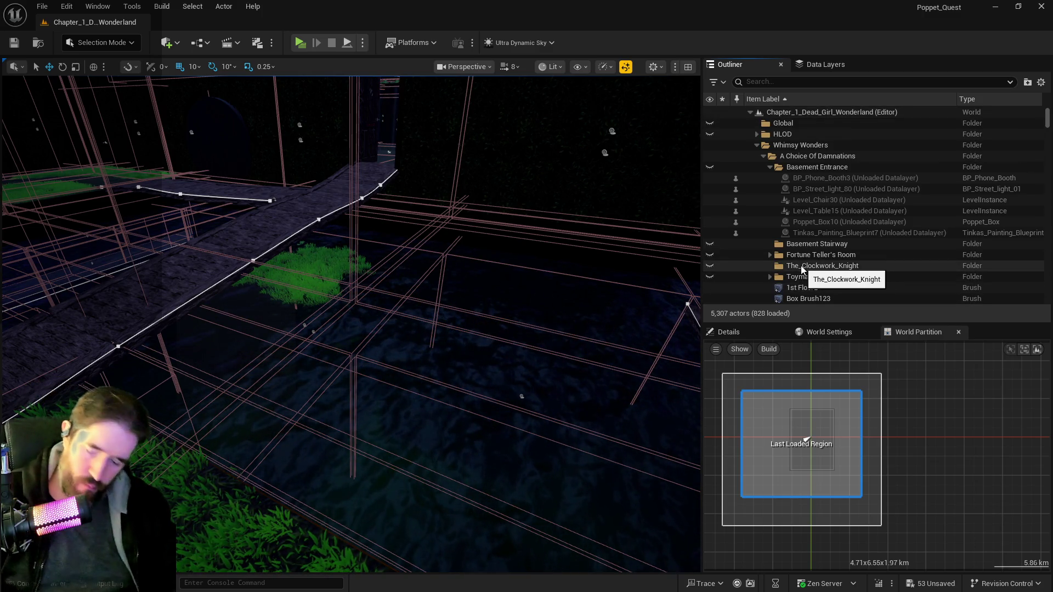
- Undo and redo the folder deletions, ending with all three folders restored
key(ctrl+z)
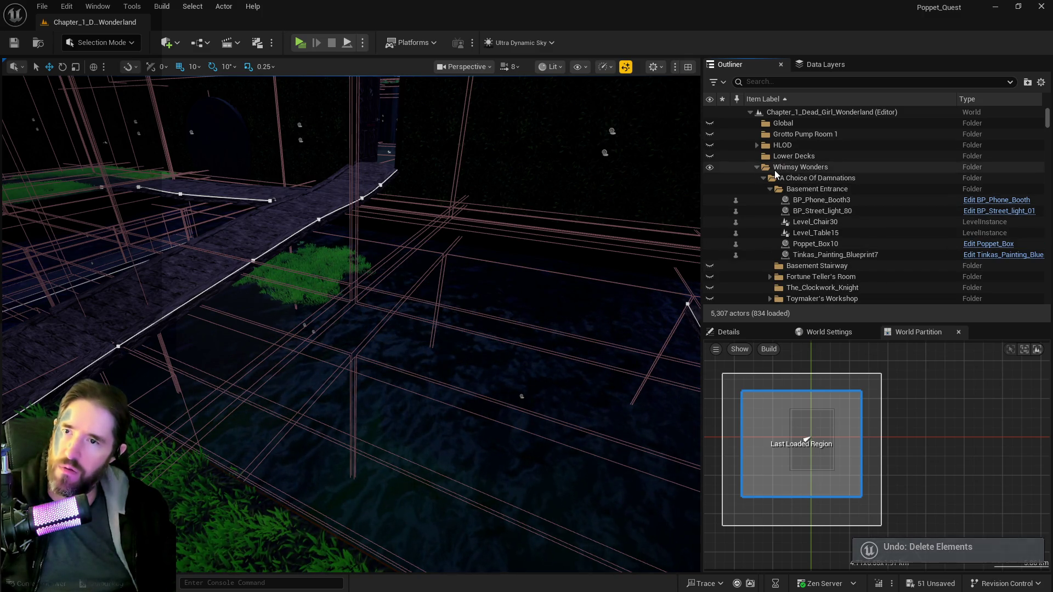
key(ctrl+z)
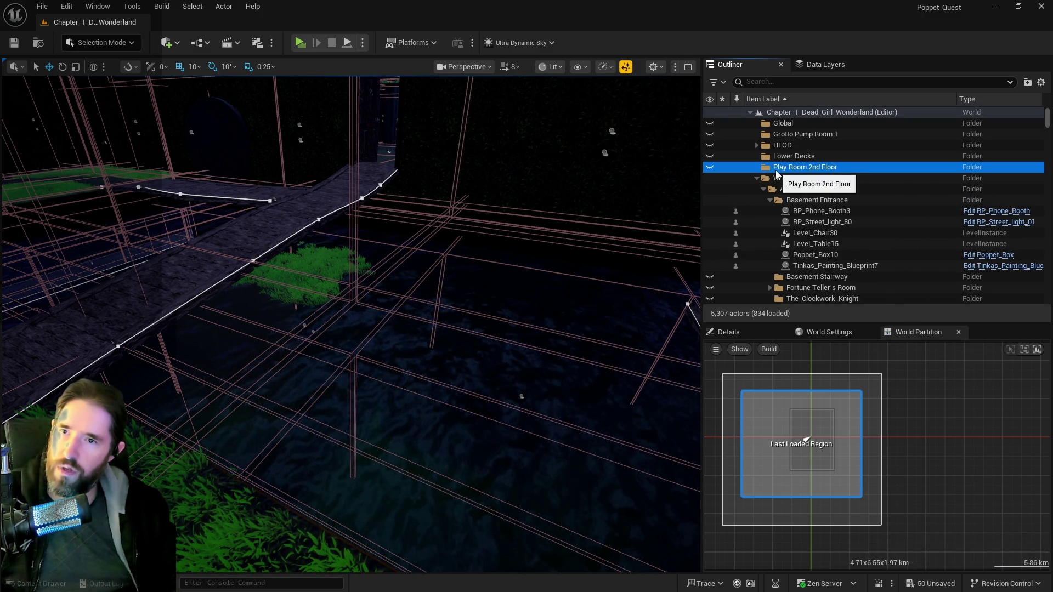
key(ctrl+y)
key(ctrl+y)
click(781, 136)
key(Delete)
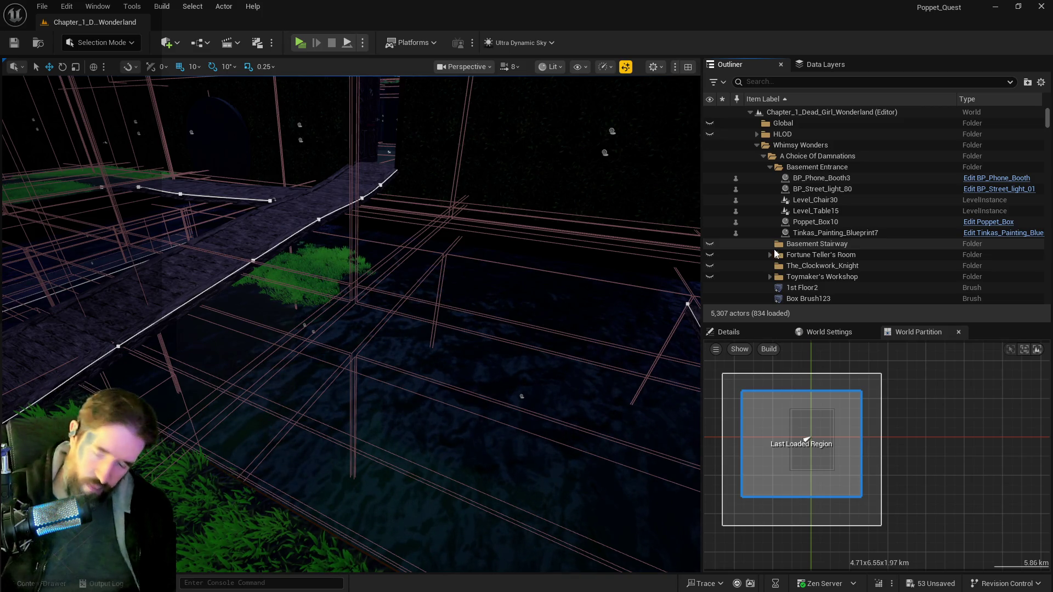
key(ctrl+z)
key(ctrl+z)
key(ctrl+z)
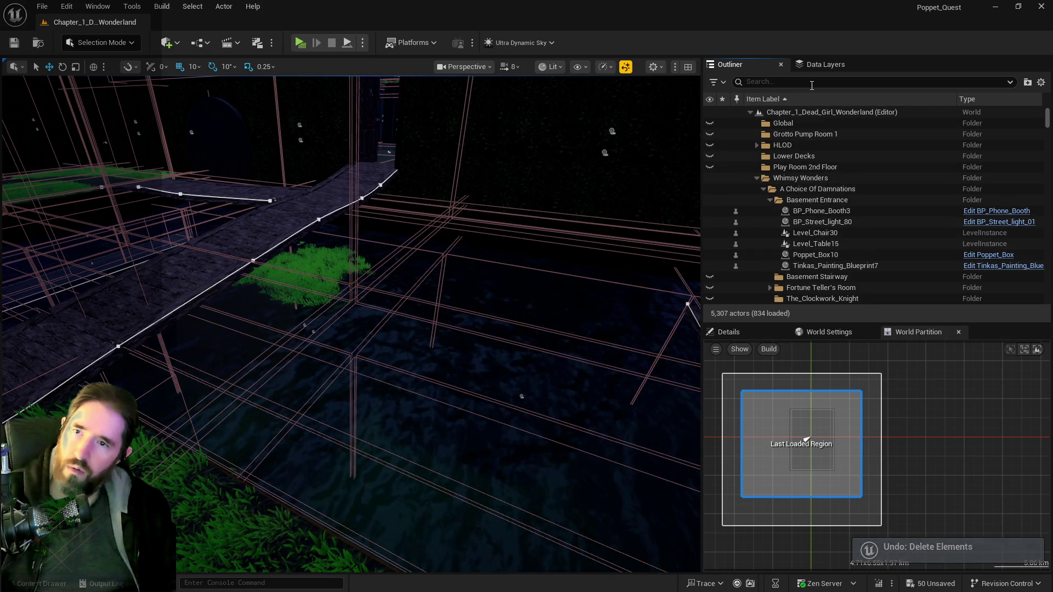
- Clear the 'base' filter in Data Layers, select all 51 layers, and load and show them
click(817, 70)
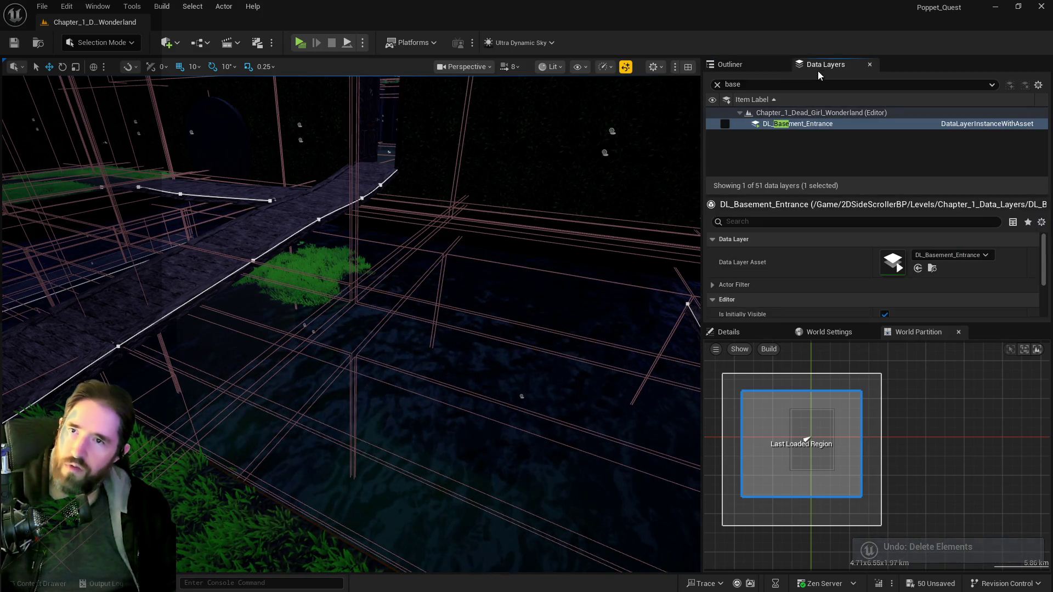
click(718, 84)
click(771, 146)
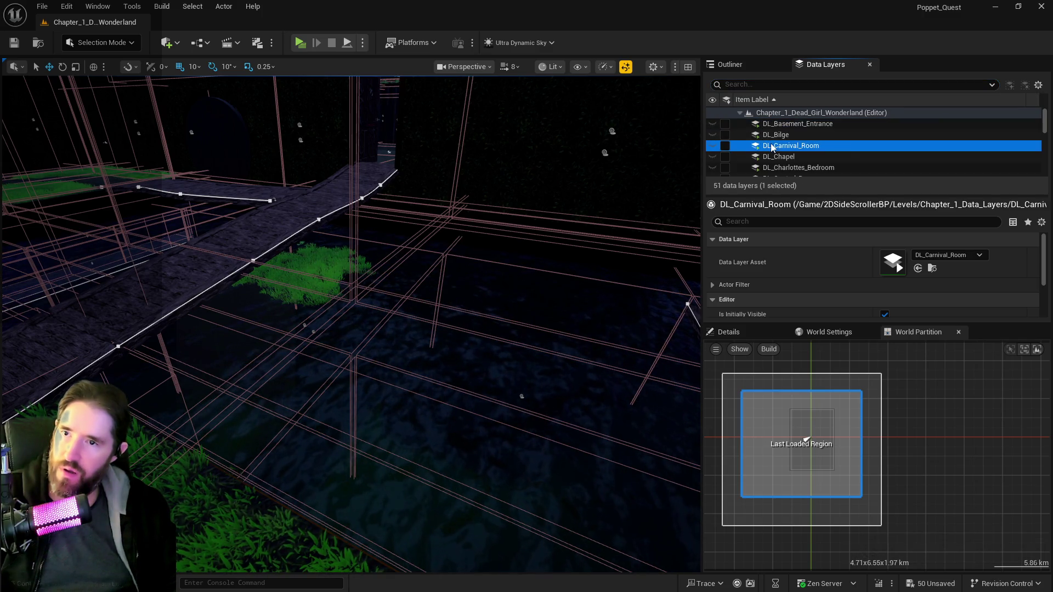
key(ctrl+a)
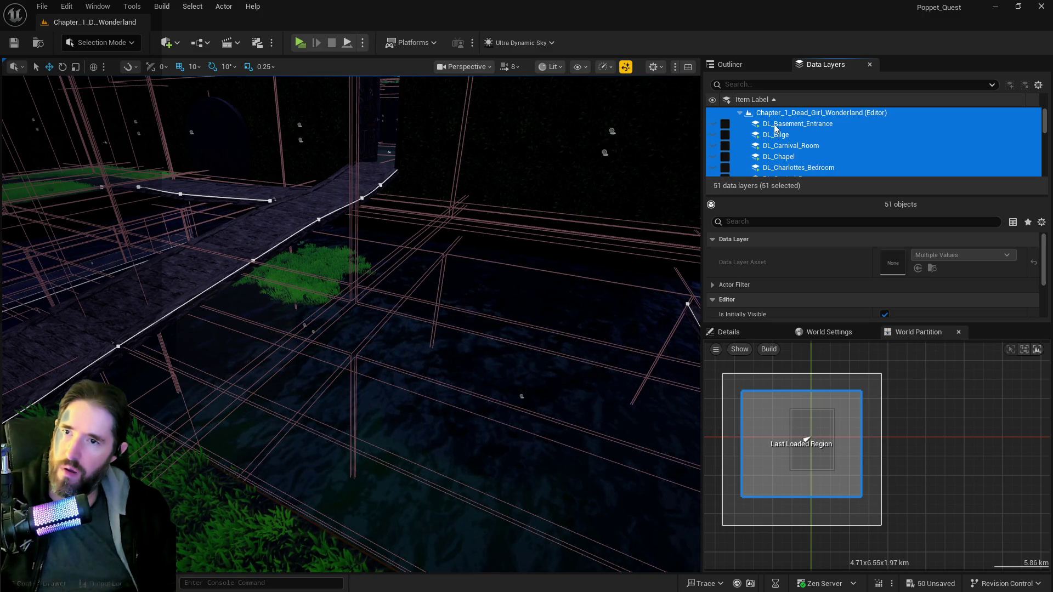
click(774, 128)
scroll(807, 148, down, 10)
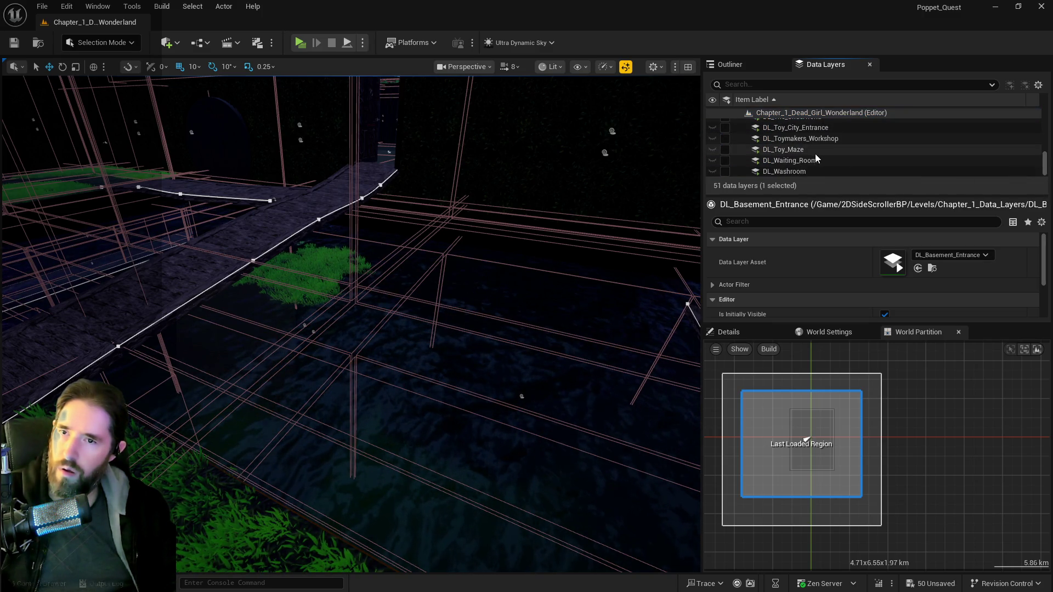
key(ctrl+a)
click(724, 172)
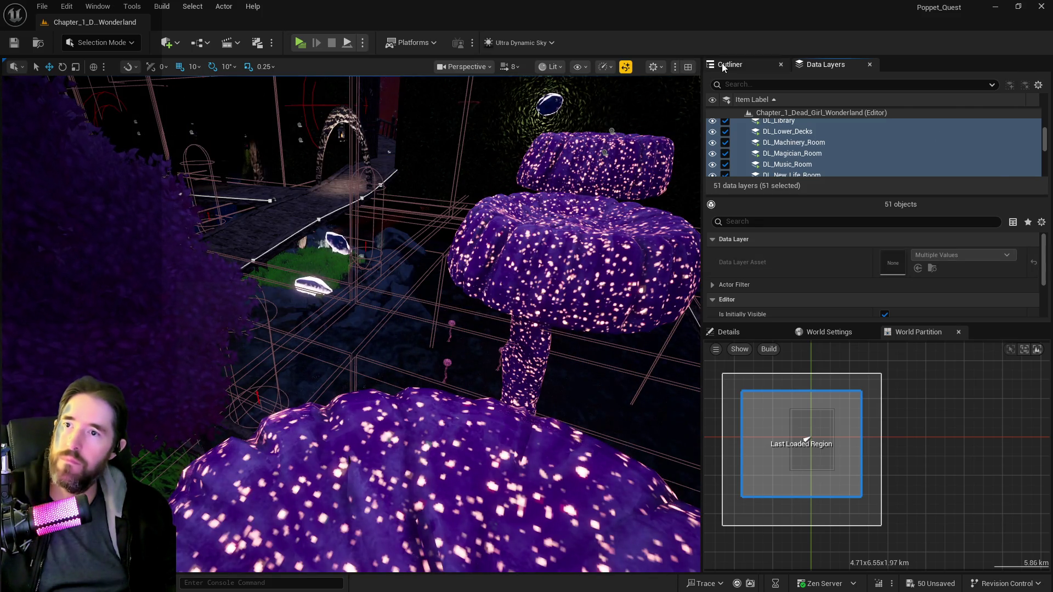
- Delete the Grotto Pump Room 1, Lower Decks, Play Room 2nd Floor and Global folders
click(757, 65)
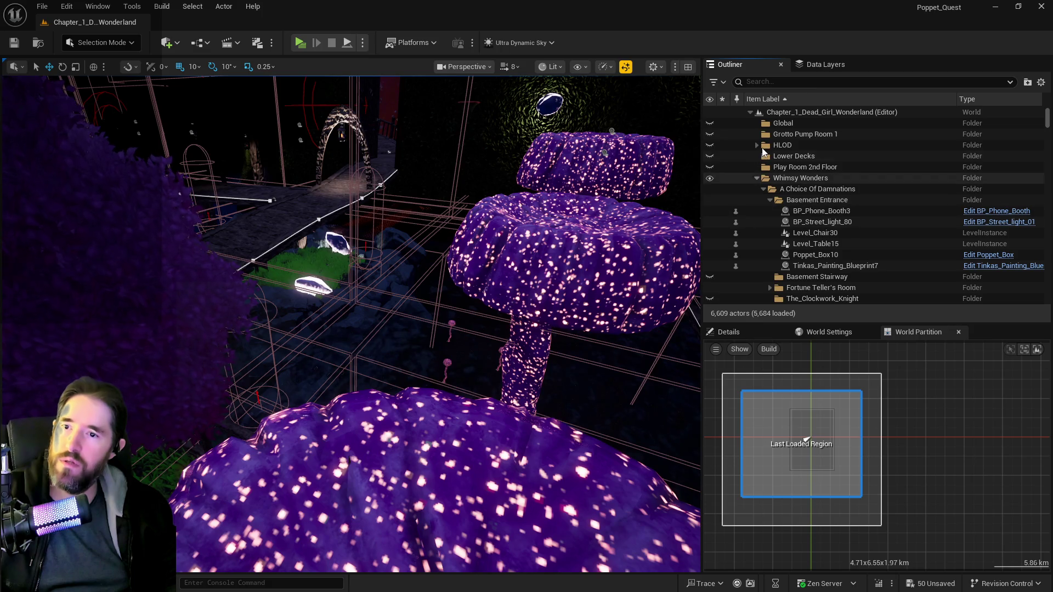
click(788, 136)
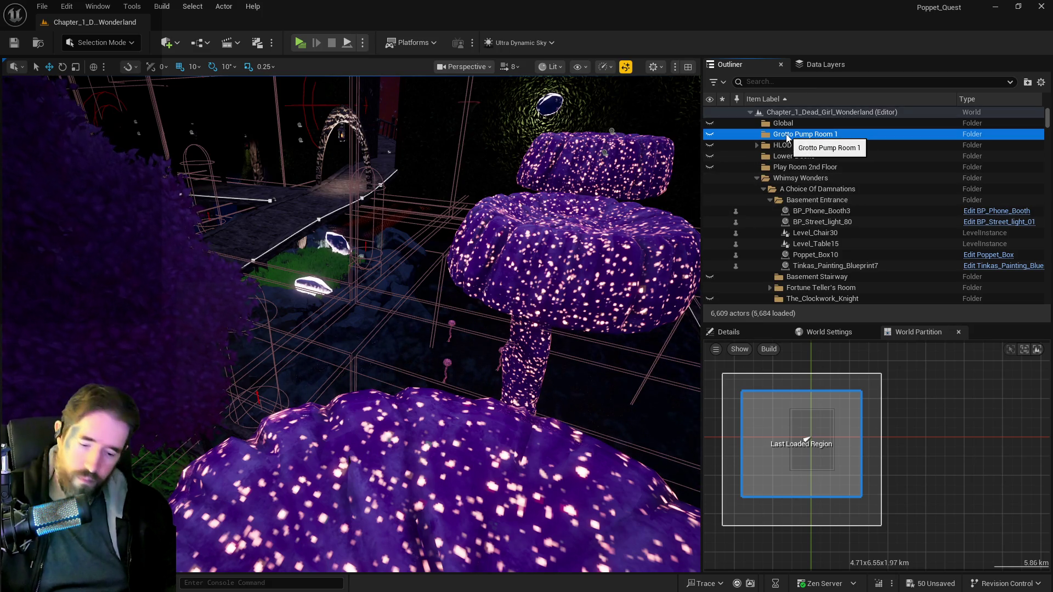
key(Delete)
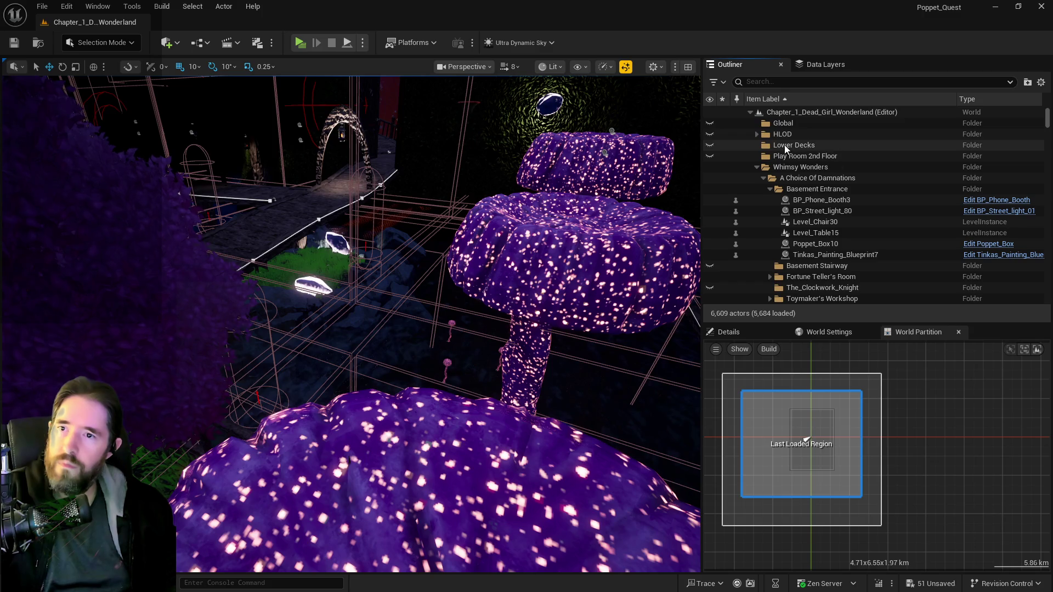
click(786, 145)
key(Delete)
click(785, 147)
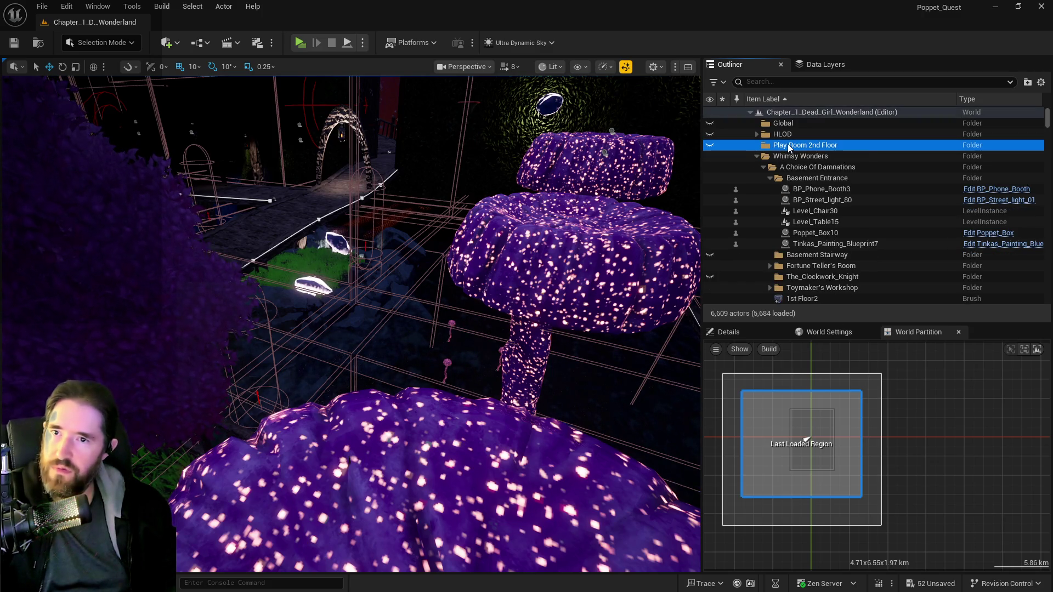
key(Delete)
click(774, 125)
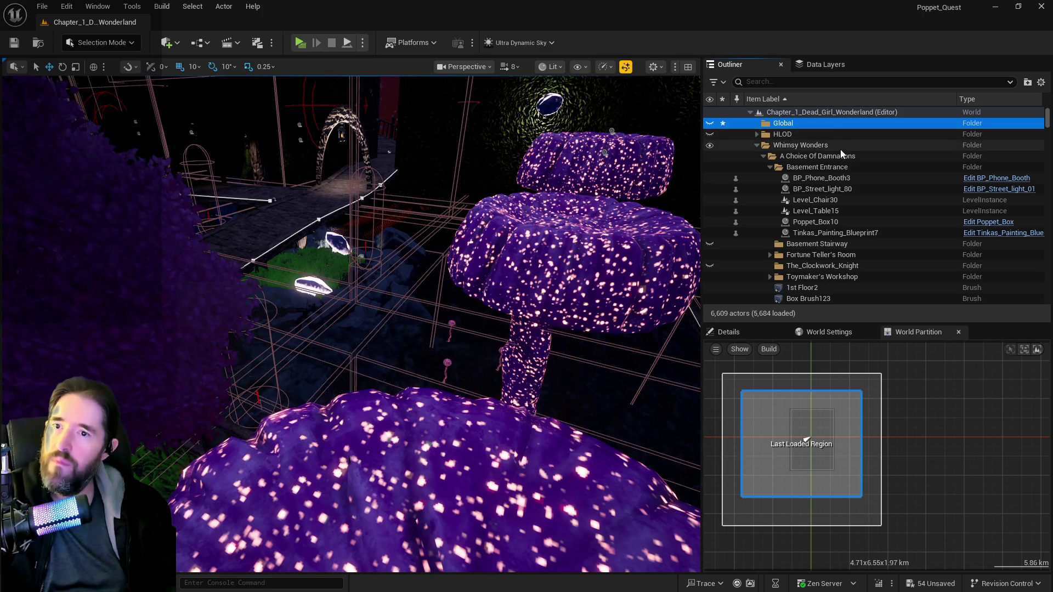
key(Delete)
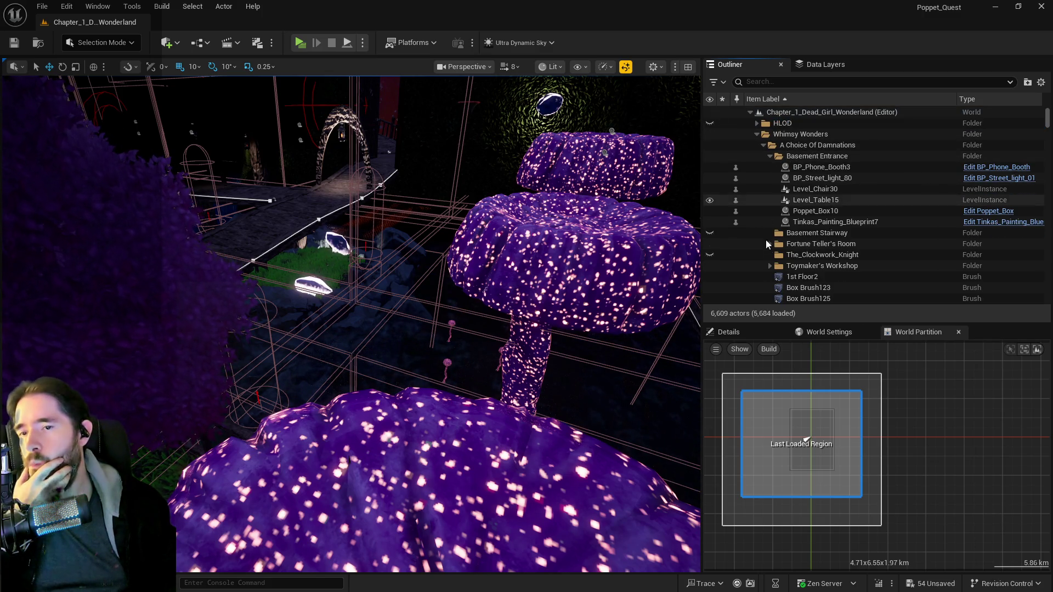
click(817, 67)
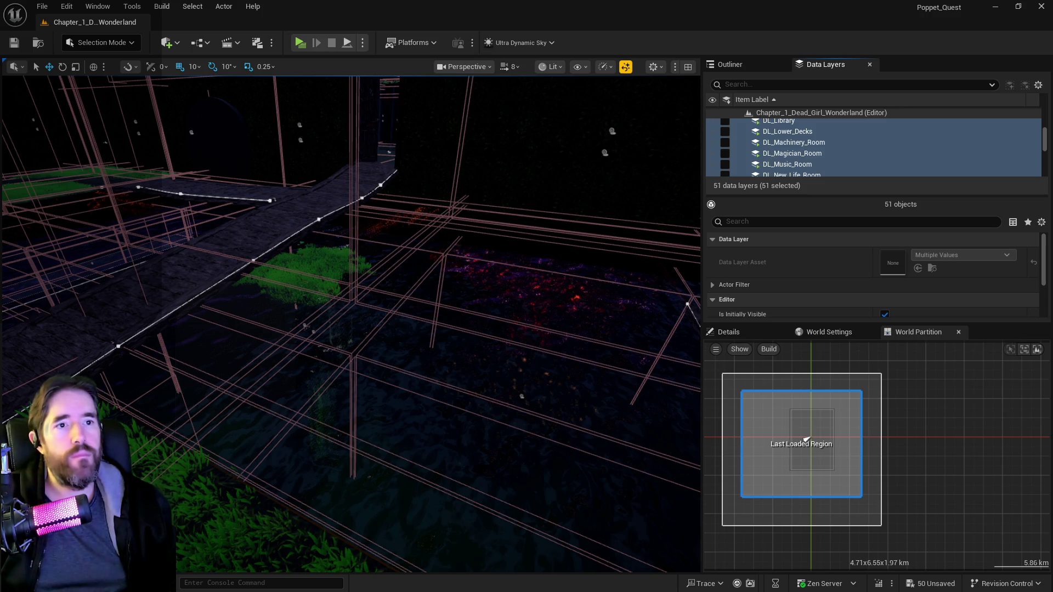
- Fly the camera over the walkway, select its mesh, and find BP_Deck_Spline3 in the Outliner
key(w)
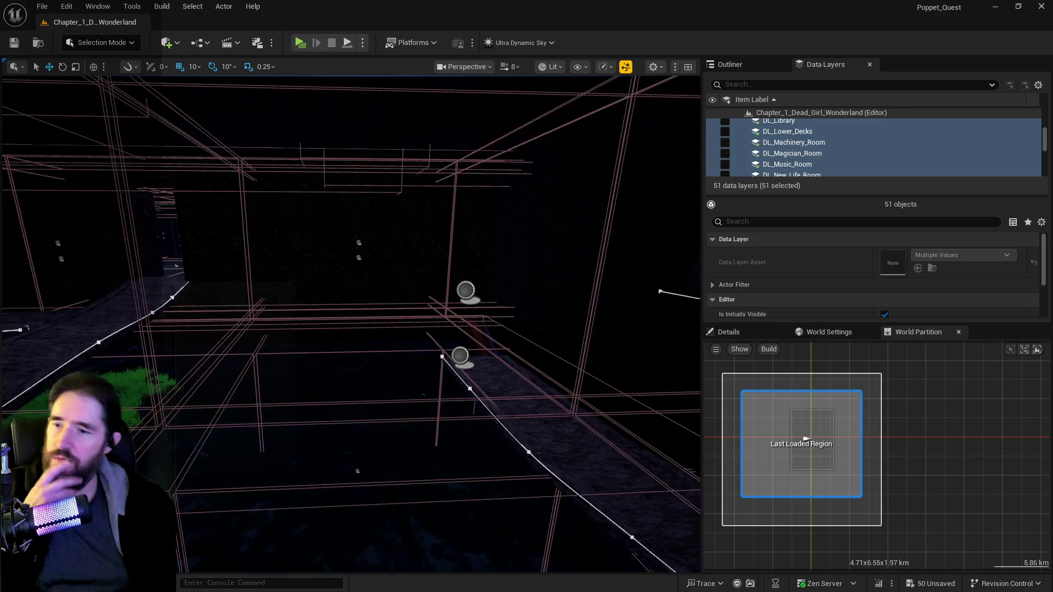
key(w)
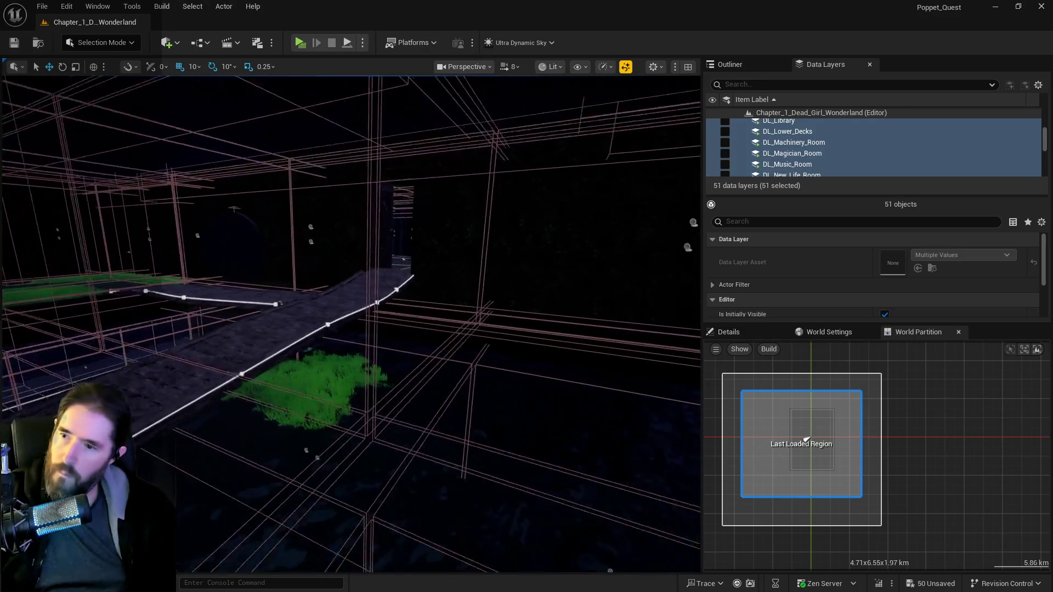
key(w)
key(w)
click(452, 465)
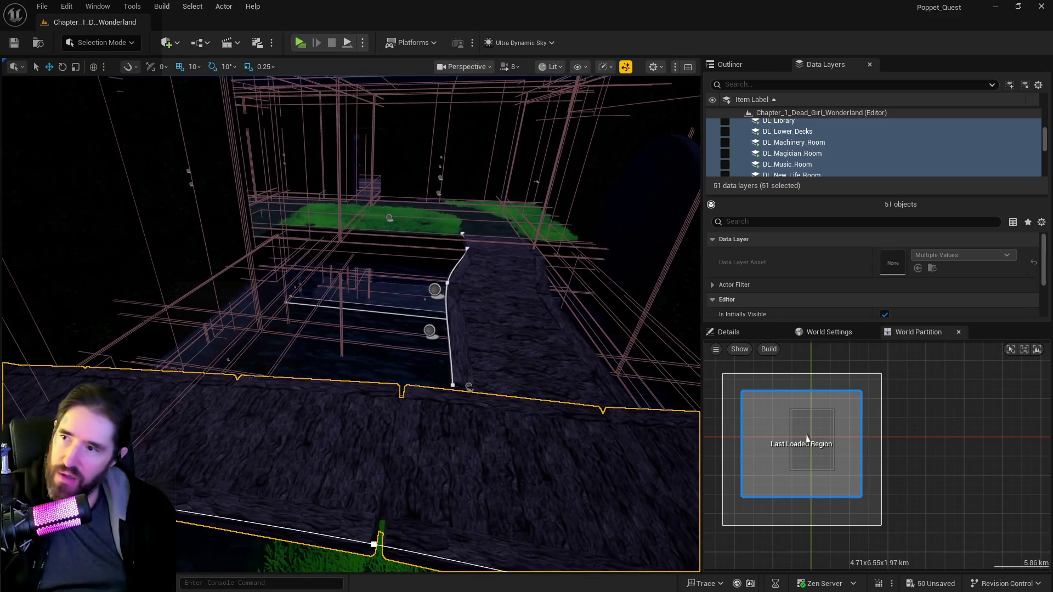
click(735, 64)
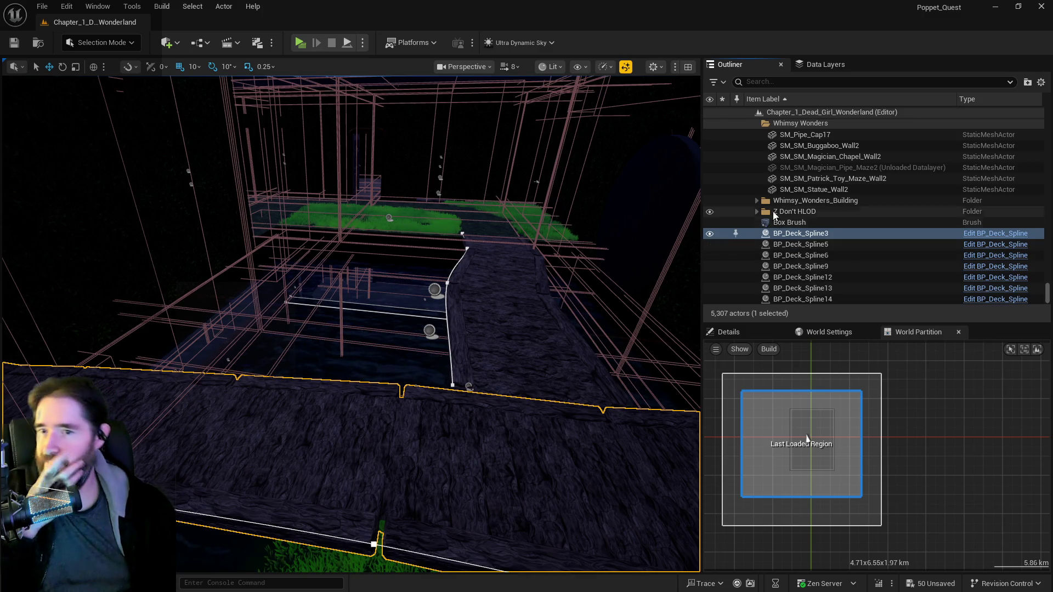
- Inspect SM_Pipe_Cap17 and BP_Collectible_Key52, then frame BP_Collectible_Sanity_Upgrade2 in the viewport
scroll(795, 213, up, 3)
scroll(795, 213, up, 3)
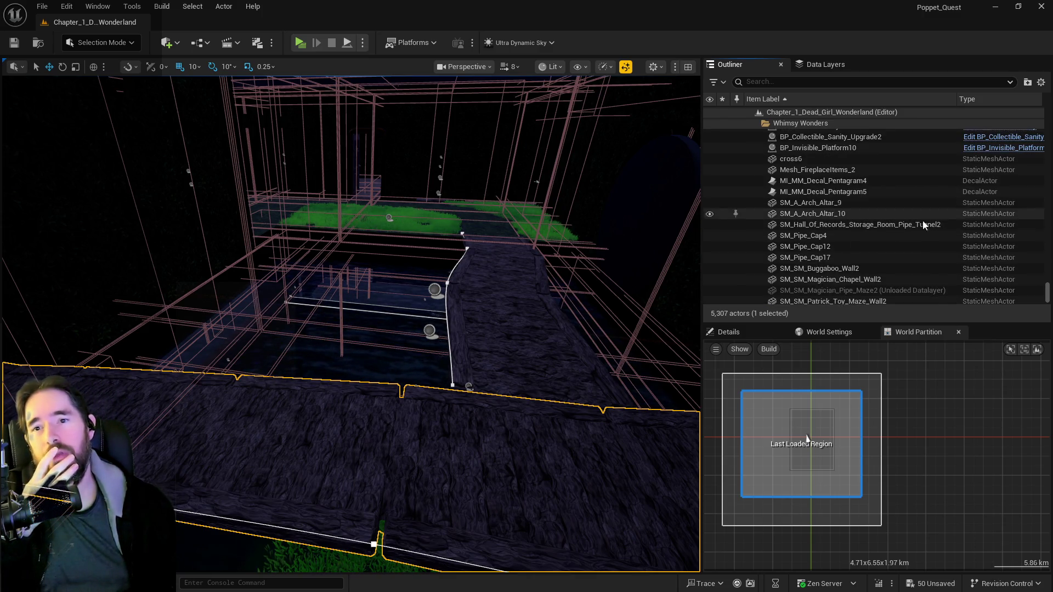
double_click(804, 255)
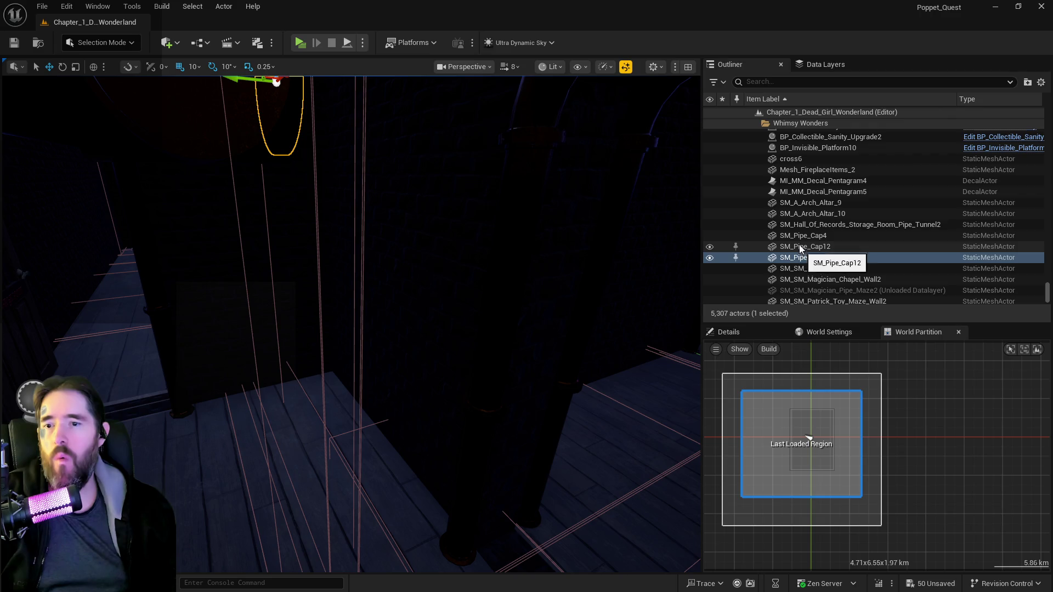
scroll(815, 244, up, 5)
scroll(821, 251, down, 3)
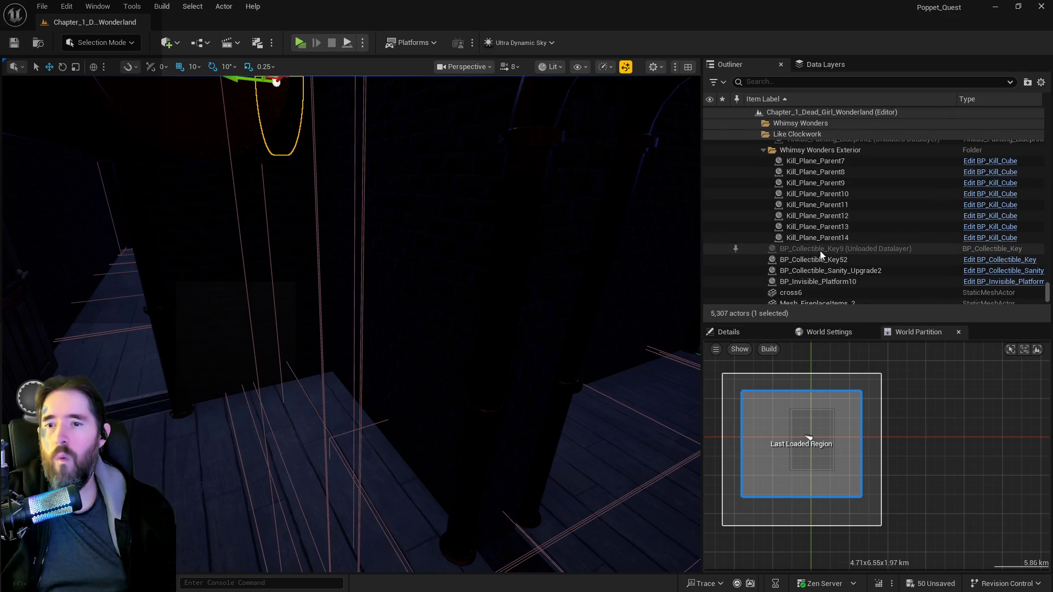
double_click(811, 209)
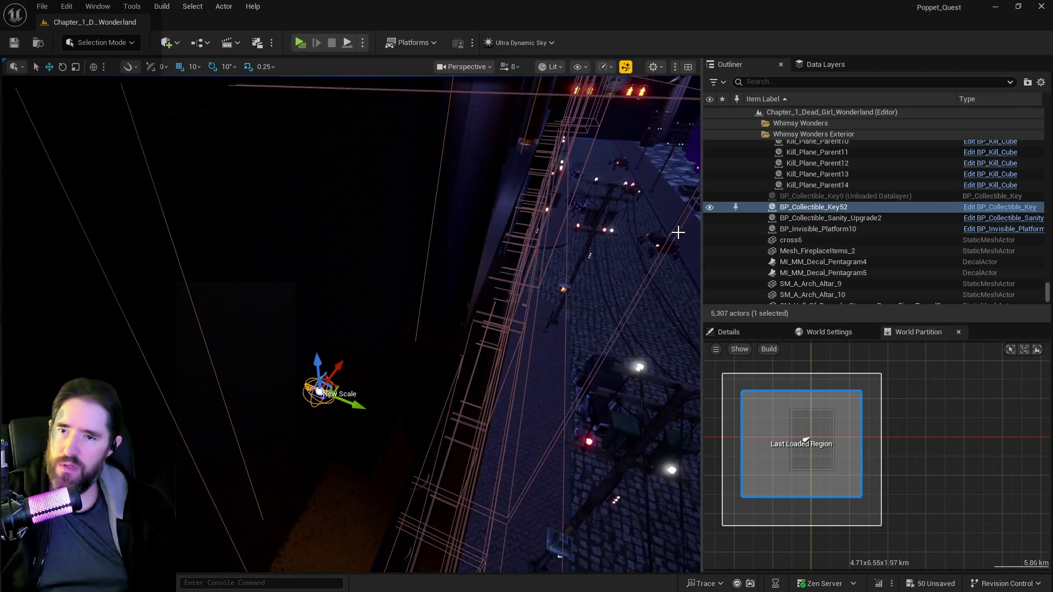
double_click(817, 221)
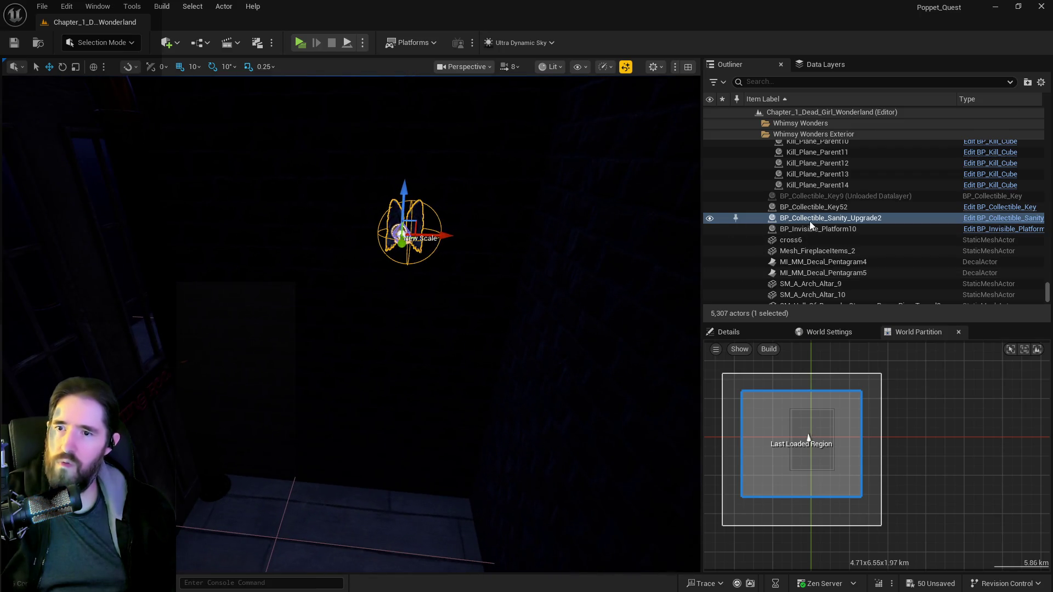
key(f)
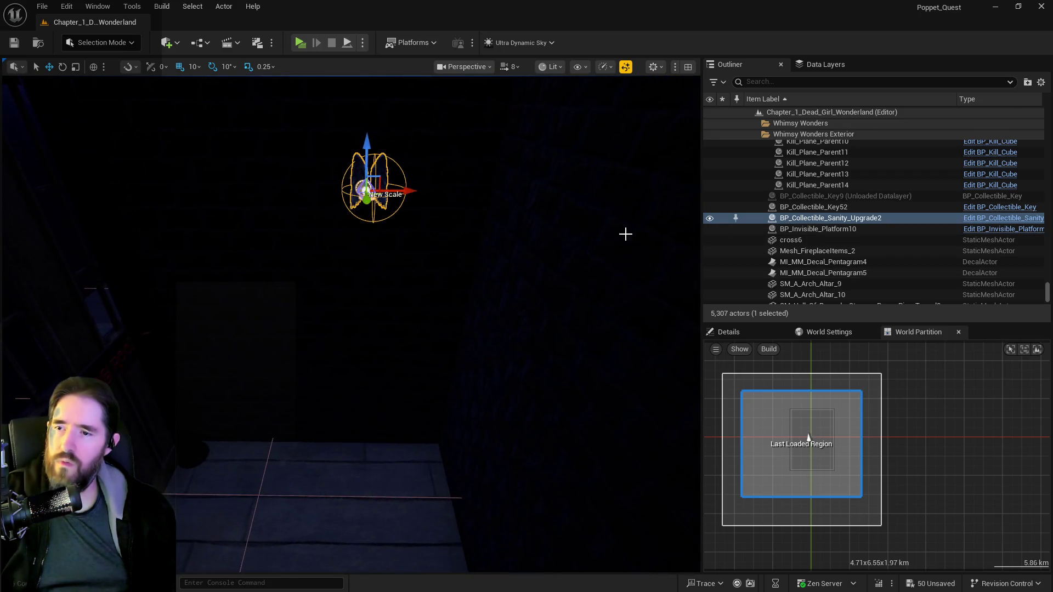
- Move BP_Collectible_Sanity_Upgrade2 into the Control Room folder
right_click(786, 220)
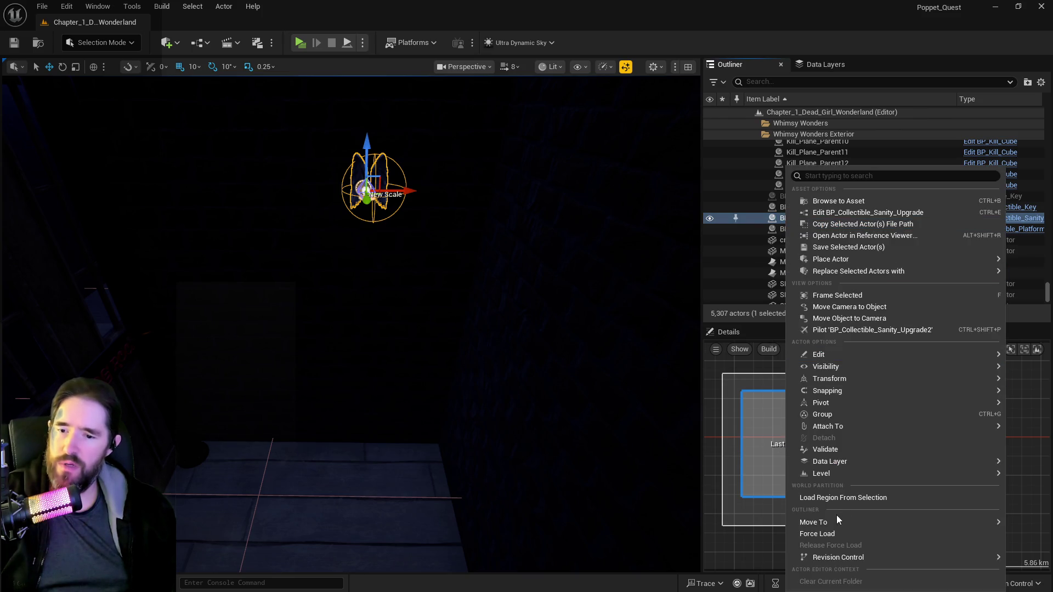
mouse_move(837, 516)
text(control)
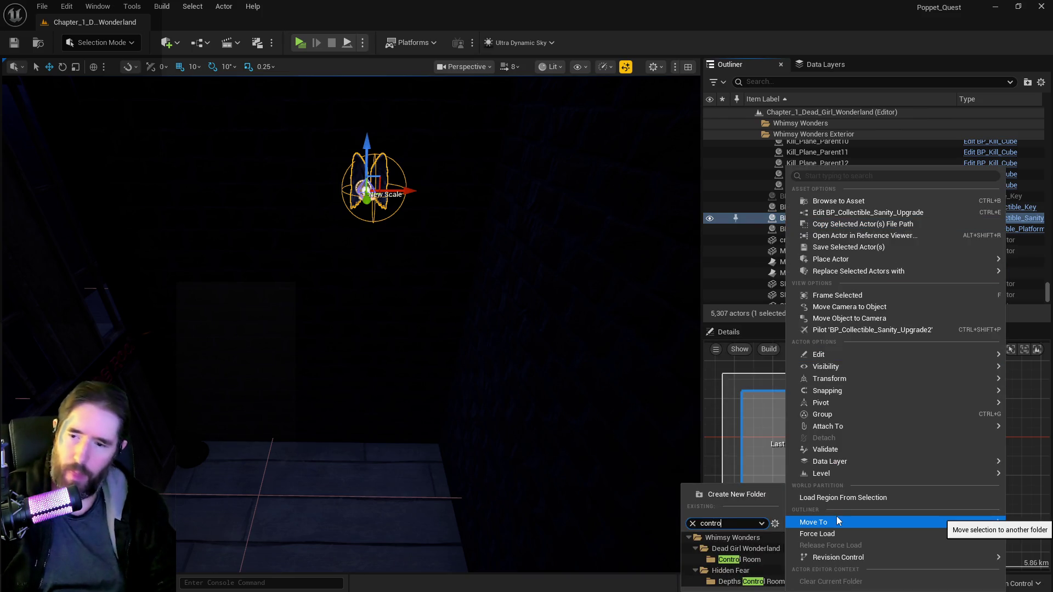
mouse_move(784, 557)
text(co)
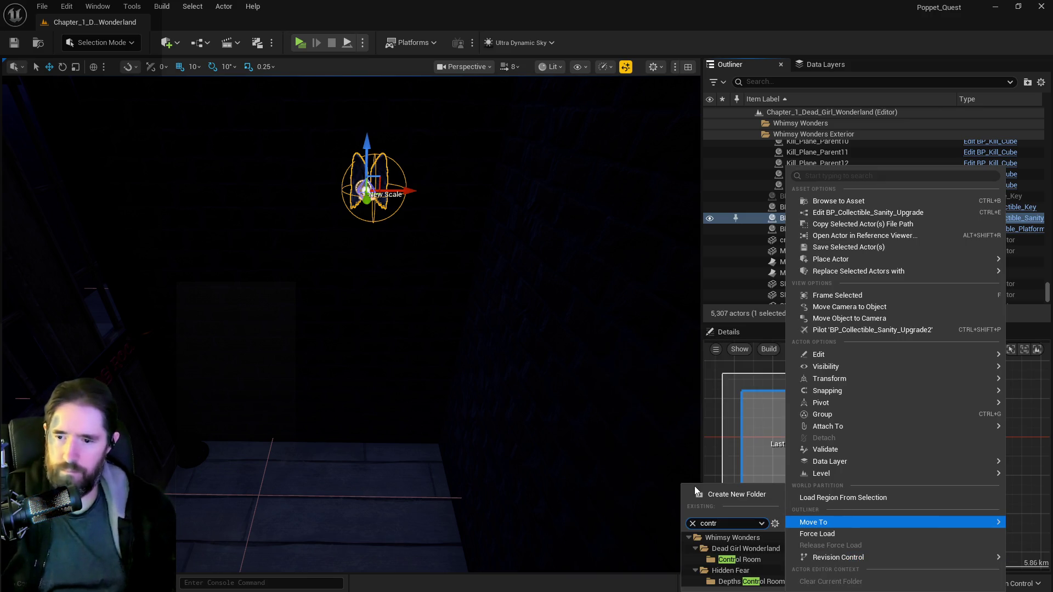
click(724, 559)
- Add BP_Collectible_Sanity_Upgrade2 to the DL_Control_Room data layer
click(830, 68)
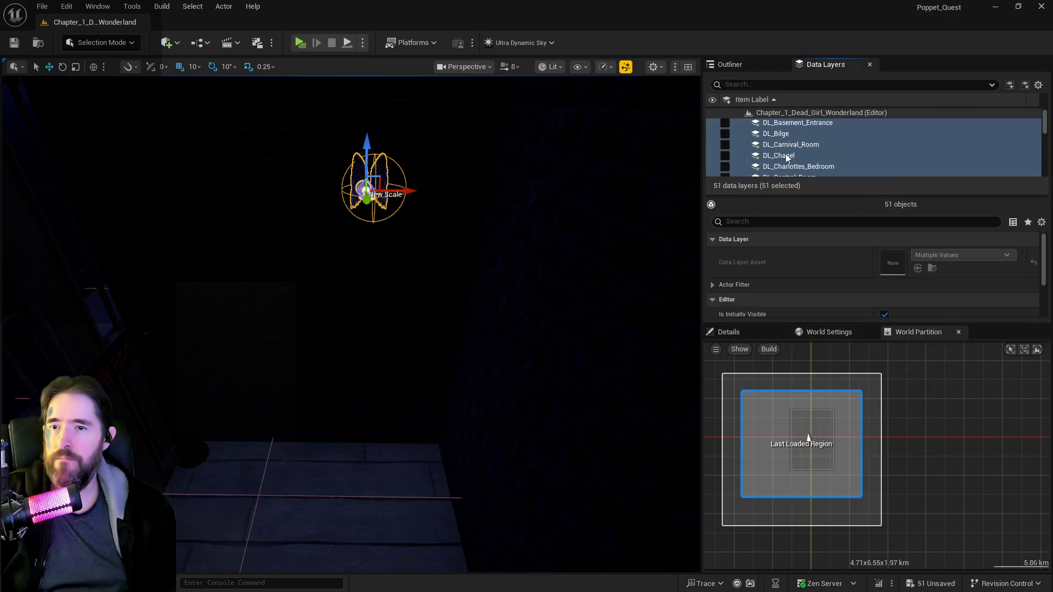
scroll(780, 170, down, 1)
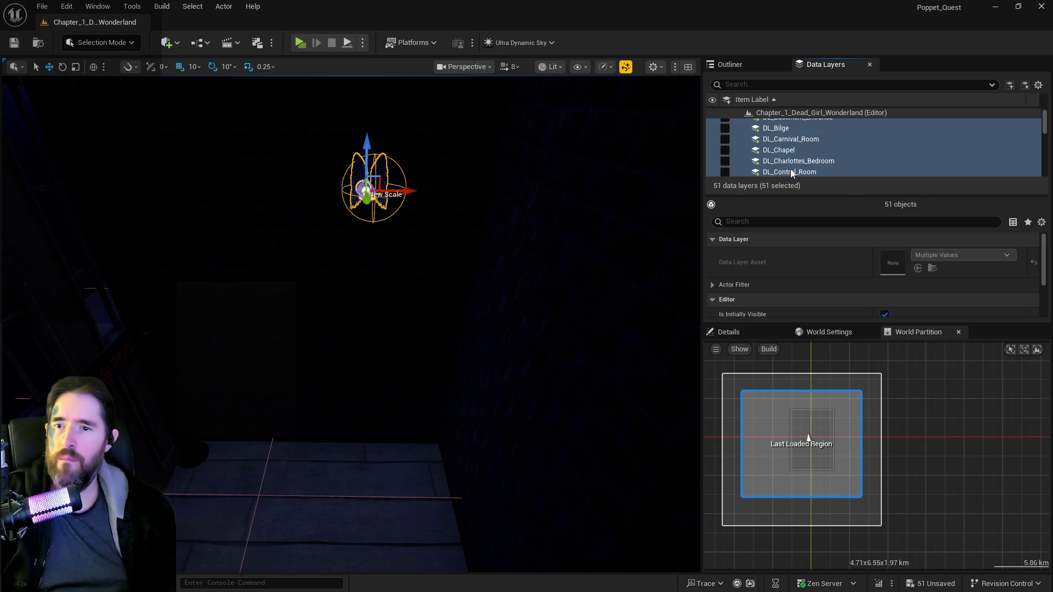
click(791, 172)
right_click(786, 175)
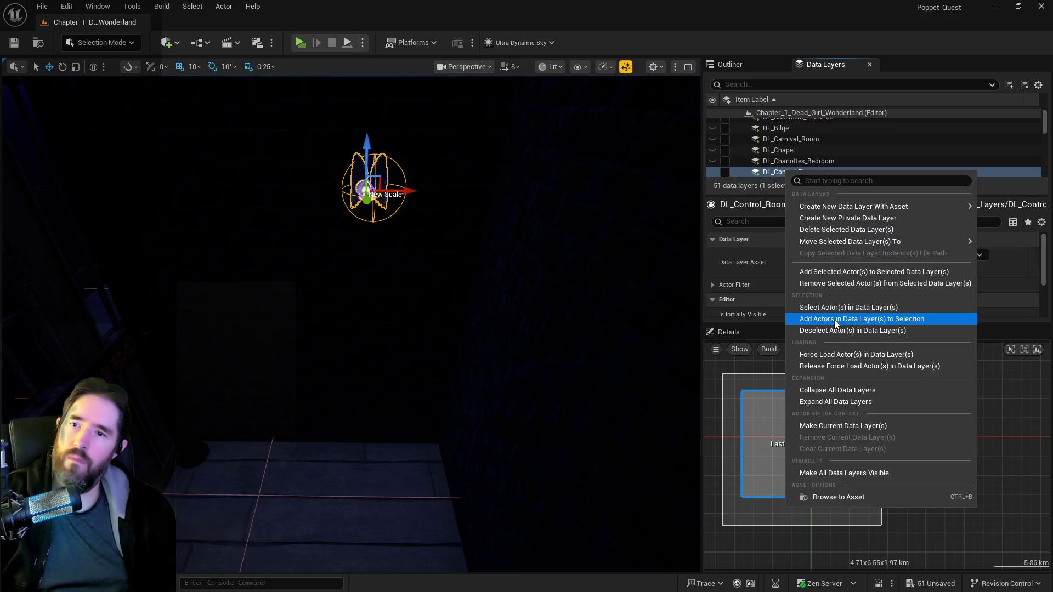
click(816, 273)
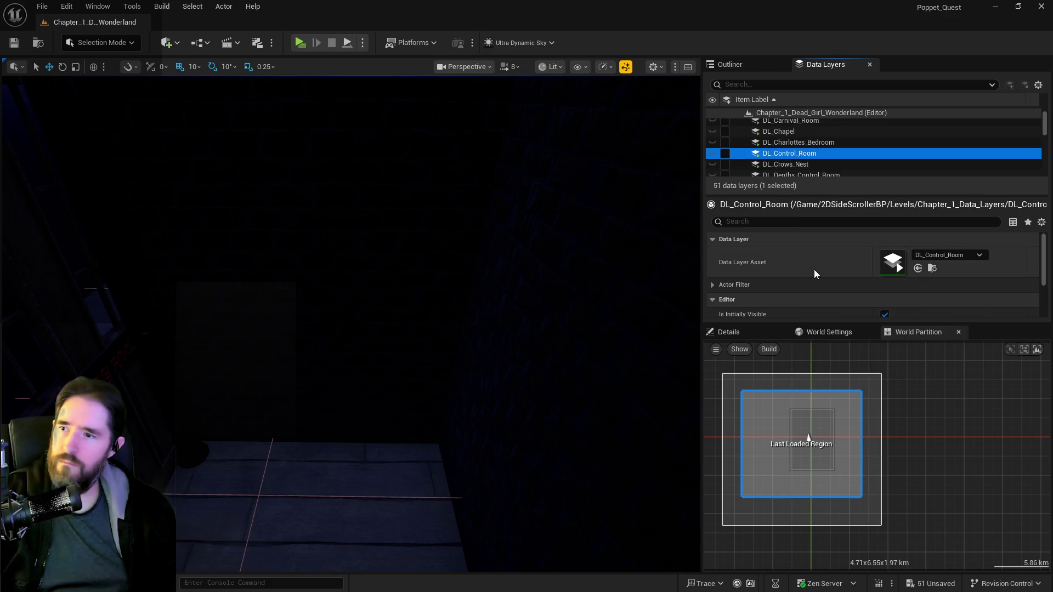
click(739, 65)
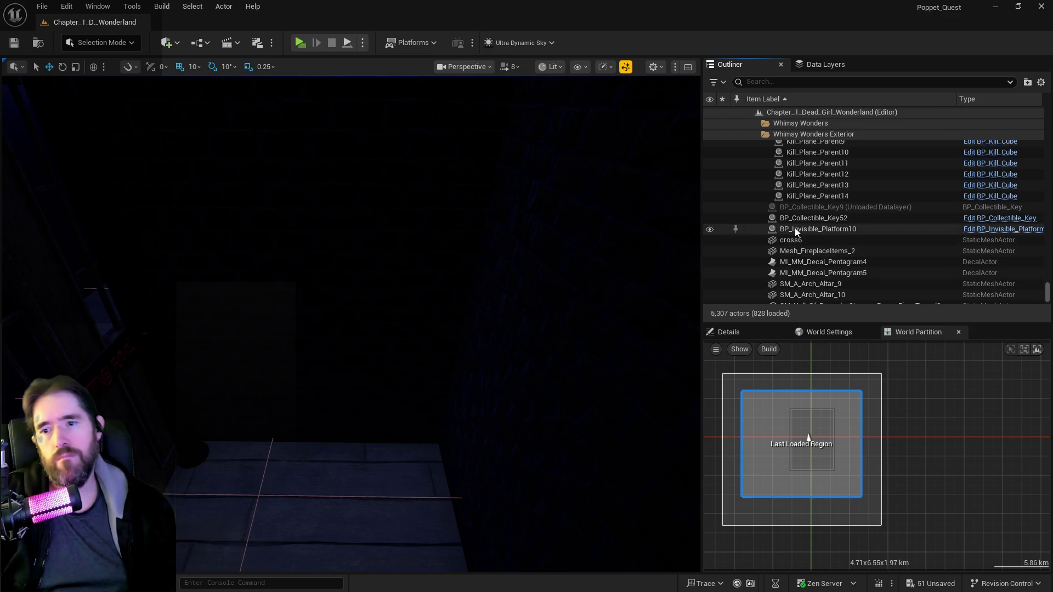
double_click(779, 229)
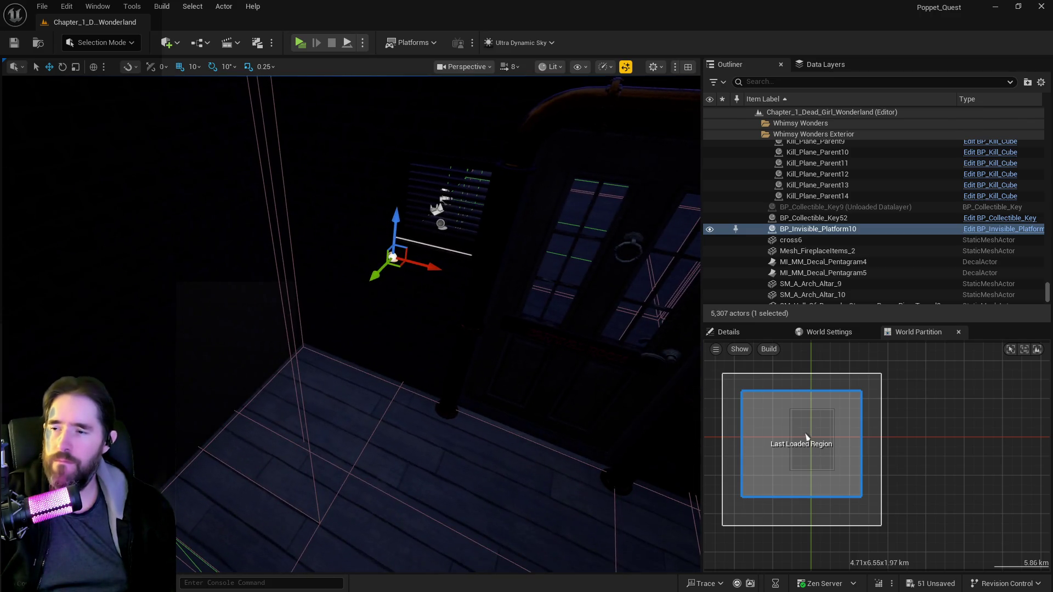
- Move BP_Invisible_Platform10 into the New Life Room folder
right_click(847, 229)
mouse_move(887, 521)
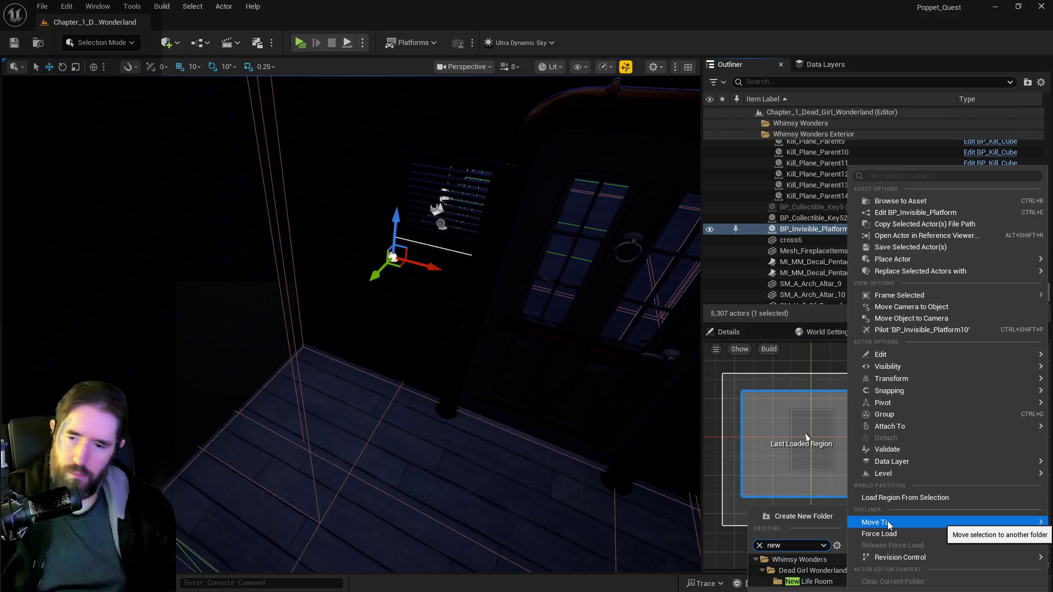
click(806, 437)
- Search Data Layers for 'new' and add the platform to DL_New_Life_Room
click(811, 65)
click(785, 89)
text(new)
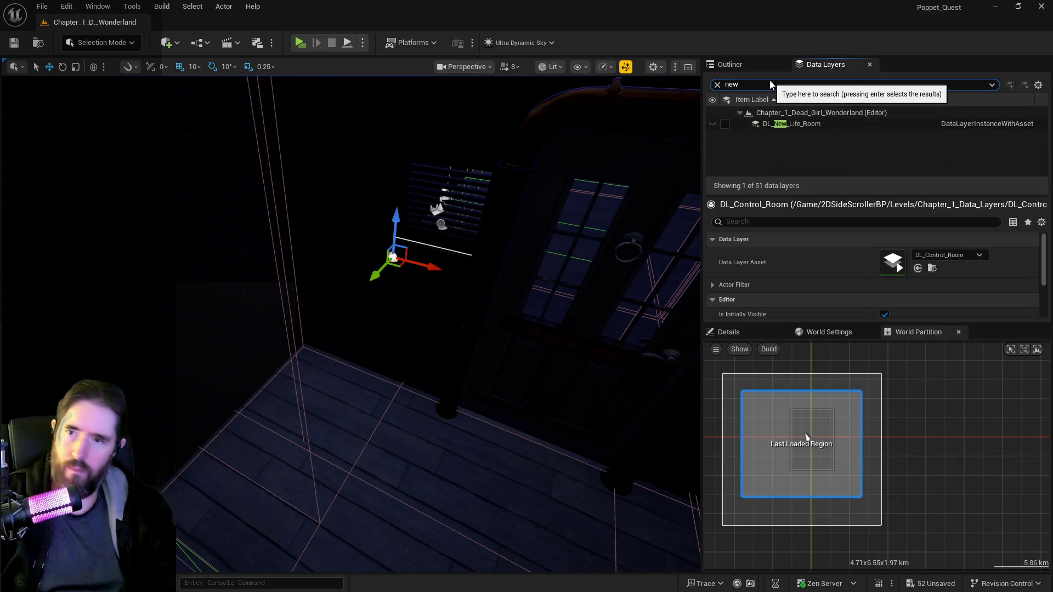
click(779, 124)
right_click(778, 125)
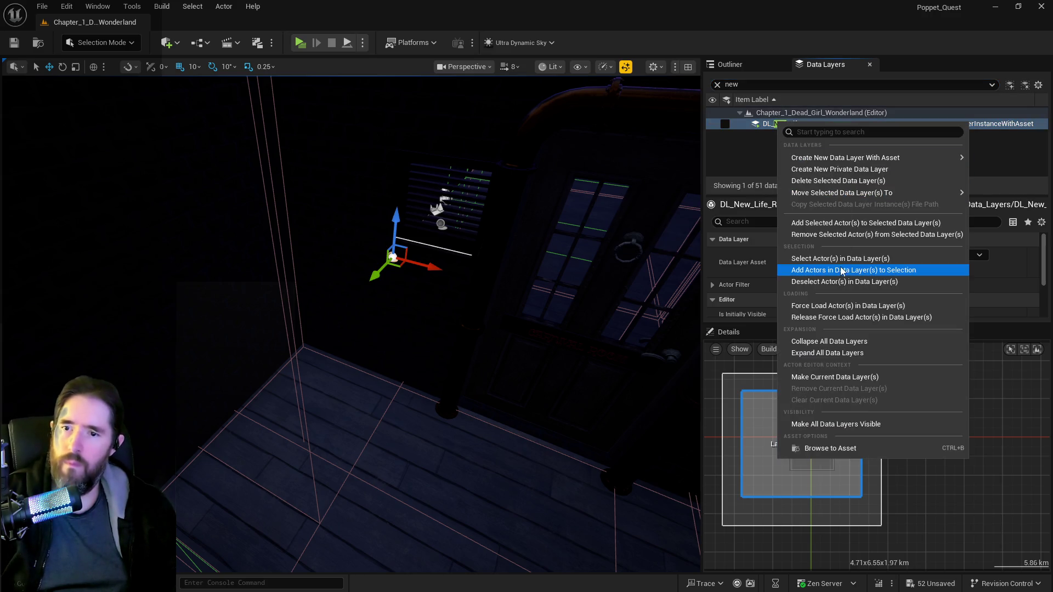
click(825, 225)
click(732, 64)
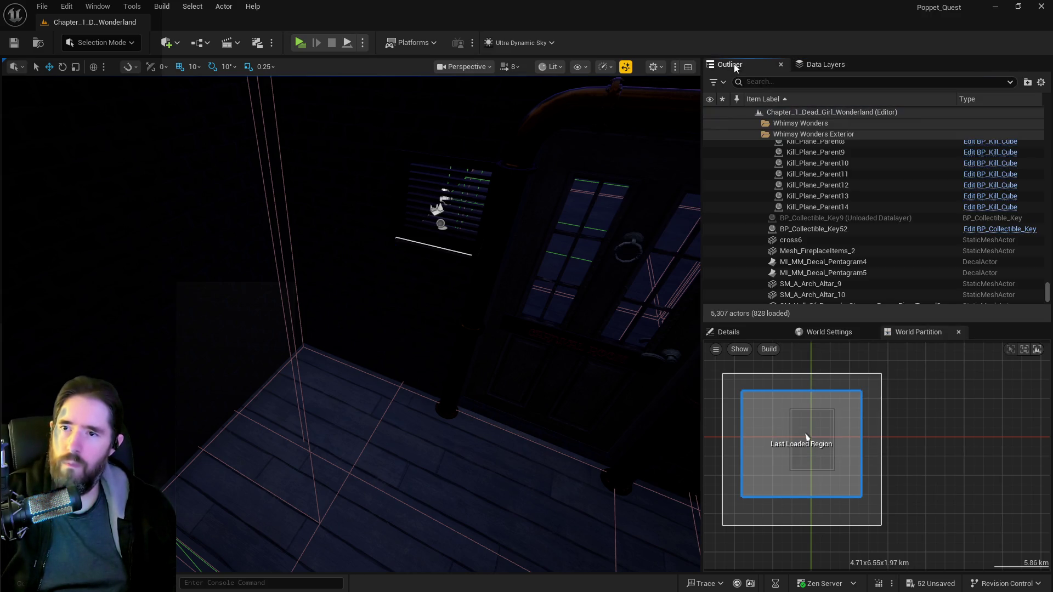
- Frame cross6 and select the cross beside the rose window in the scene
double_click(800, 244)
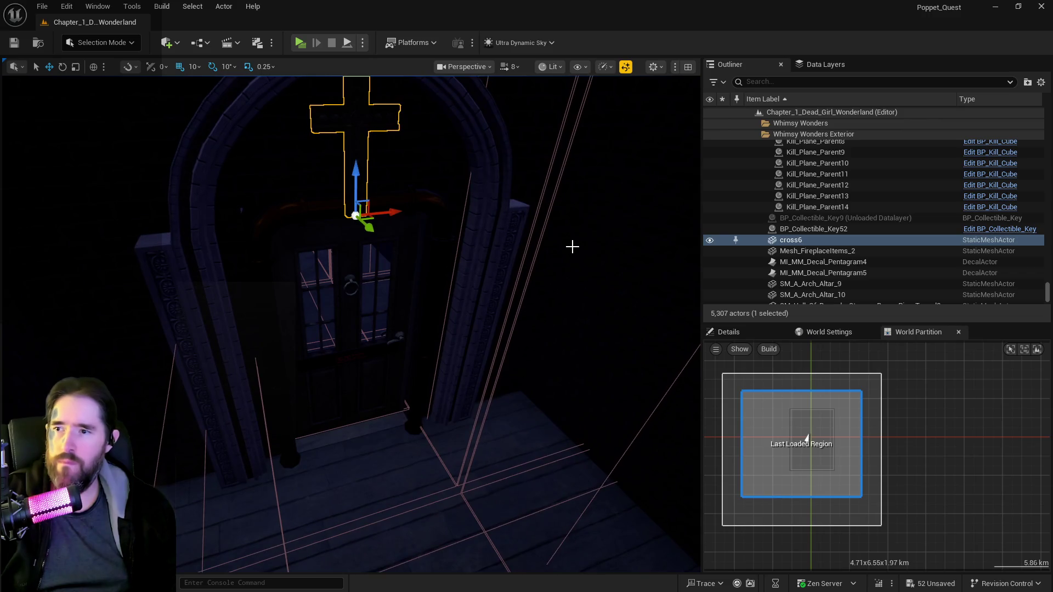
drag(572, 247, 675, 239)
drag(384, 324, 296, 324)
mouse_move(417, 236)
mouse_down()
mouse_move(359, 261)
mouse_move(362, 329)
mouse_move(378, 234)
mouse_up()
ctrl+click(368, 252)
ctrl+click(359, 251)
click(407, 280)
drag(407, 280, 415, 240)
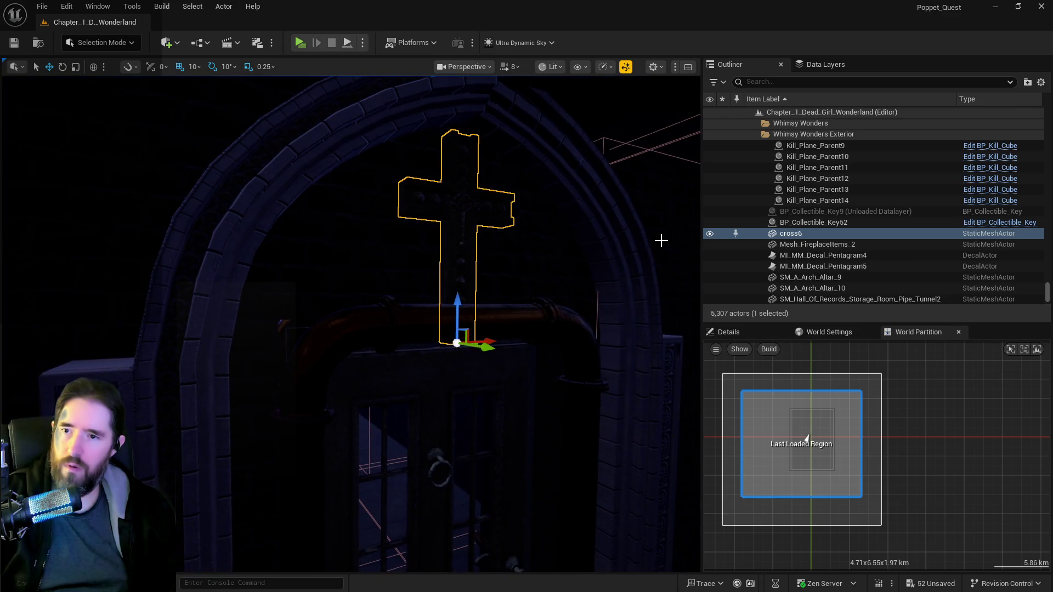
- Move cross6 into the Whimsy_Wonders_Building folder
right_click(814, 238)
mouse_move(863, 522)
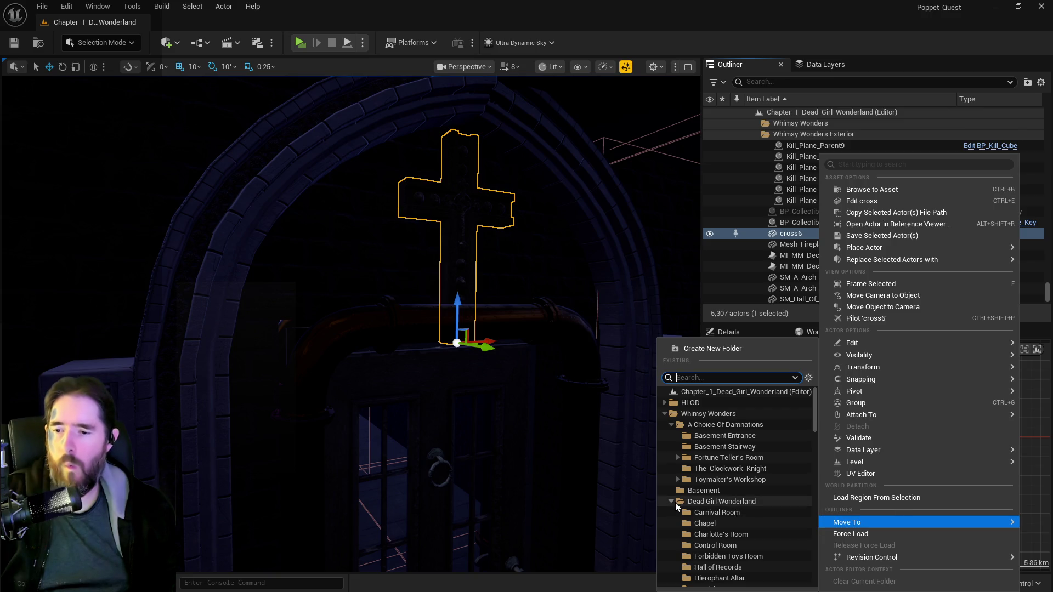
click(665, 413)
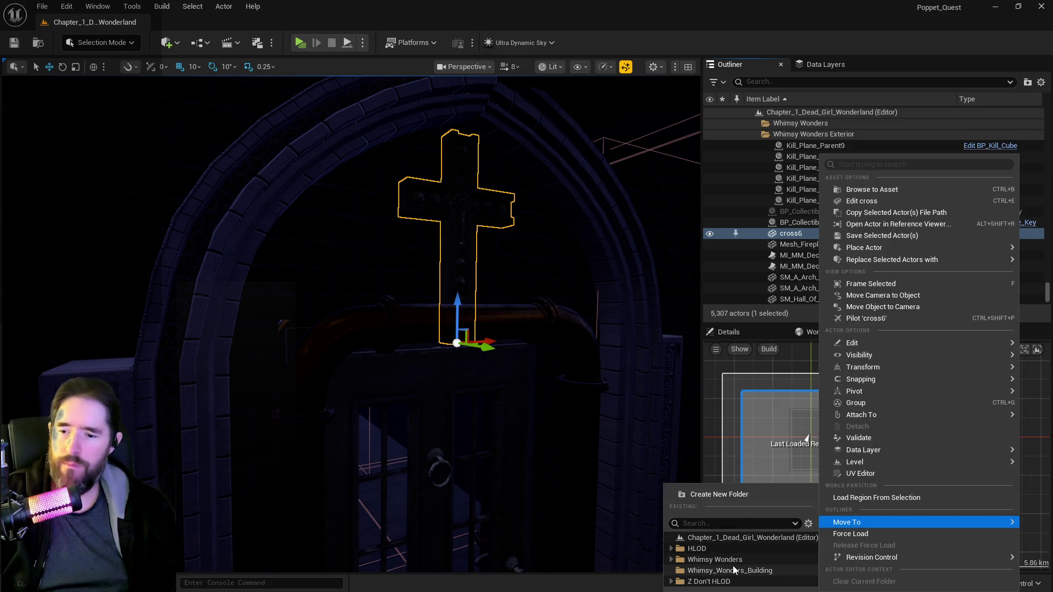
click(733, 570)
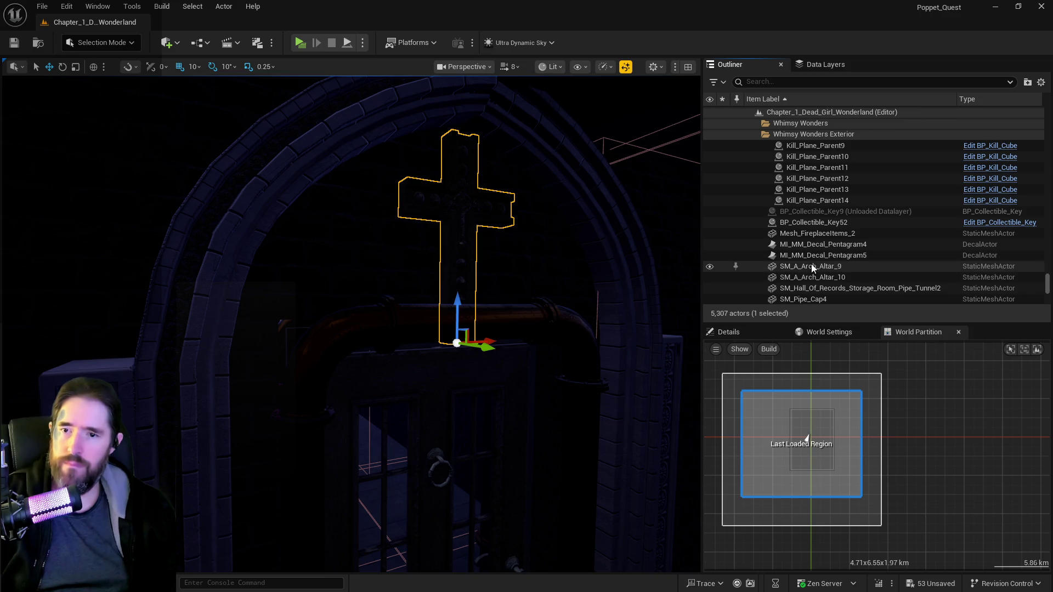
double_click(812, 267)
shift+click(818, 277)
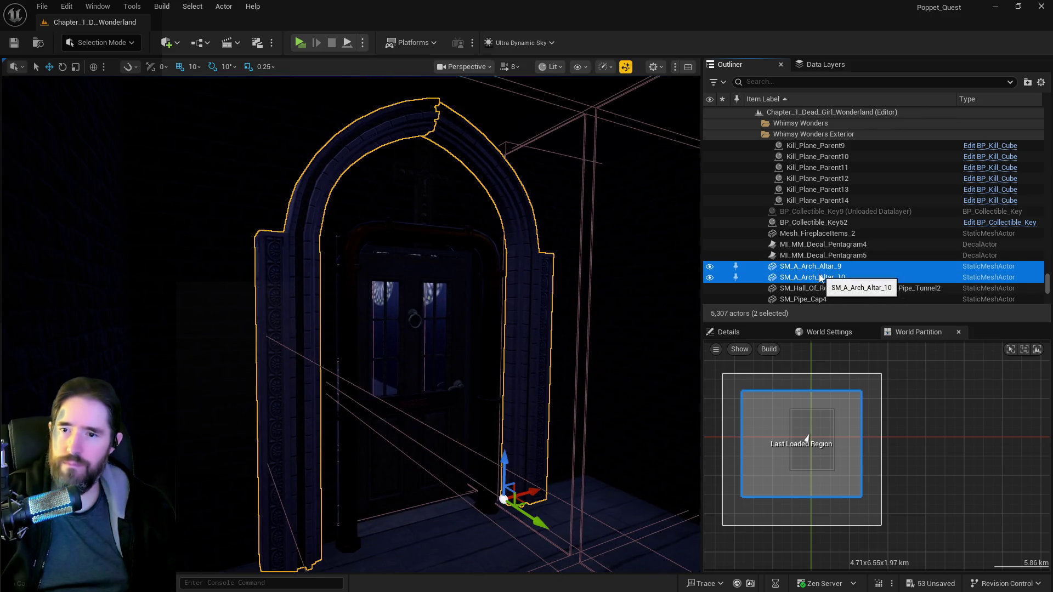
- Move the two arch altar pieces and the Hall of Records pipe tunnel into Whimsy_Wonders_Building
right_click(820, 277)
mouse_move(864, 520)
click(735, 567)
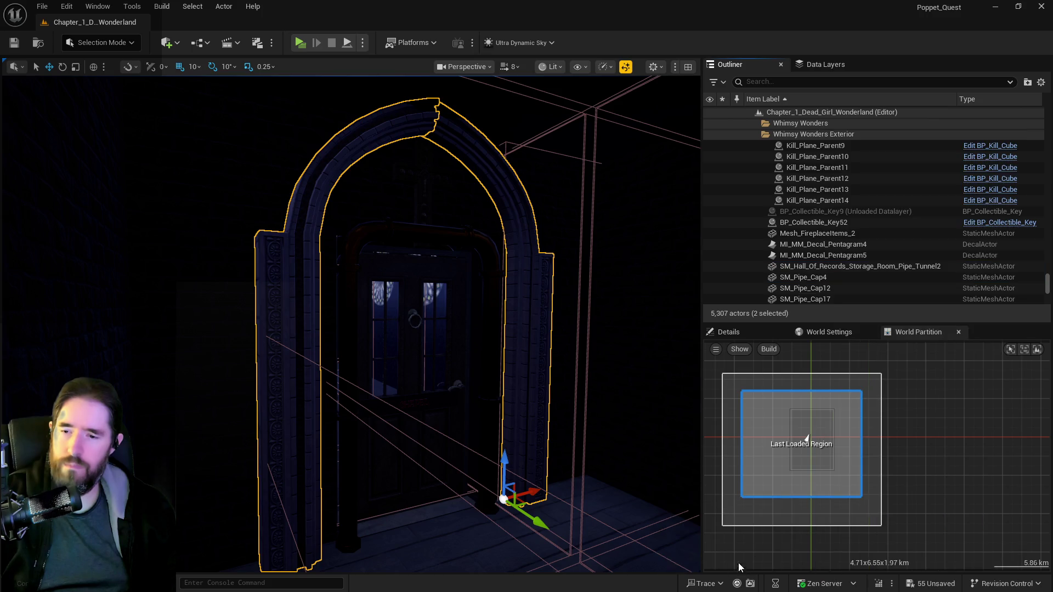
double_click(805, 267)
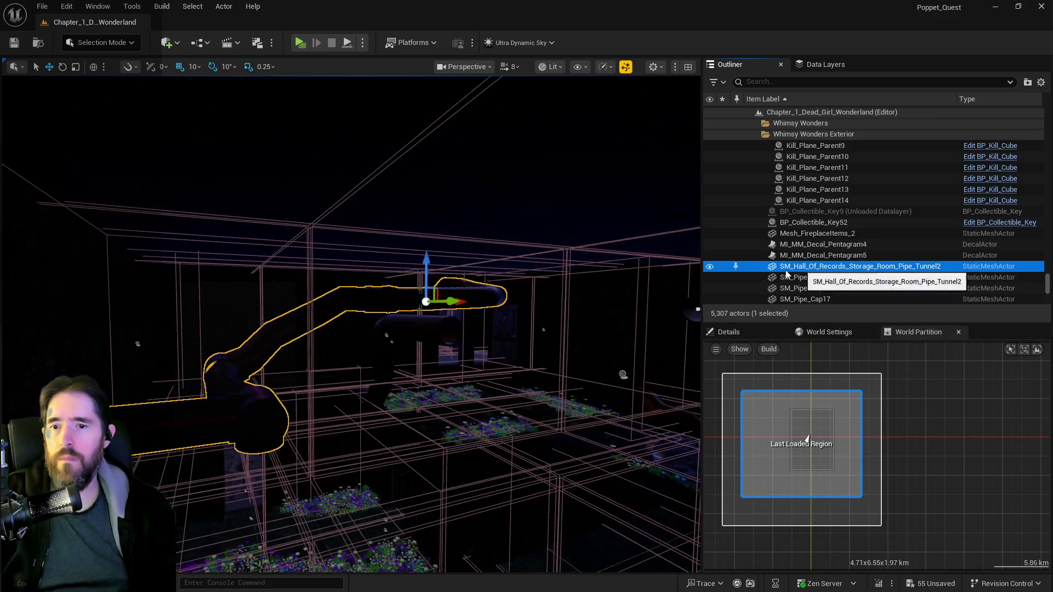
right_click(830, 267)
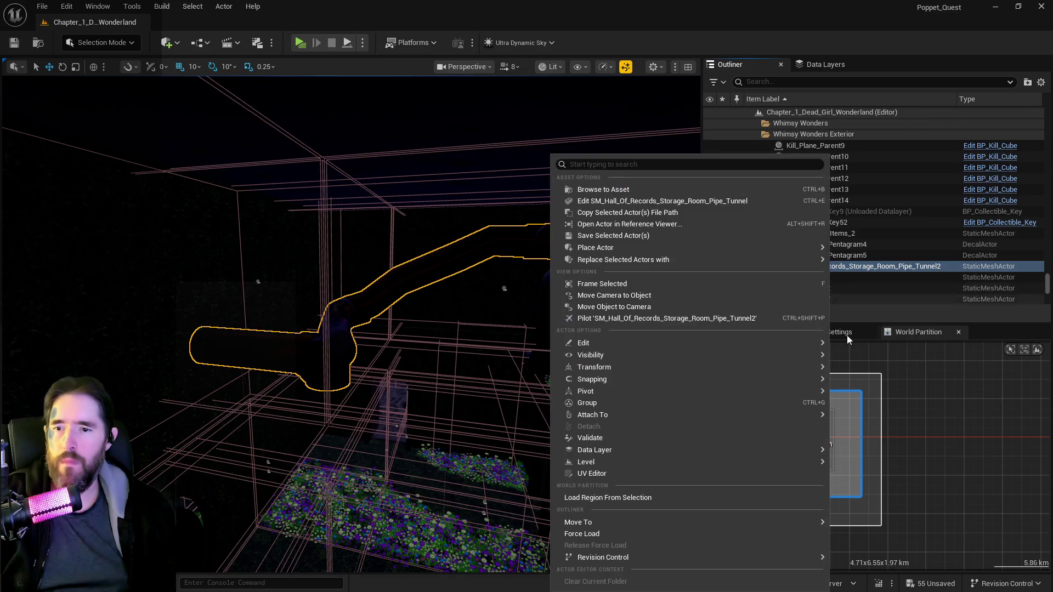
mouse_move(701, 524)
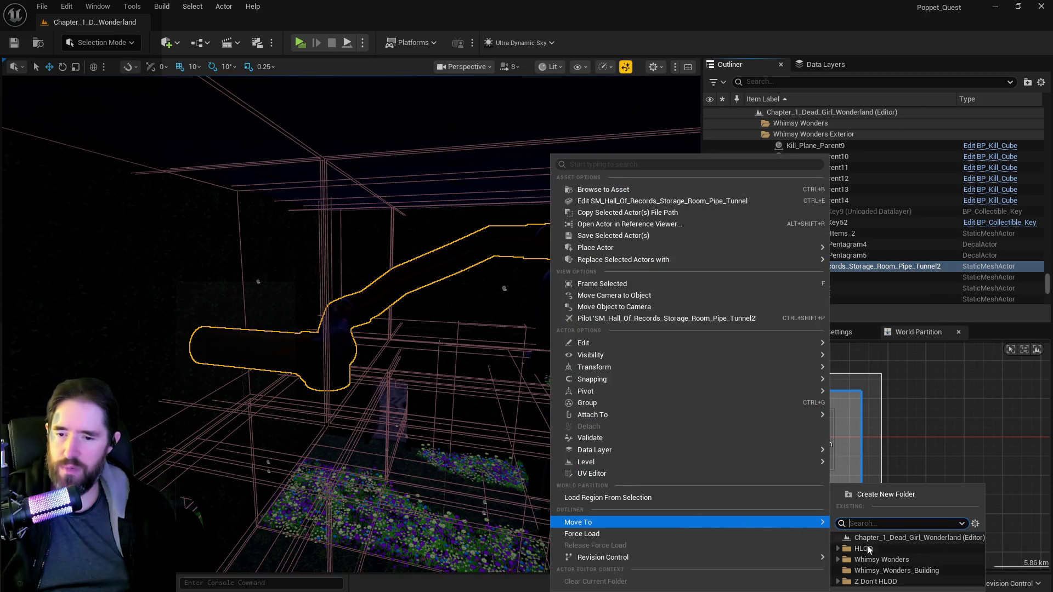
click(875, 572)
- Move SM_SM_Buggaboo, Magician_Chapel, Patrick_Toy_Maze and Statue Wall2 meshes into Whimsy_Wonders_Building
scroll(807, 252, down, 2)
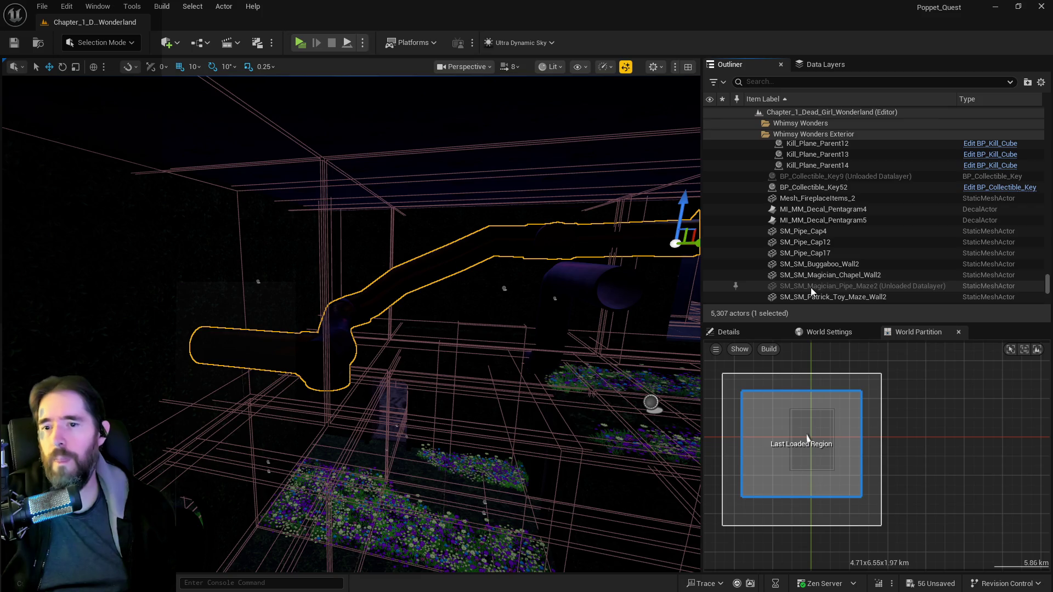
double_click(812, 264)
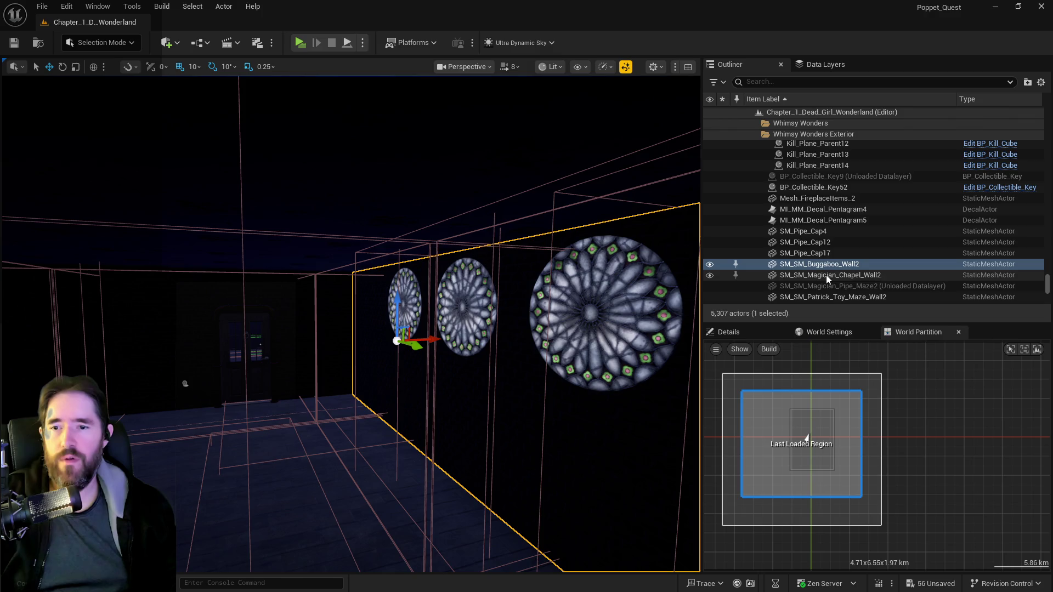
ctrl+click(826, 275)
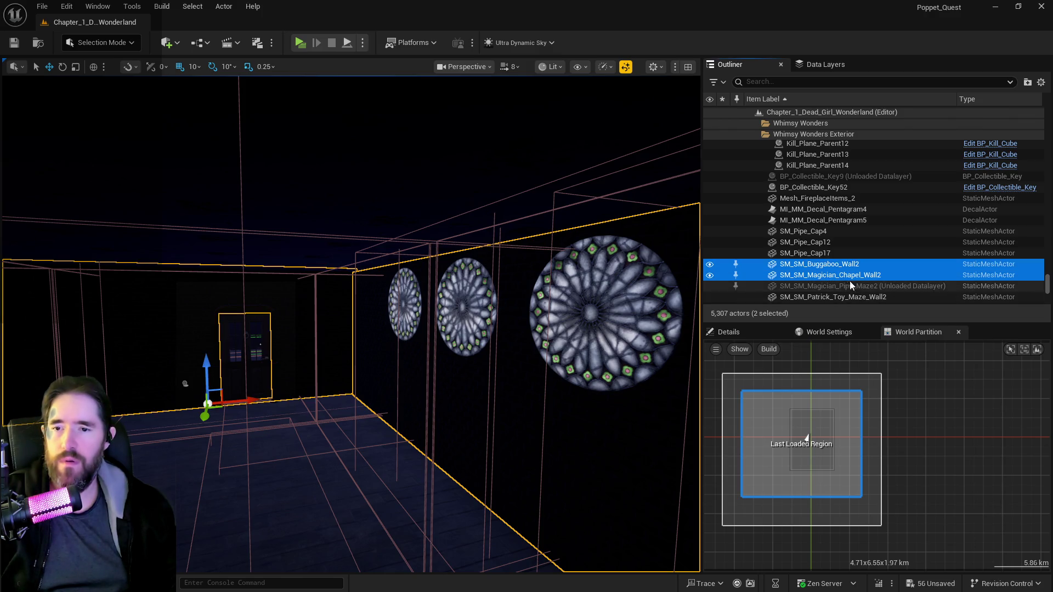
scroll(855, 288, down, 1)
ctrl+click(847, 279)
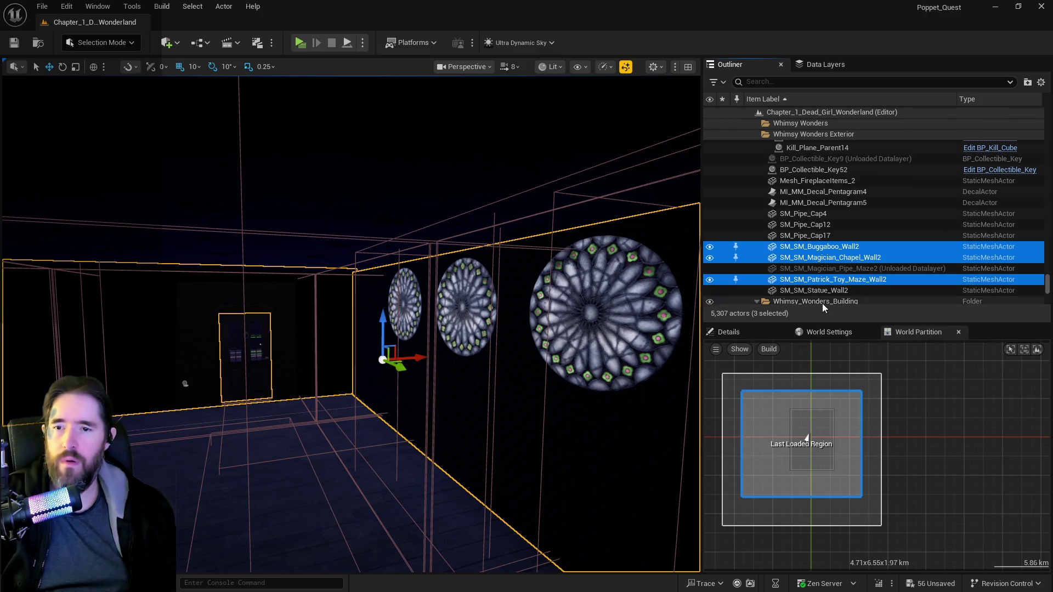
ctrl+click(804, 290)
key(f)
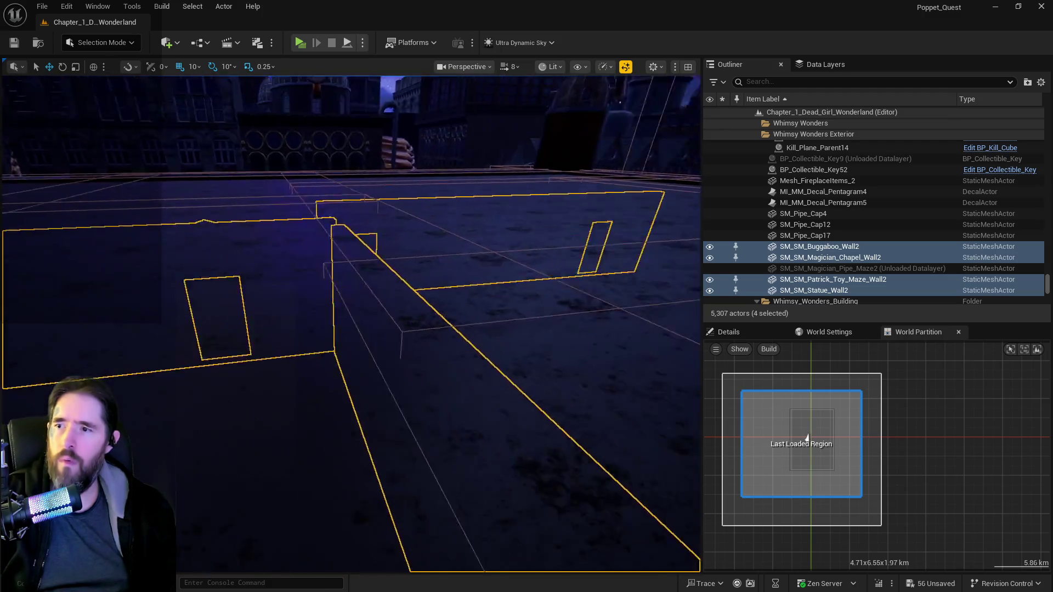
right_click(783, 292)
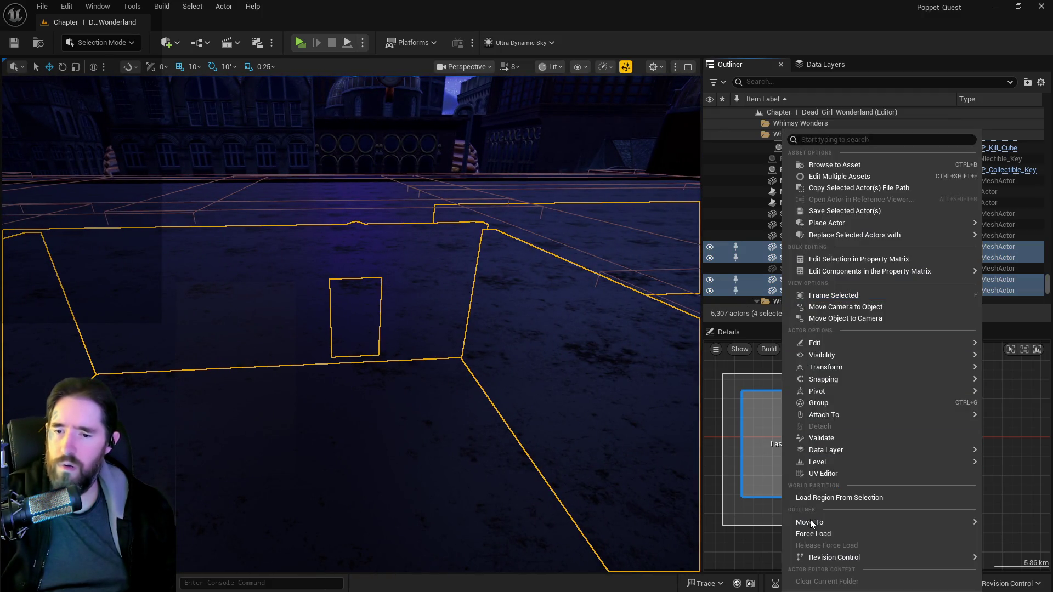
mouse_move(810, 524)
click(713, 572)
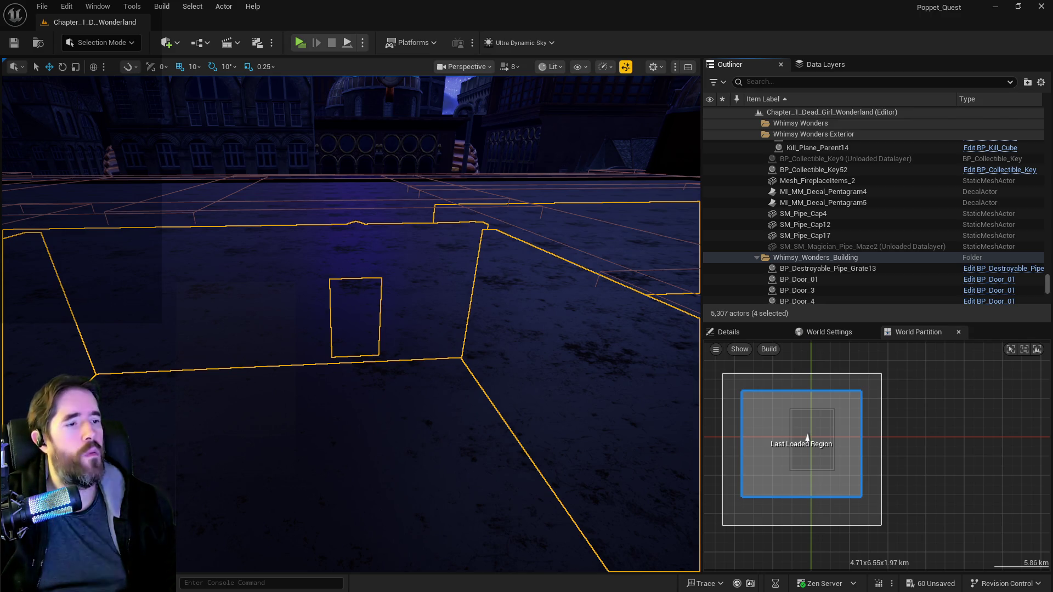
- Collapse Whimsy_Wonders_Building and expand Whimsy Wonders Exterior to show its eight kill planes
click(757, 256)
scroll(804, 222, down, 2)
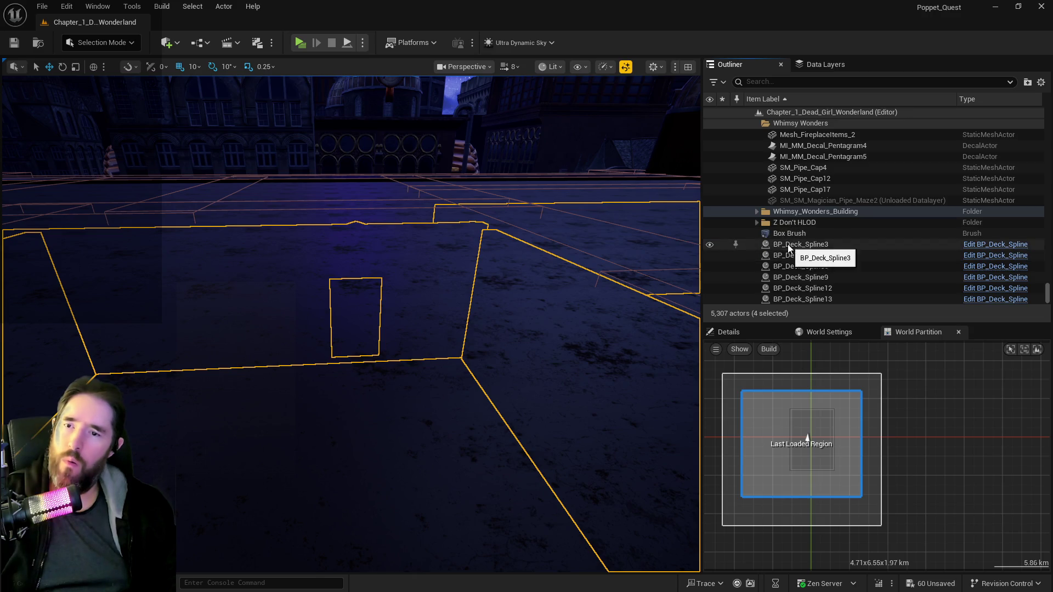
scroll(788, 245, up, 5)
click(848, 274)
scroll(848, 274, up, 1)
scroll(848, 274, up, 3)
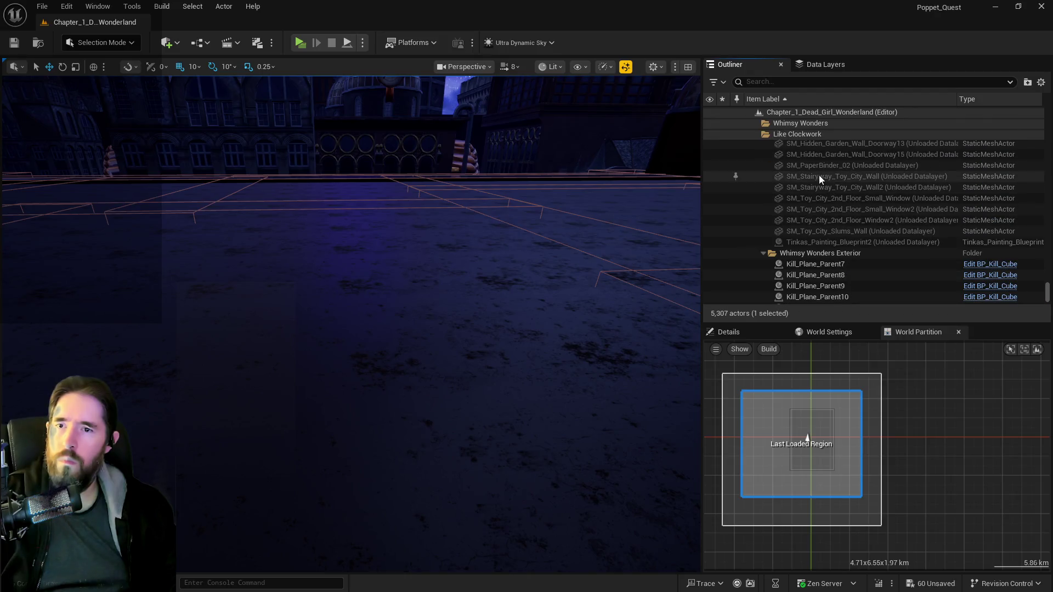
click(763, 254)
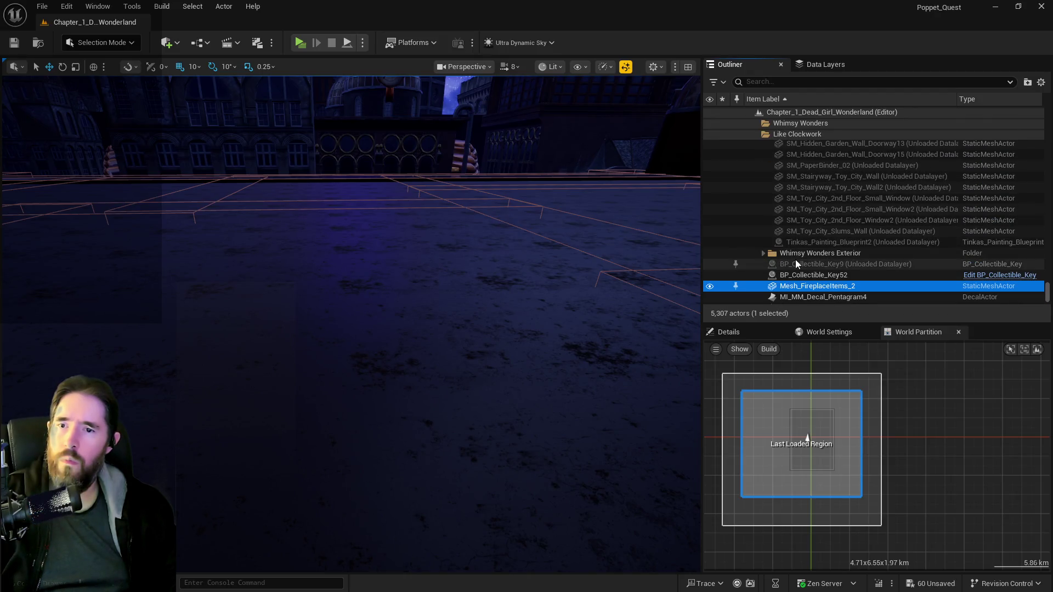
scroll(801, 257, down, 1)
click(813, 235)
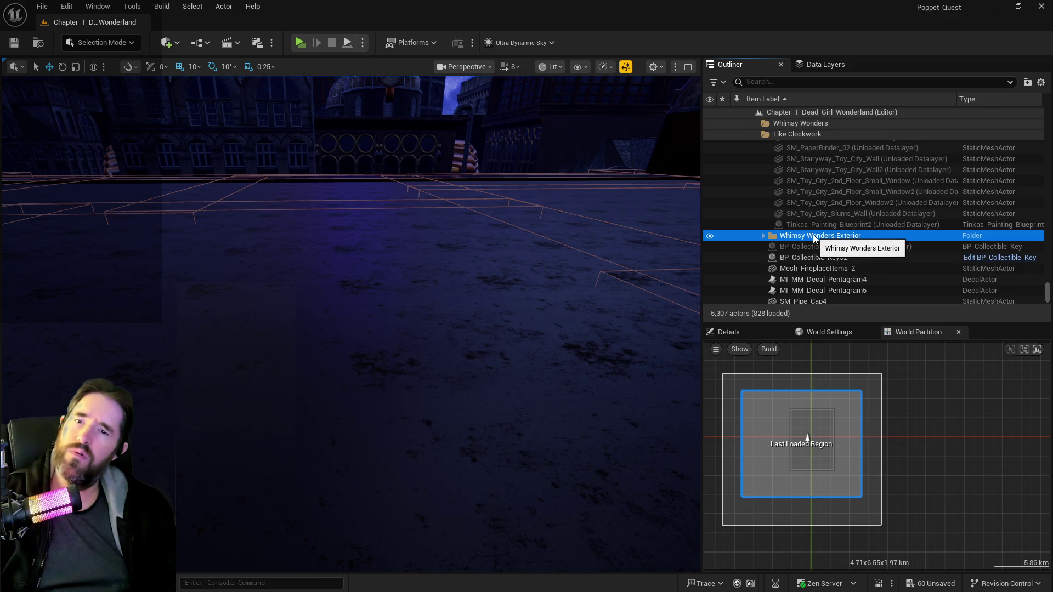
double_click(769, 235)
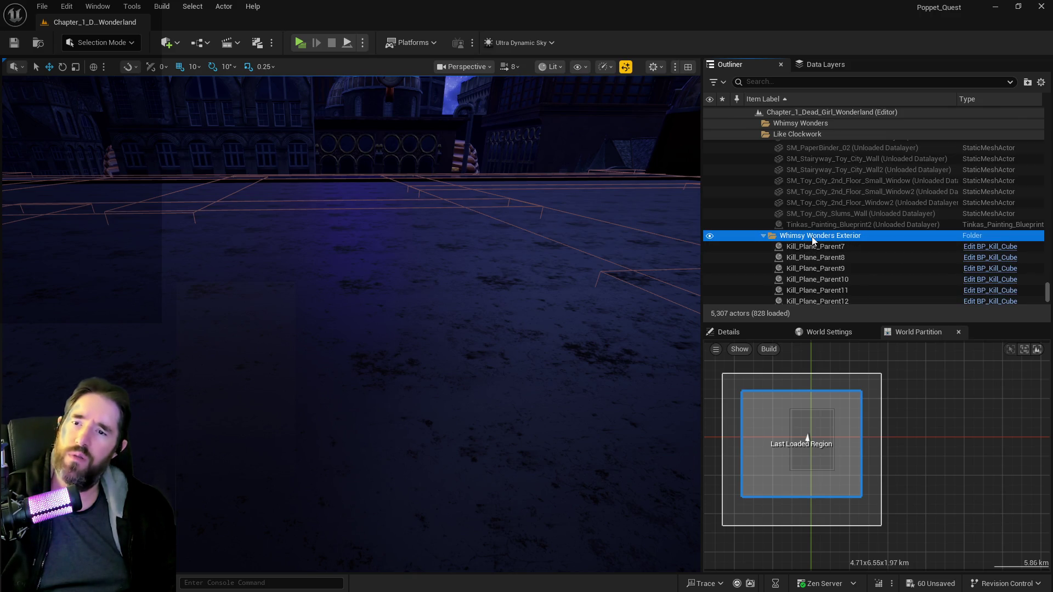
scroll(812, 236, down, 4)
scroll(821, 247, up, 1)
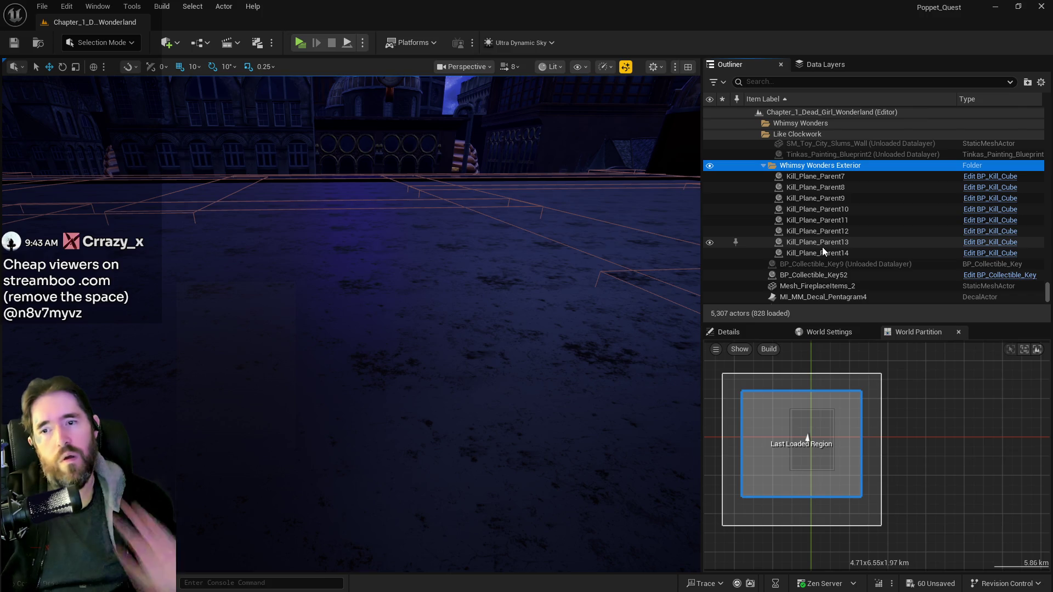
- Move Whimsy Wonders Exterior with Kill_Plane_Parent7–14 into the Z Don't HLOD folder
shift+click(825, 249)
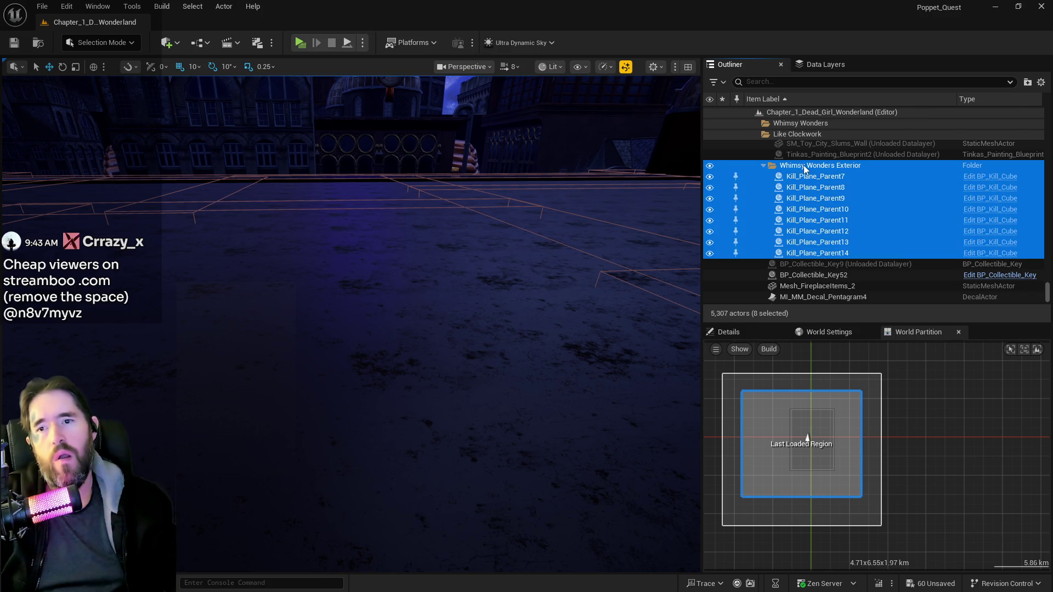
right_click(805, 167)
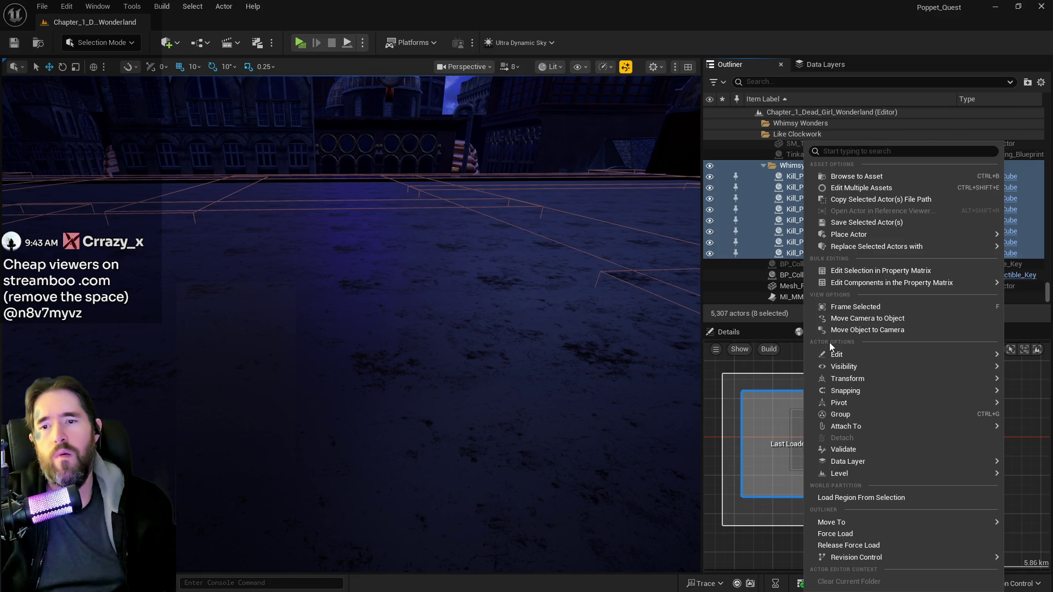
click(792, 167)
right_click(792, 170)
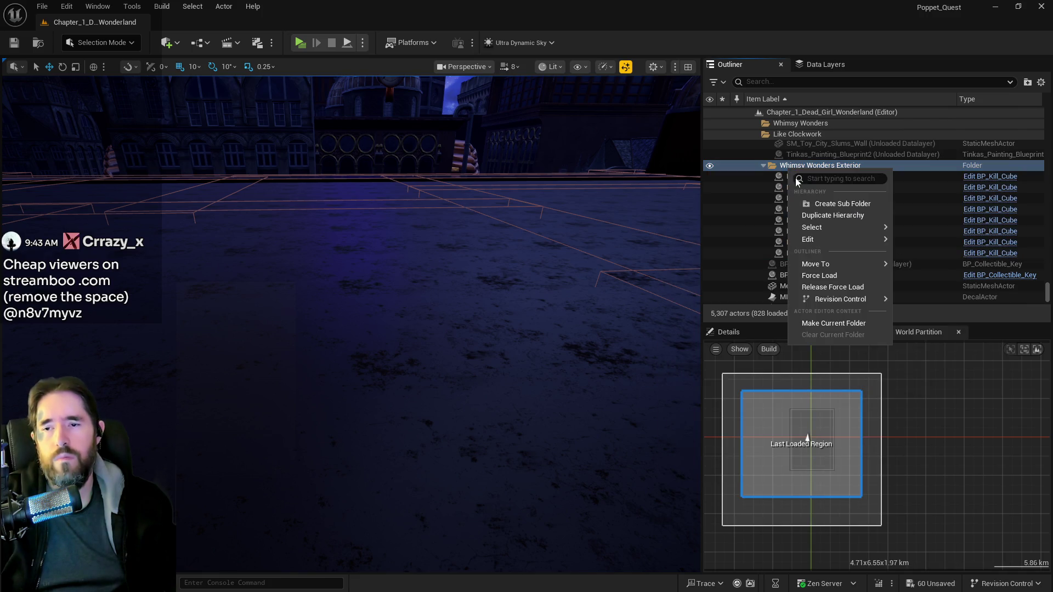
mouse_move(832, 266)
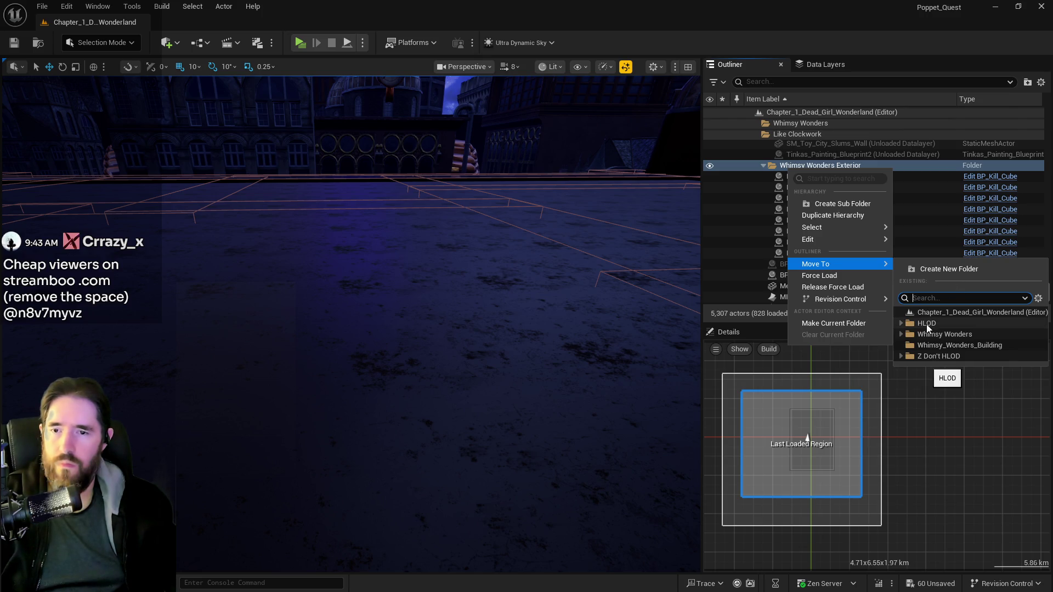
click(902, 323)
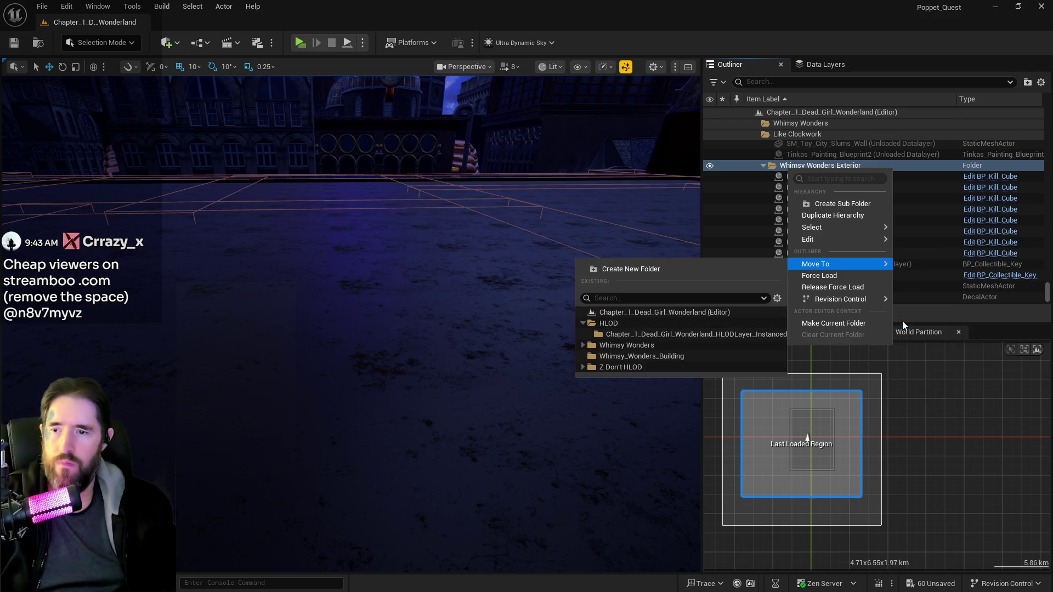
click(628, 364)
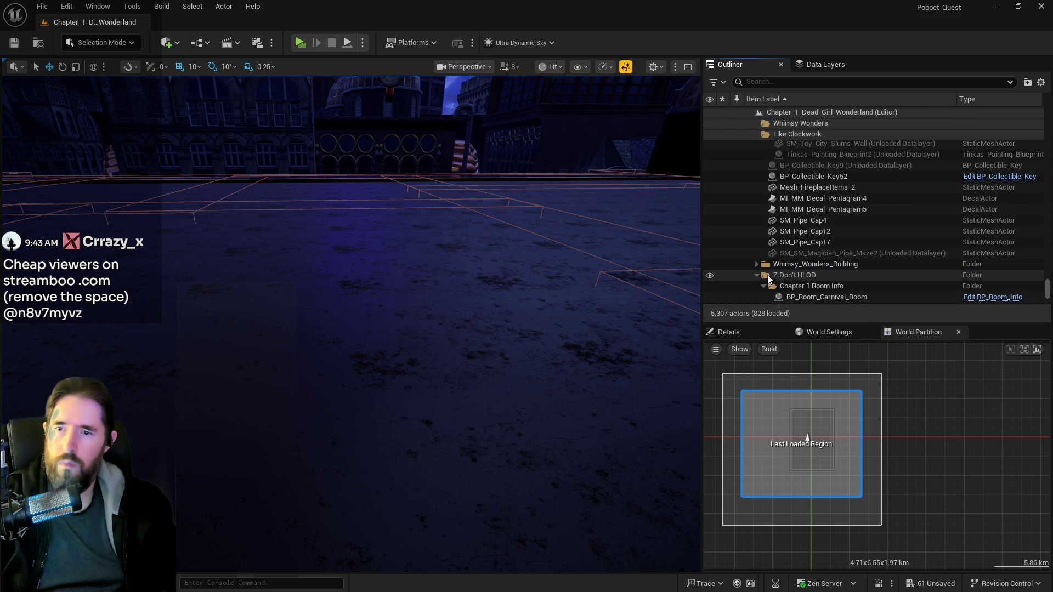
- Review the Whimsy_Wonders_Building actors and save all level changes with Ctrl+S
click(757, 265)
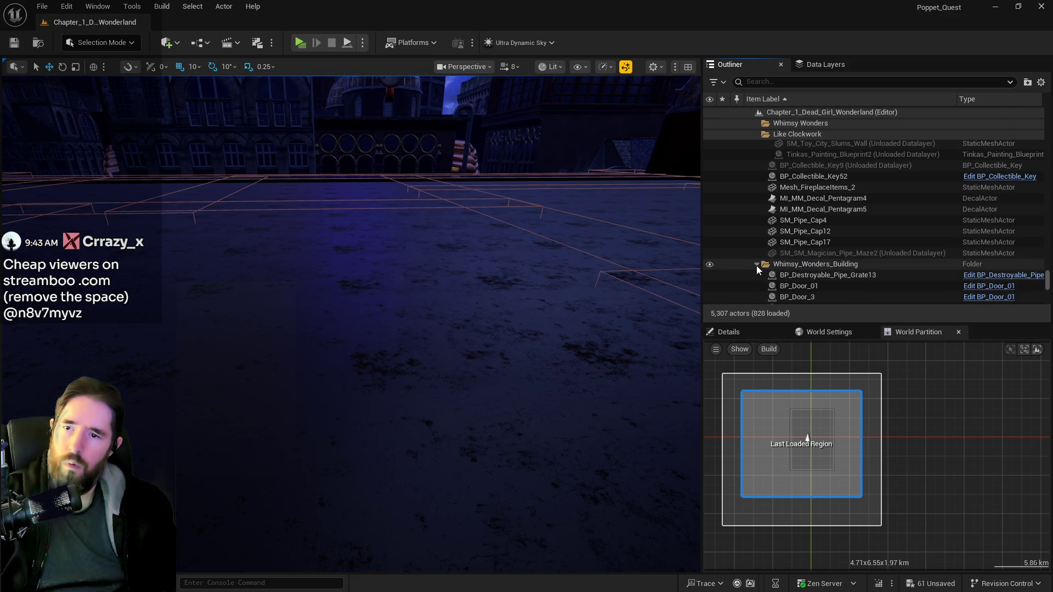
scroll(788, 277, down, 10)
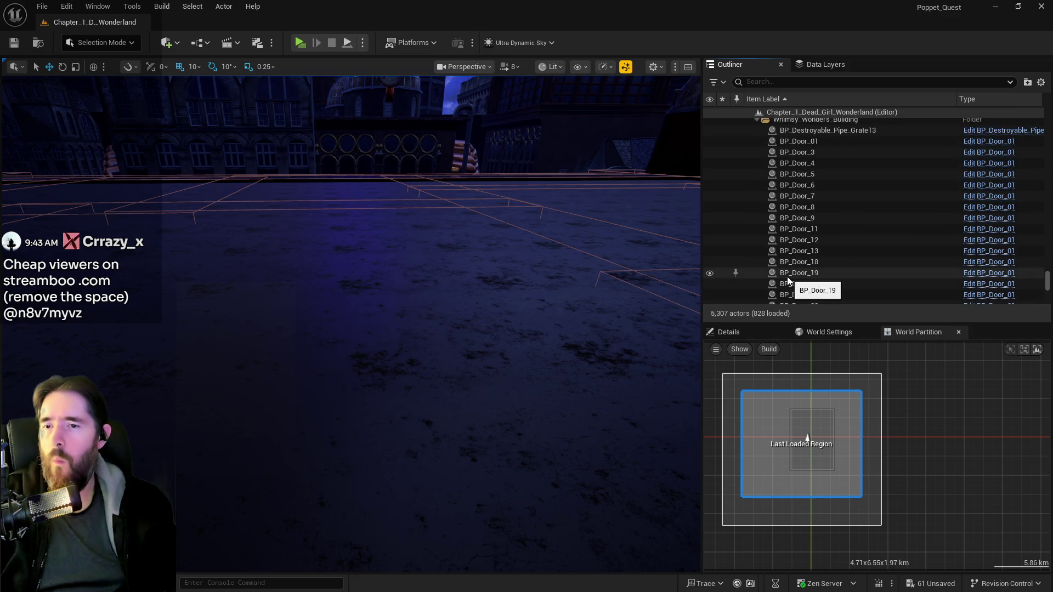
scroll(787, 277, up, 6)
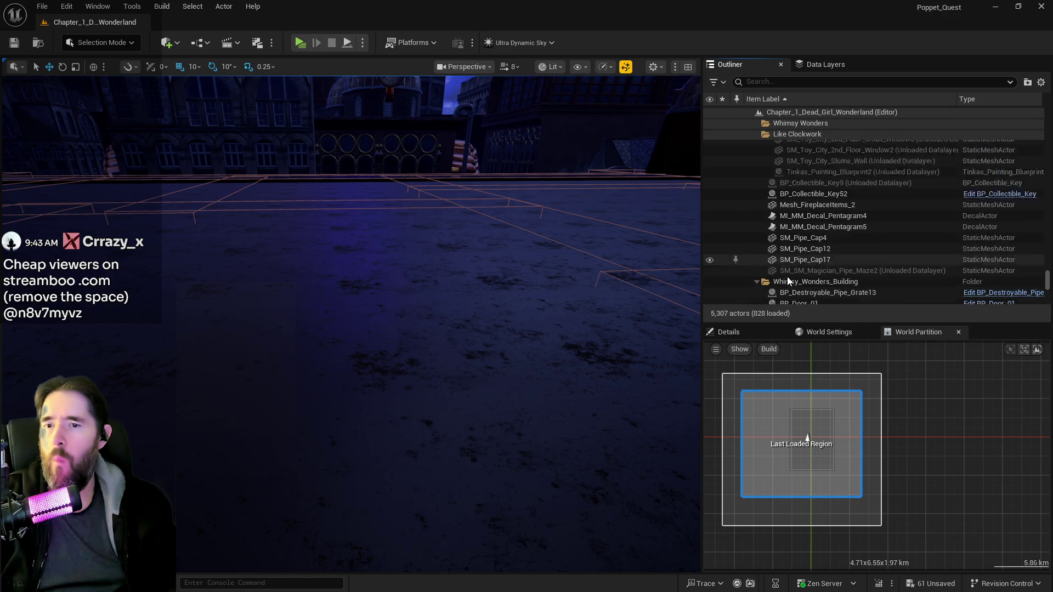
scroll(788, 276, down, 5)
mouse_move(1045, 278)
mouse_down()
mouse_move(1049, 293)
mouse_move(1047, 270)
mouse_up()
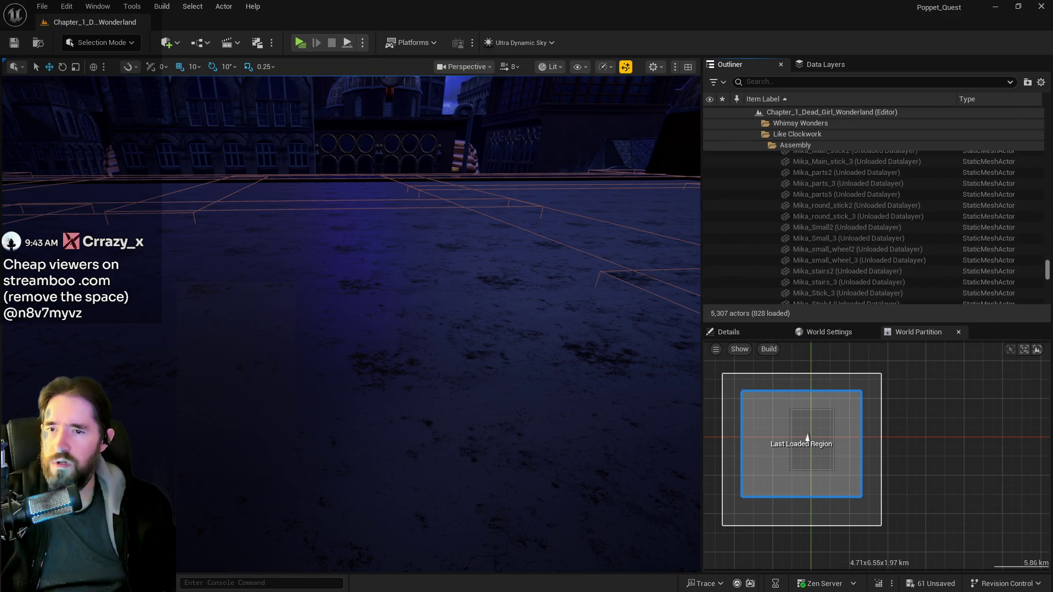
key(ctrl+s)
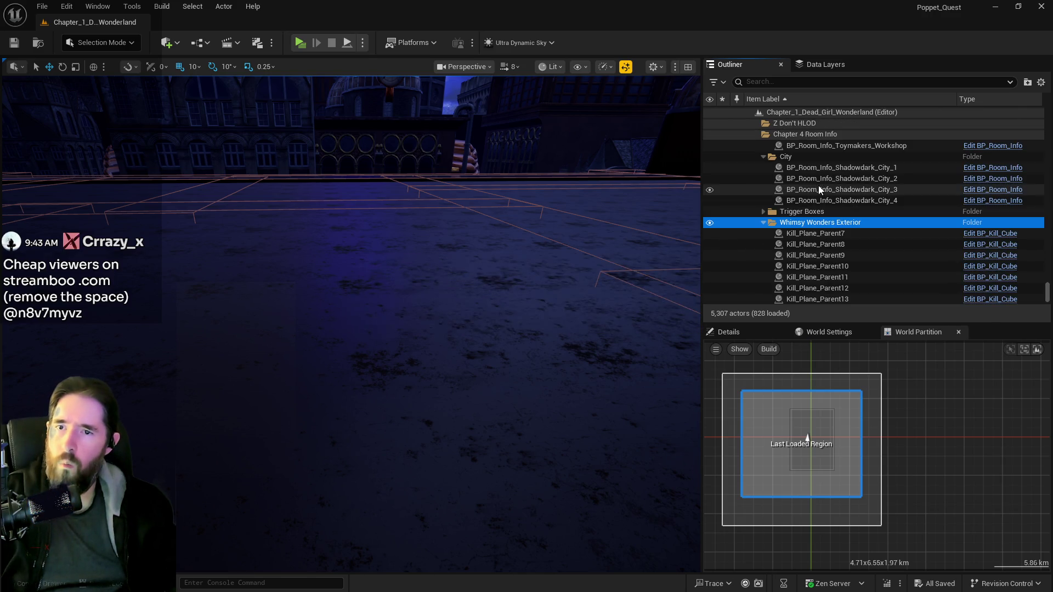
- Collapse the Whimsy Wonders Exterior, Whimsy Wonders and Whimsy_Wonders_Building folders
click(762, 222)
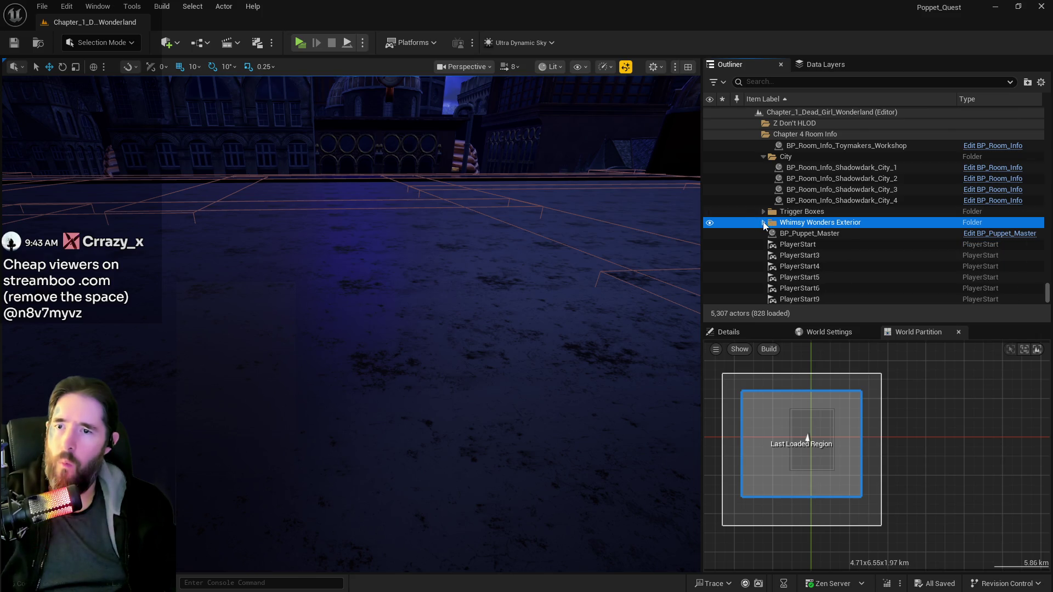
scroll(801, 216, up, 1)
scroll(799, 228, down, 3)
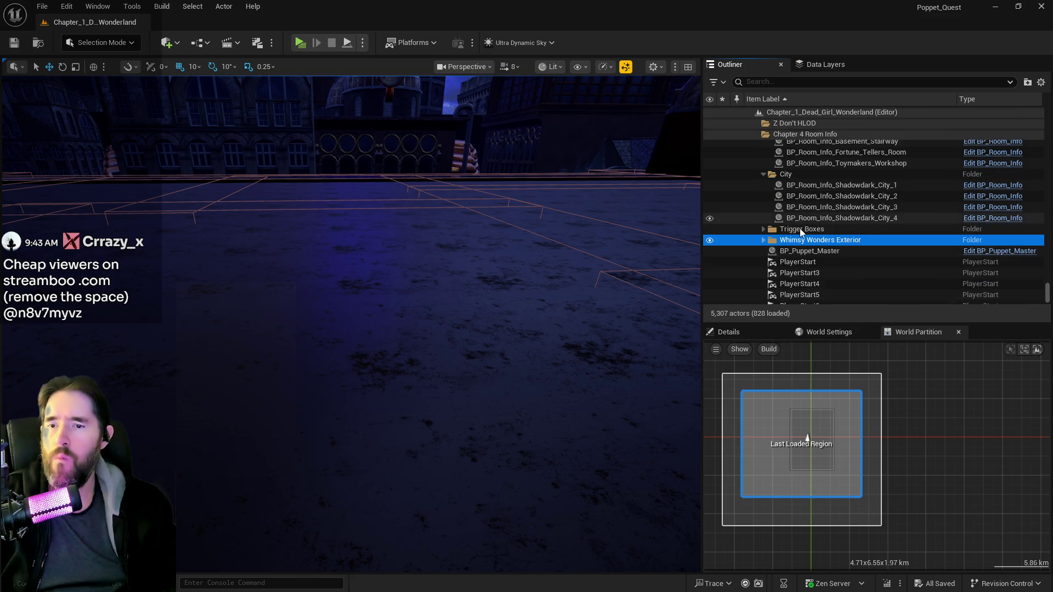
scroll(802, 257, down, 2)
scroll(801, 258, up, 2)
scroll(801, 258, down, 3)
scroll(801, 258, up, 8)
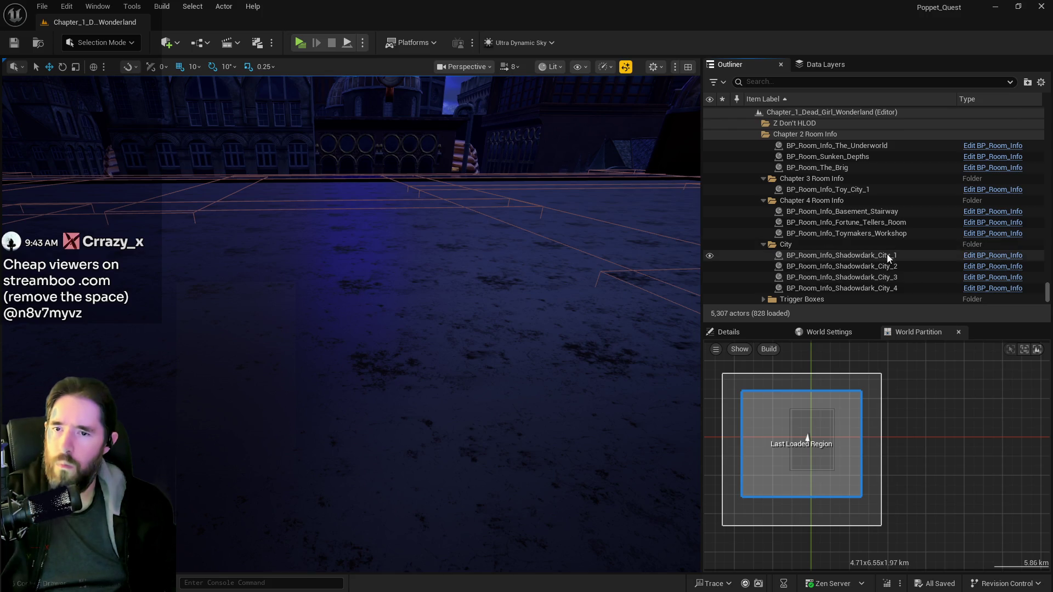
drag(1045, 290, 1046, 118)
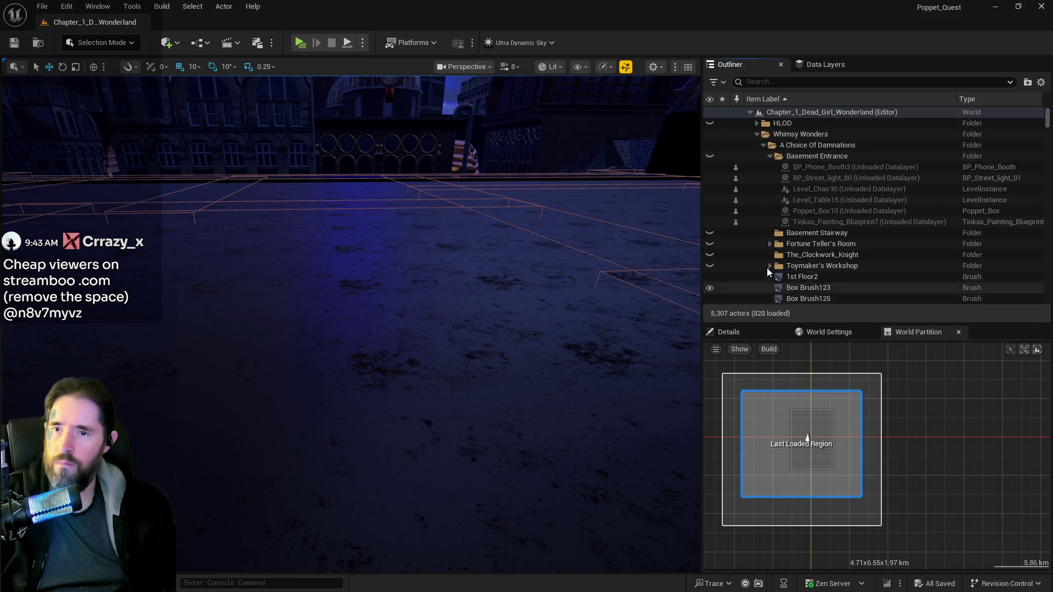
click(757, 137)
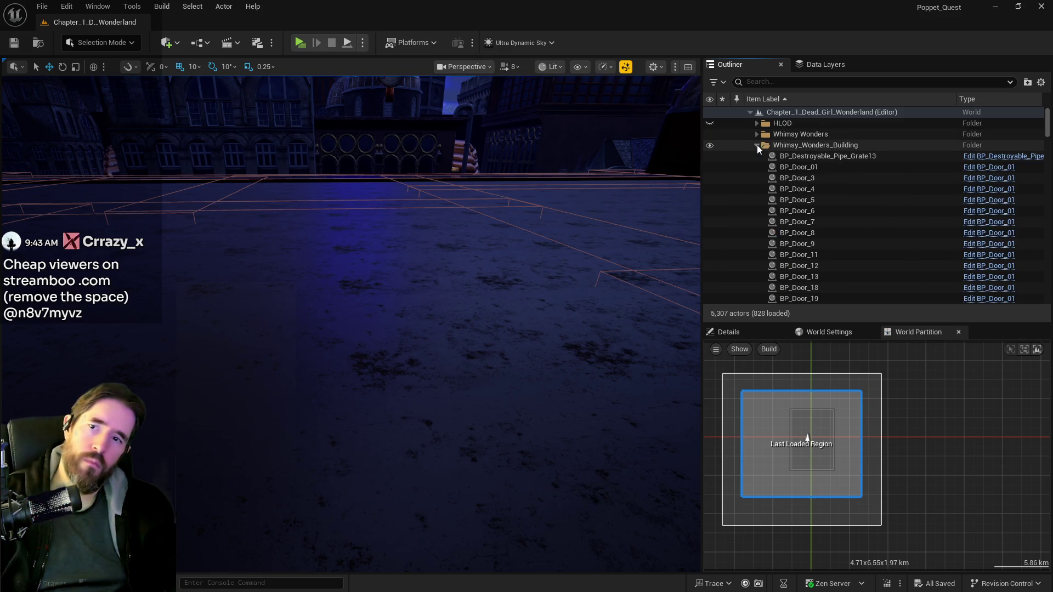
click(757, 145)
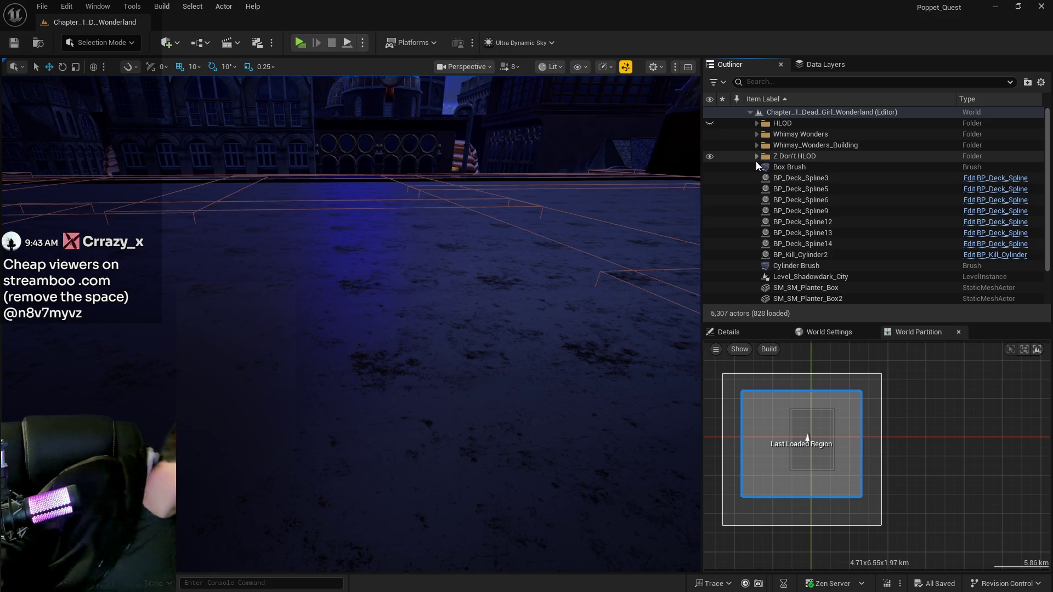
- Select the Z Don't HLOD folder and focus the viewport on the Box Brush
click(756, 160)
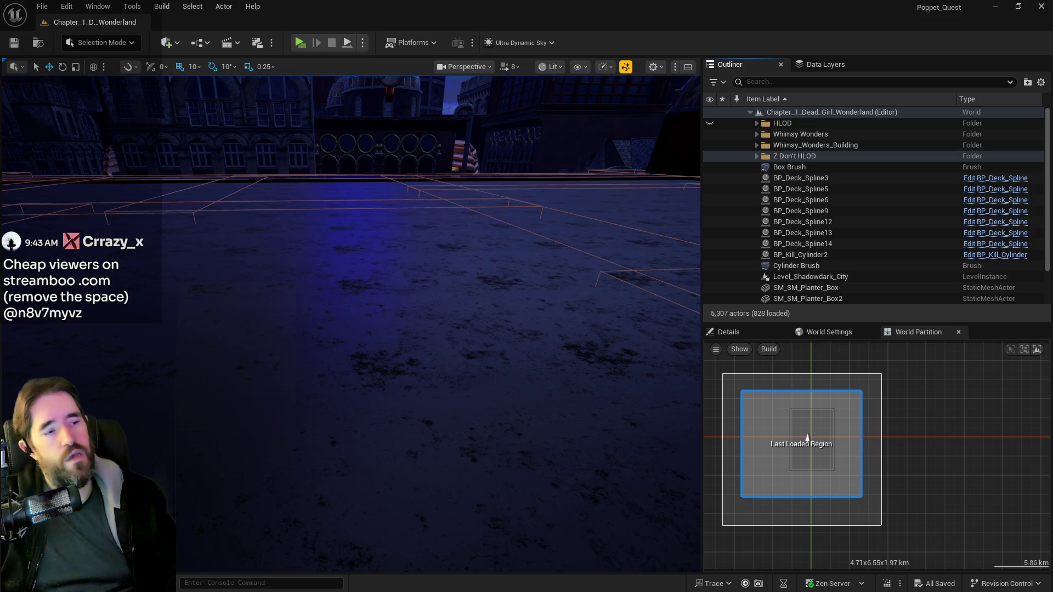
scroll(789, 261, down, 2)
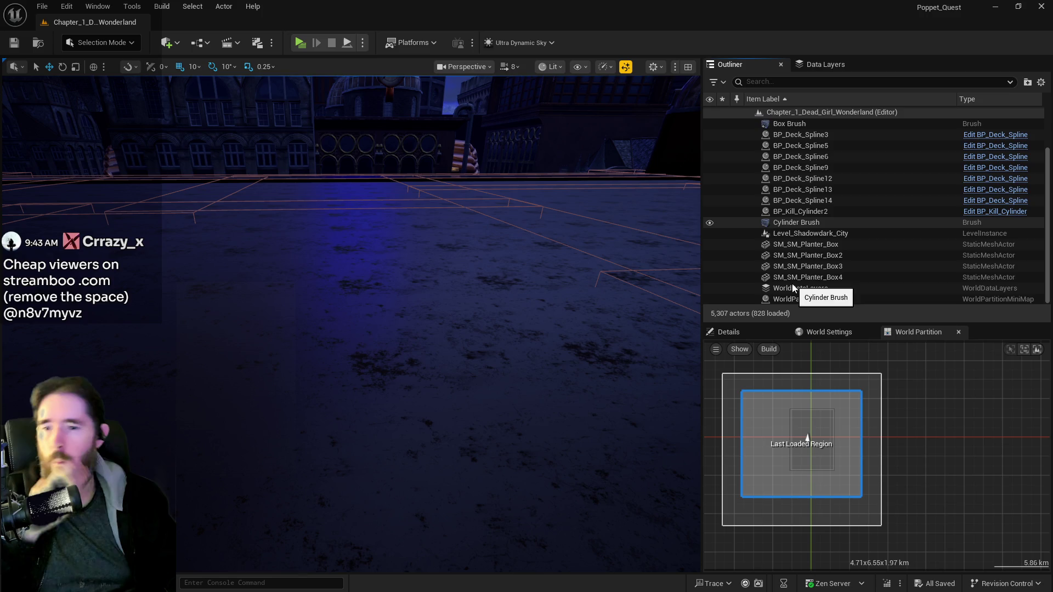
scroll(813, 225, up, 2)
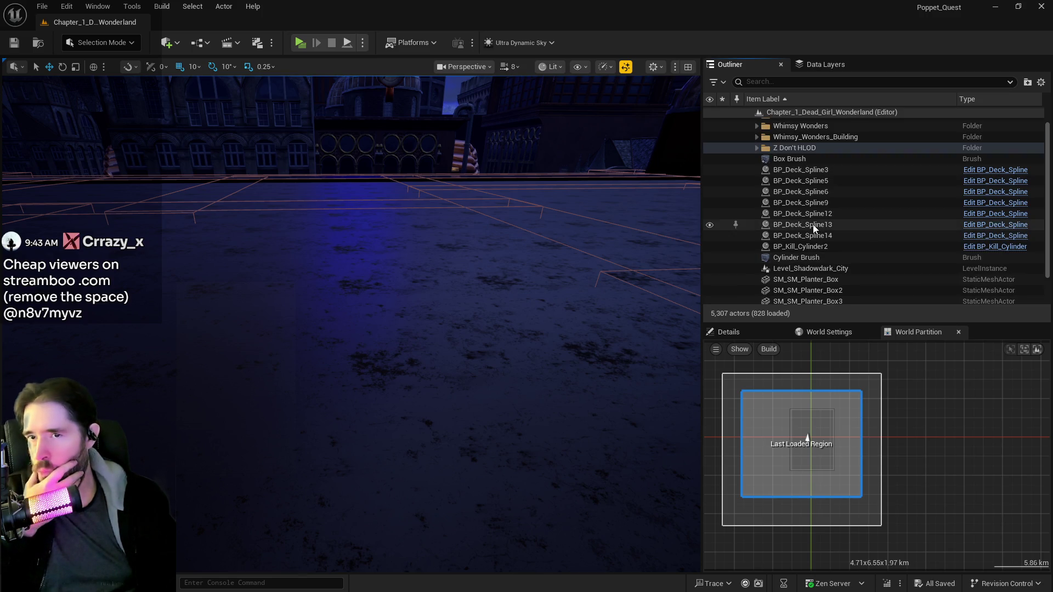
double_click(789, 163)
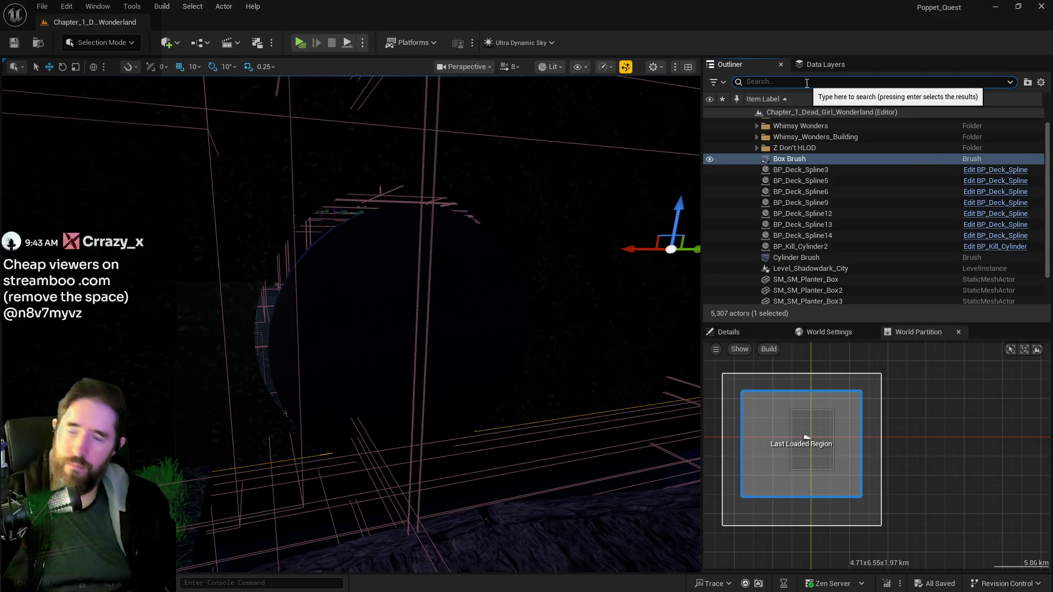
- Delete SM_Pipe_Cap4 found via an 'ultra' search, clear the search, and save the level
text(ultra)
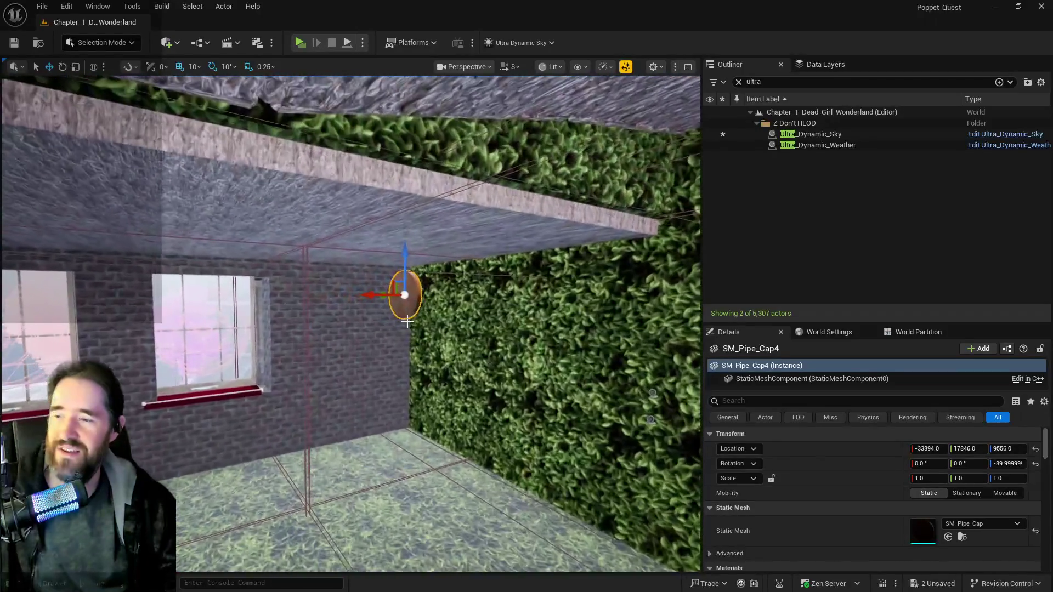
key(Delete)
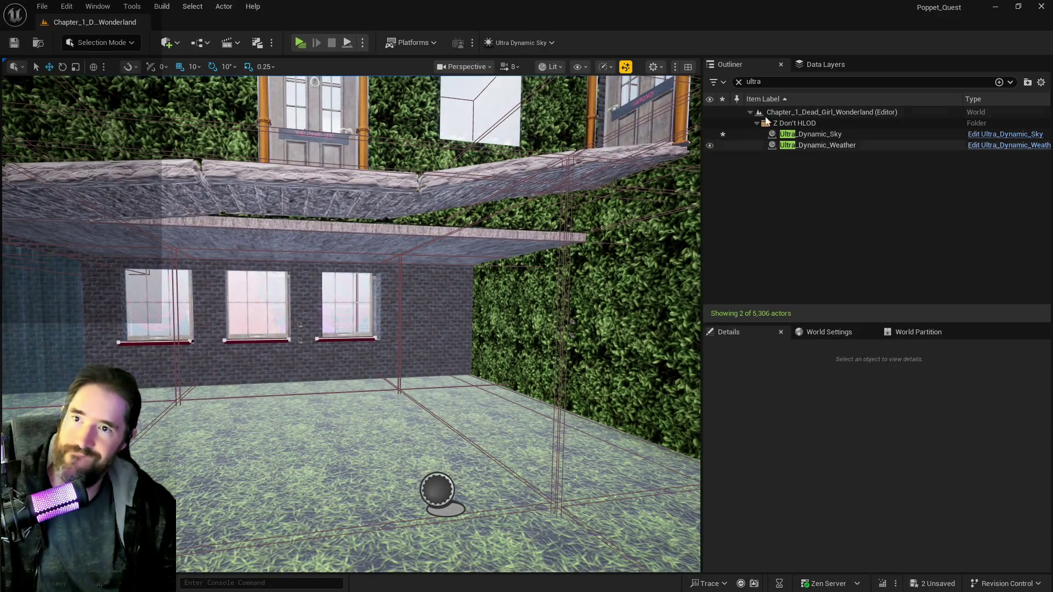
double_click(757, 81)
key(BackSpace)
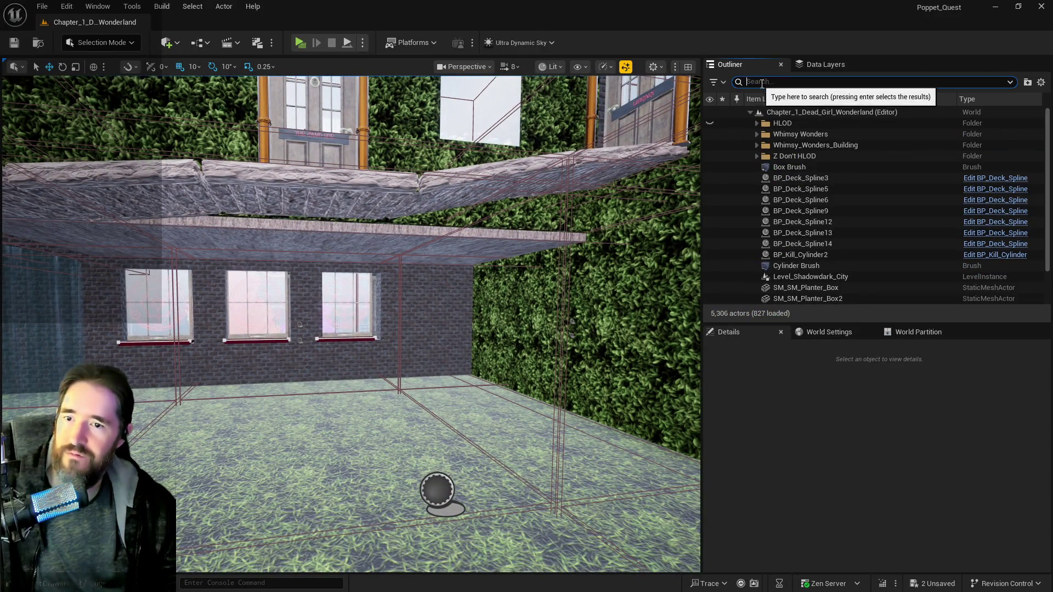
key(ctrl+s)
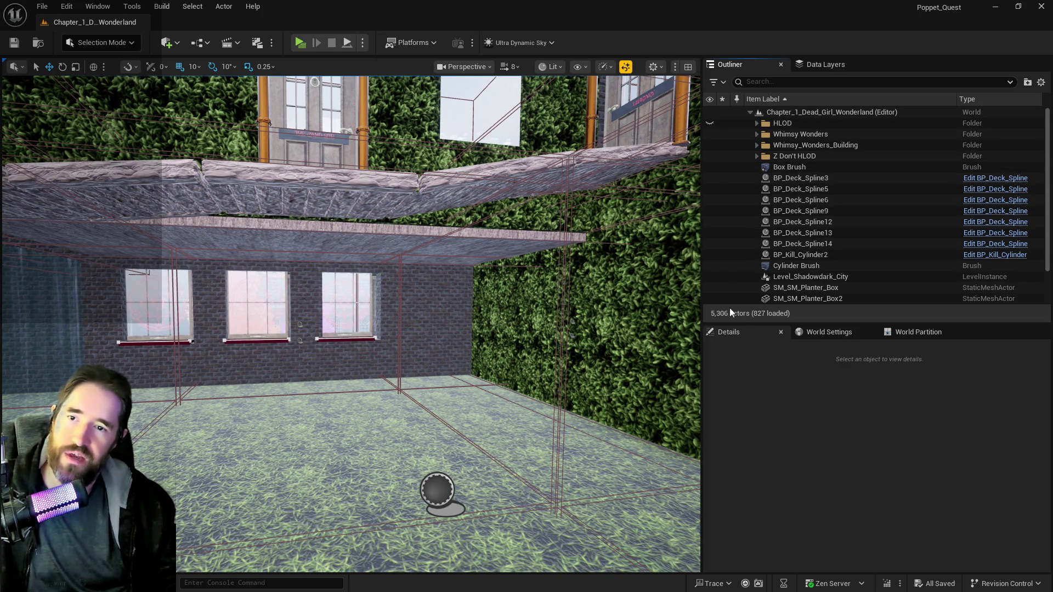
scroll(804, 246, down, 3)
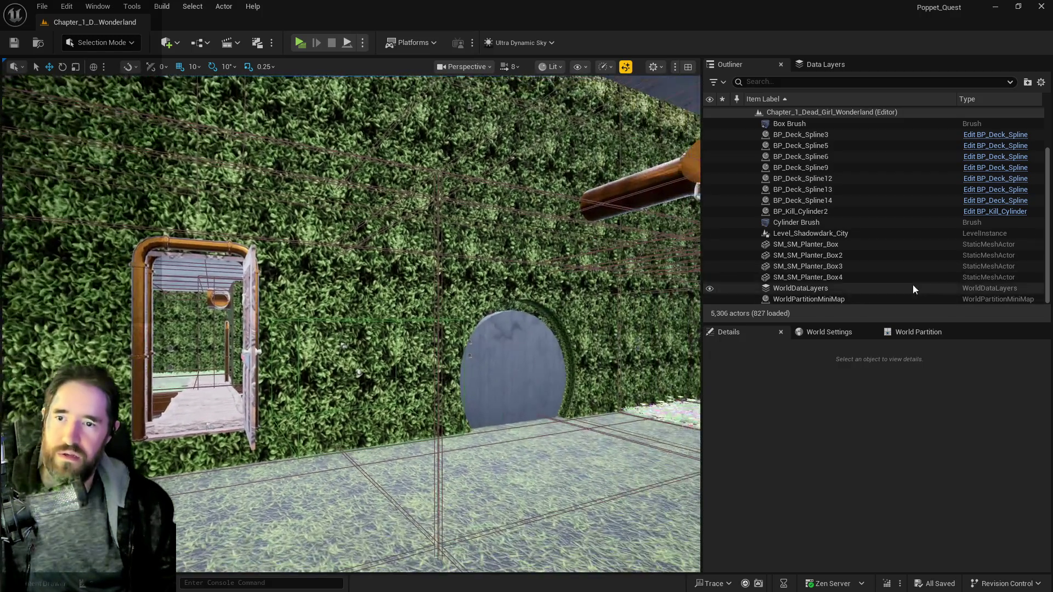
- Select the four SM_SM_Planter_Box actors and move them into The Secret Garden folder
shift+click(828, 278)
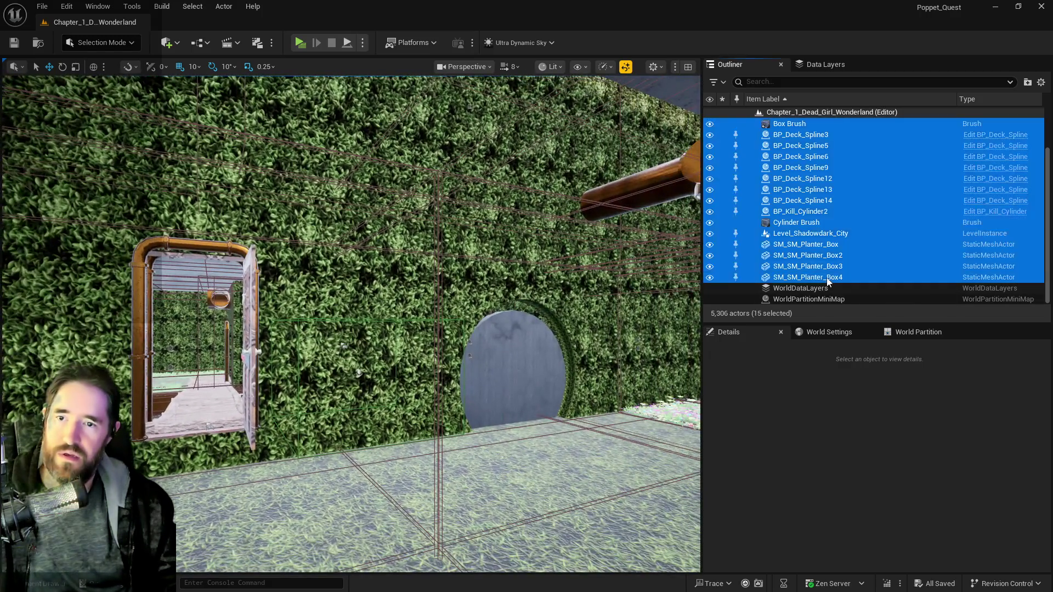
click(804, 244)
shift+click(804, 277)
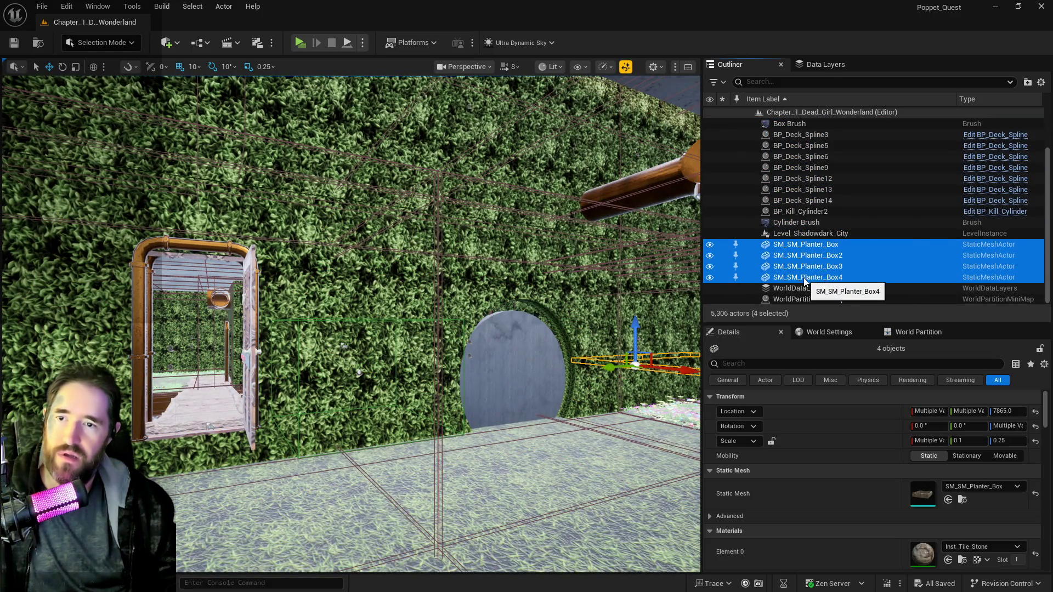
right_click(805, 278)
mouse_move(834, 522)
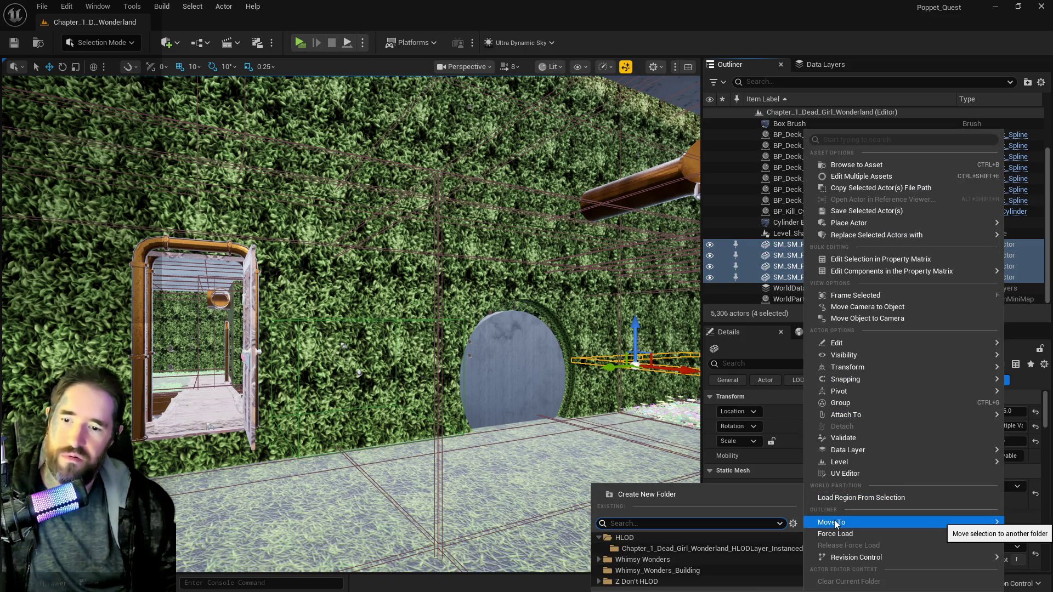
text(sec)
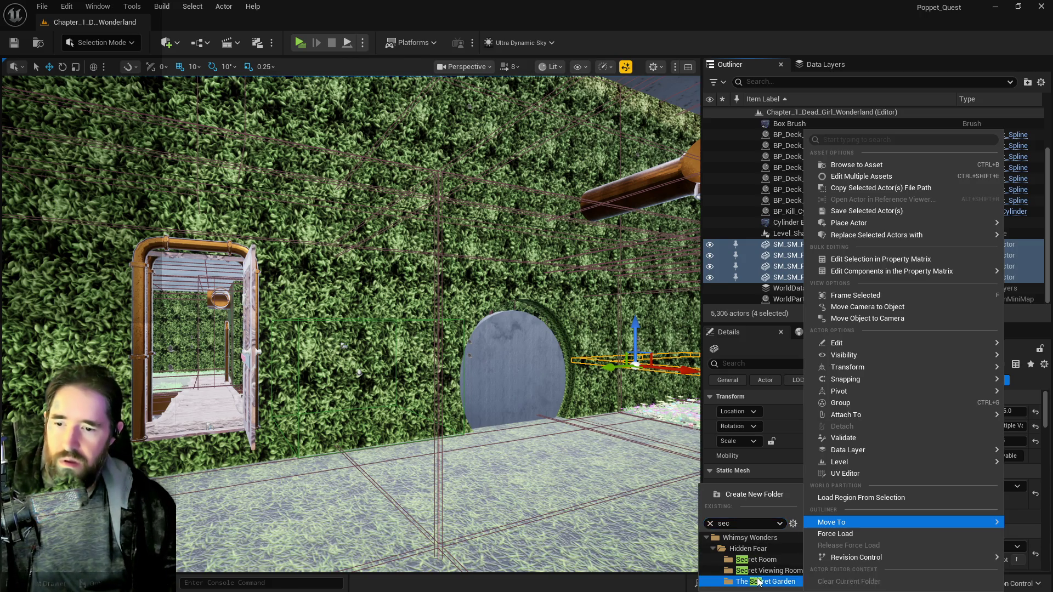
click(758, 581)
- Add the selected planter boxes to the DL_The_Secret_Garden data layer and save
click(825, 64)
click(813, 85)
text(secr)
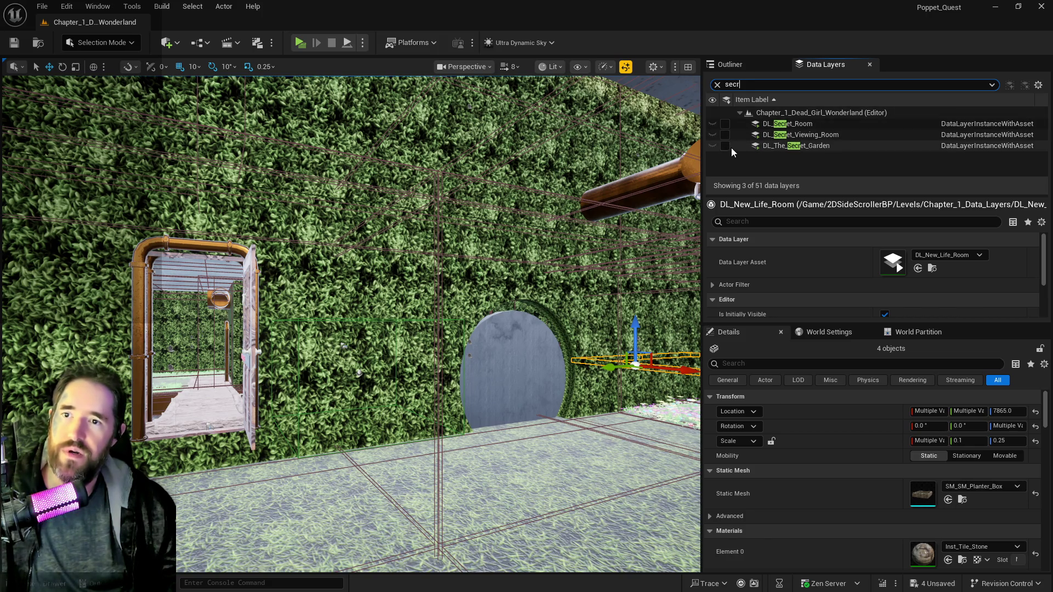
click(729, 147)
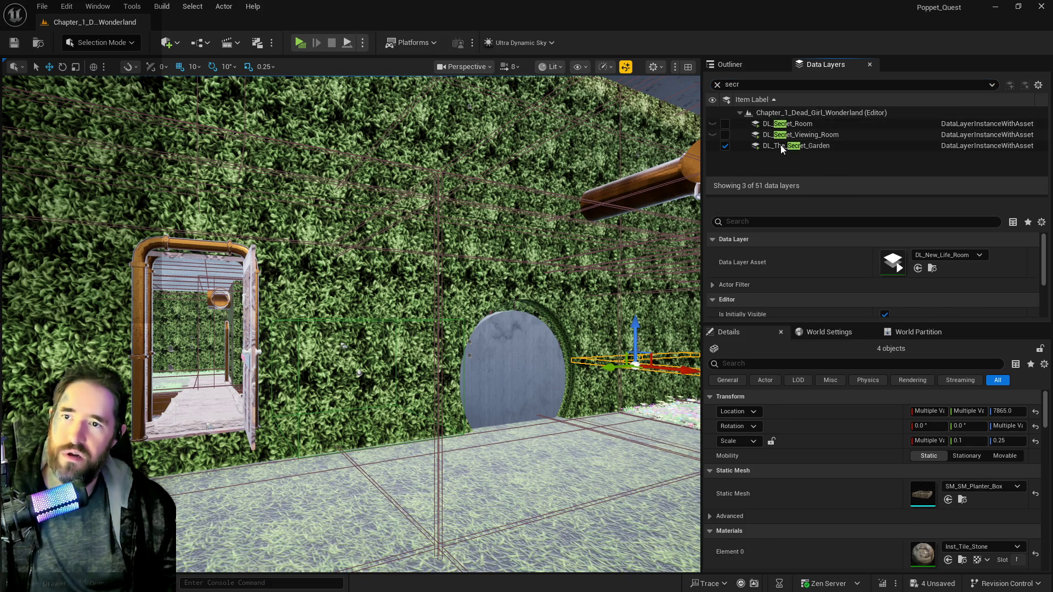
click(729, 147)
right_click(778, 145)
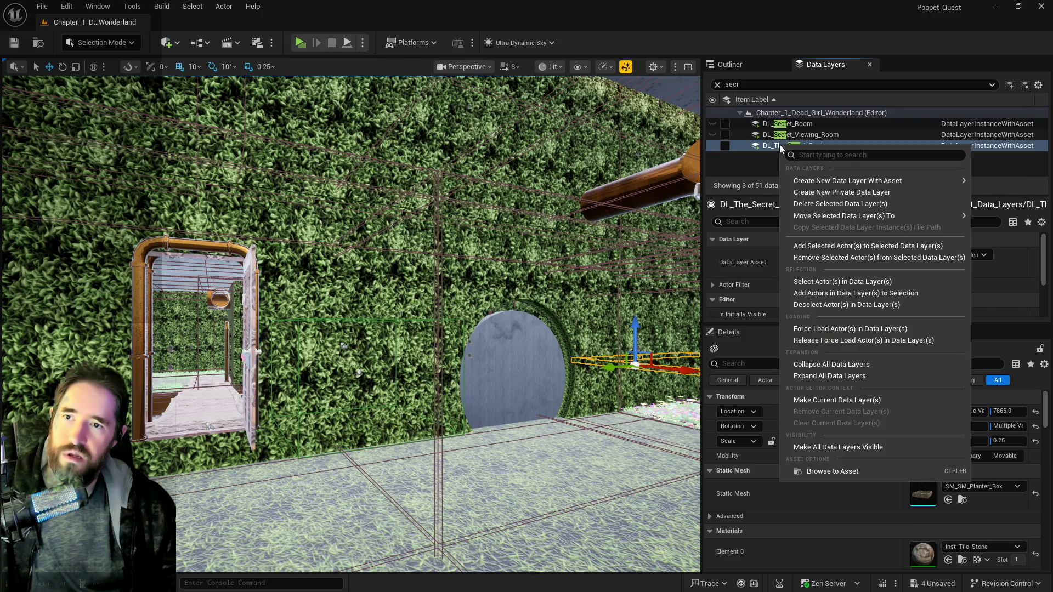
click(833, 247)
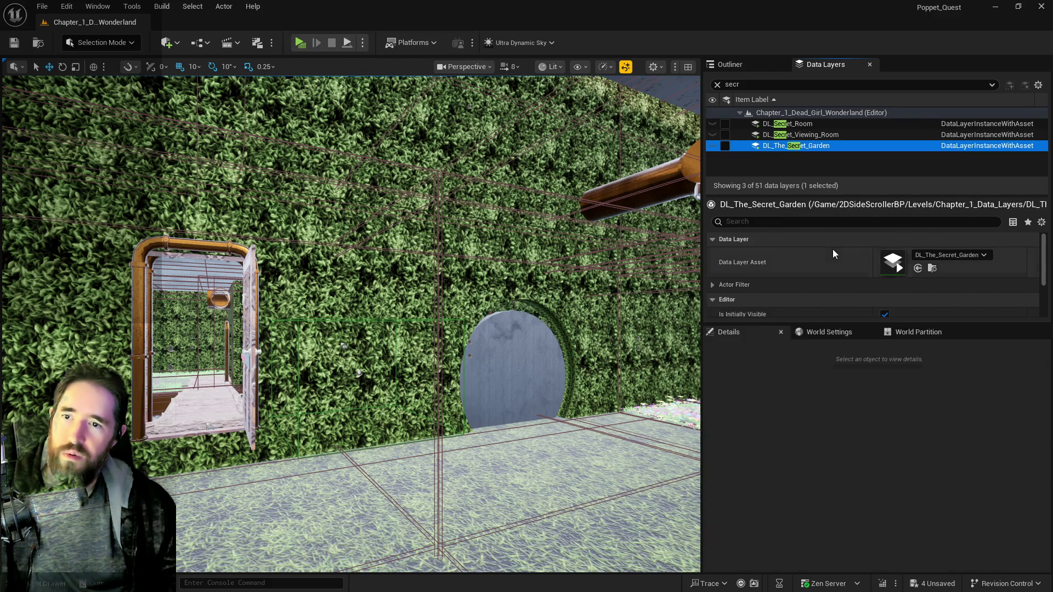
click(720, 69)
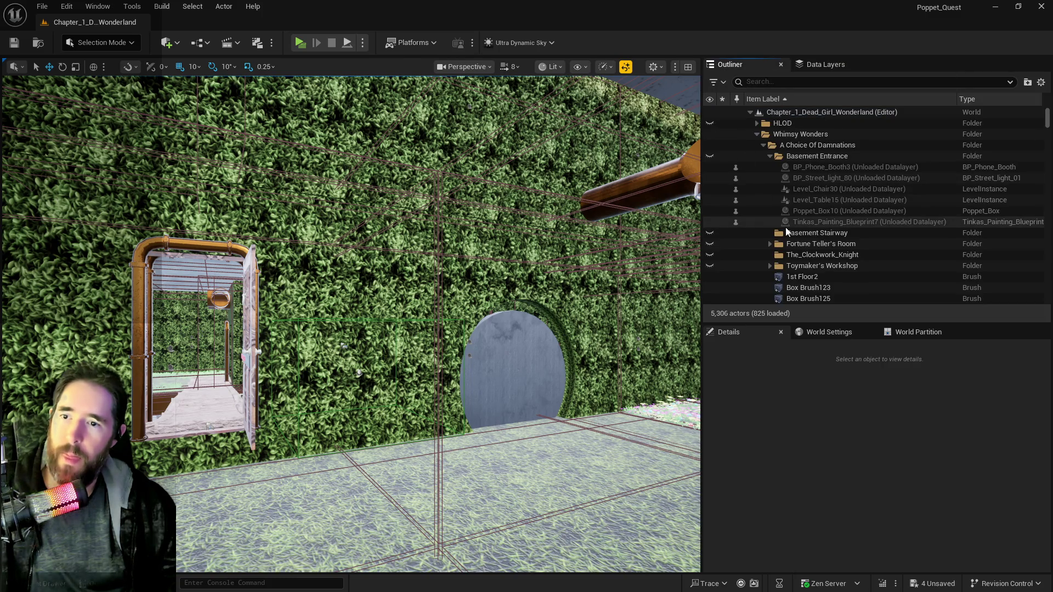
key(ctrl+s)
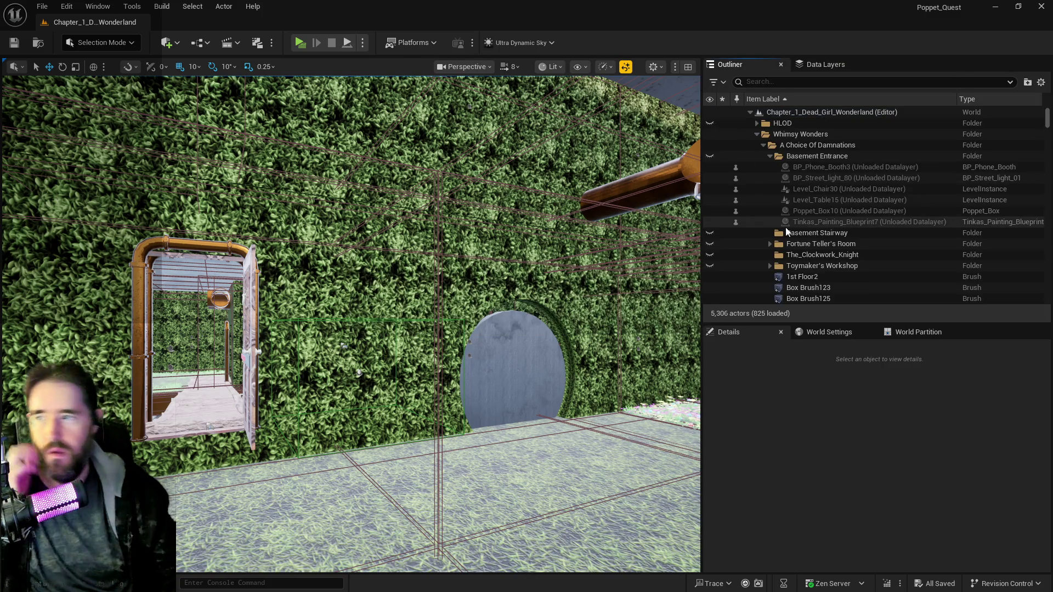
- Open the Whimsy Wonders building level instance for editing and nudge a window frame right
mouse_move(551, 271)
mouse_down()
mouse_move(510, 246)
mouse_move(455, 238)
mouse_move(455, 216)
mouse_move(421, 312)
mouse_up()
click(421, 313)
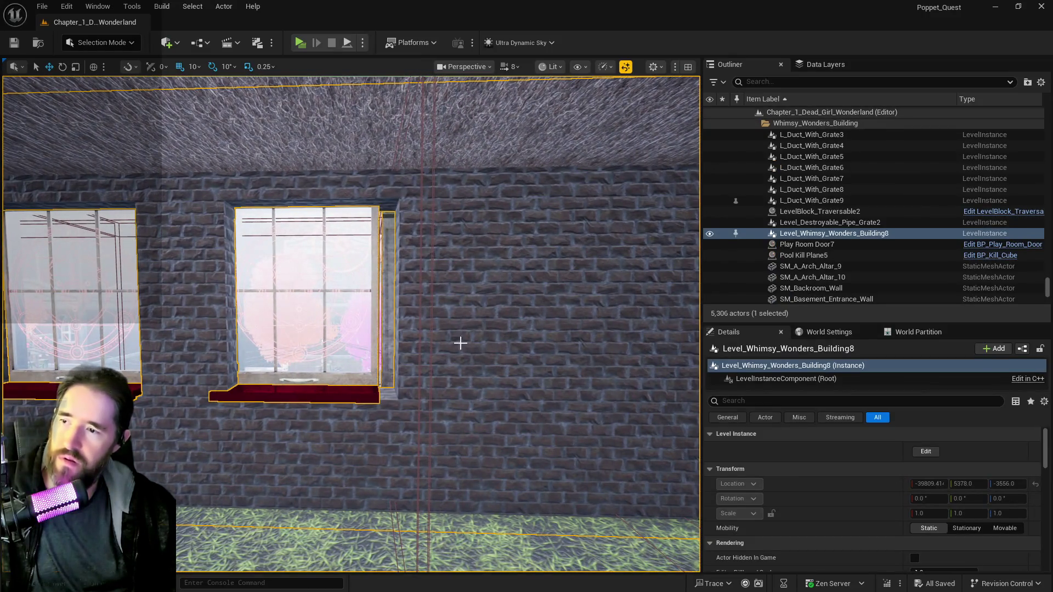
click(925, 452)
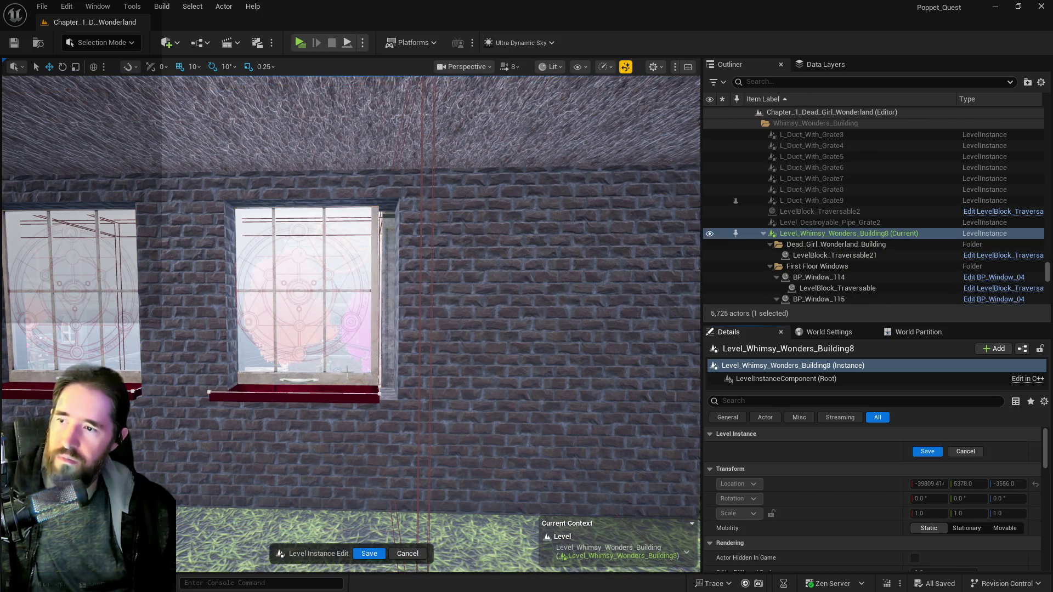
click(390, 363)
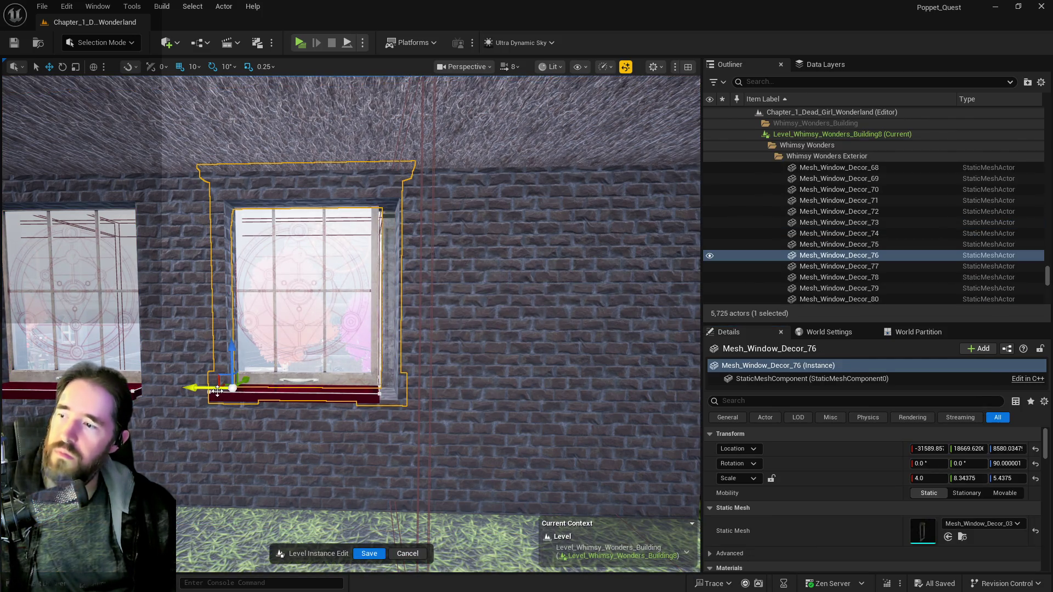
drag(208, 389, 588, 390)
click(272, 390)
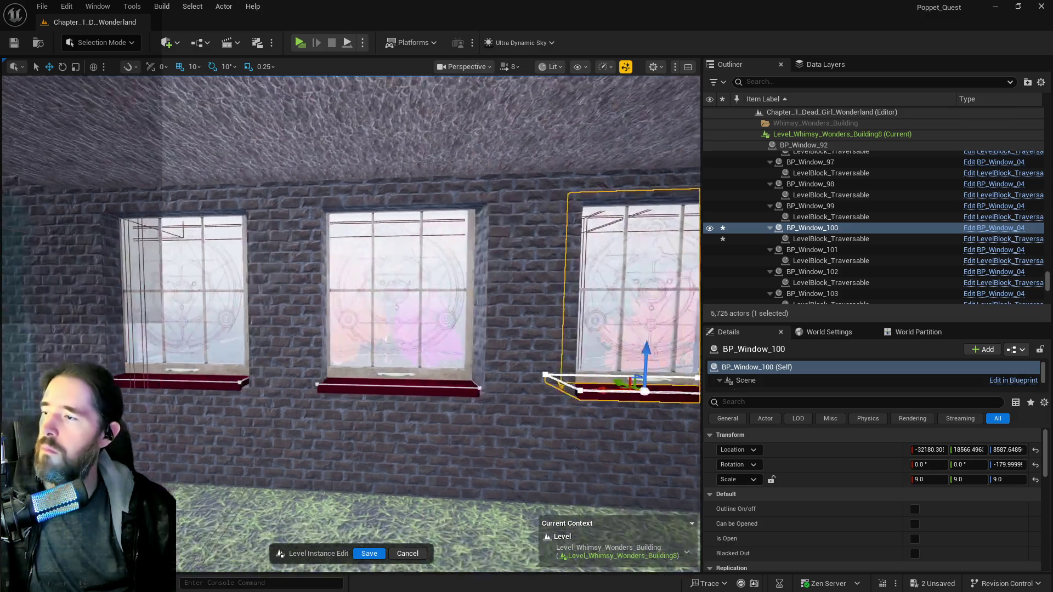
- Shift the middle window sill and frame slightly left
drag(351, 324, 379, 308)
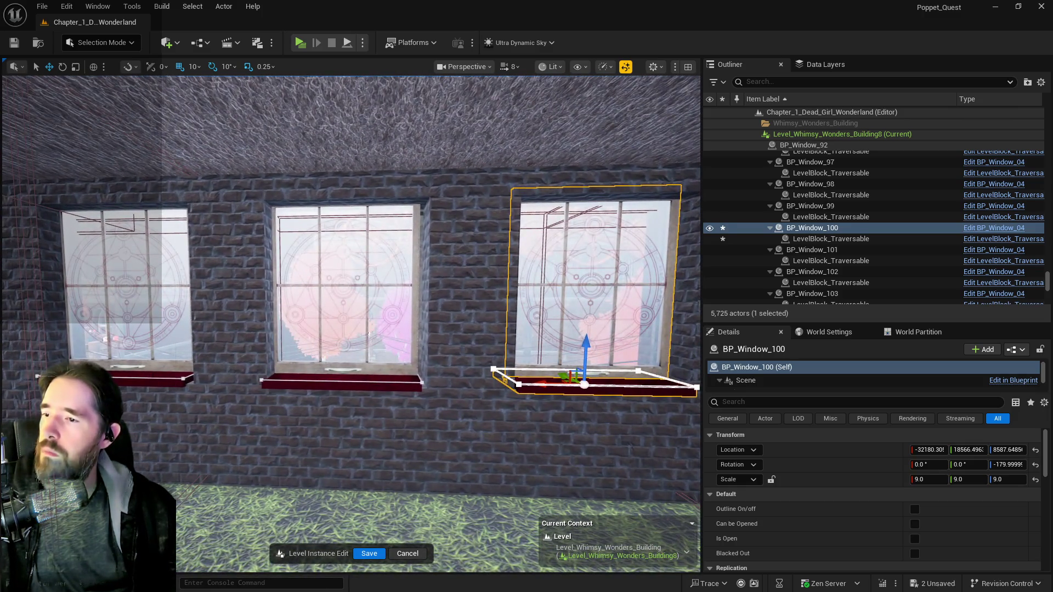
click(299, 387)
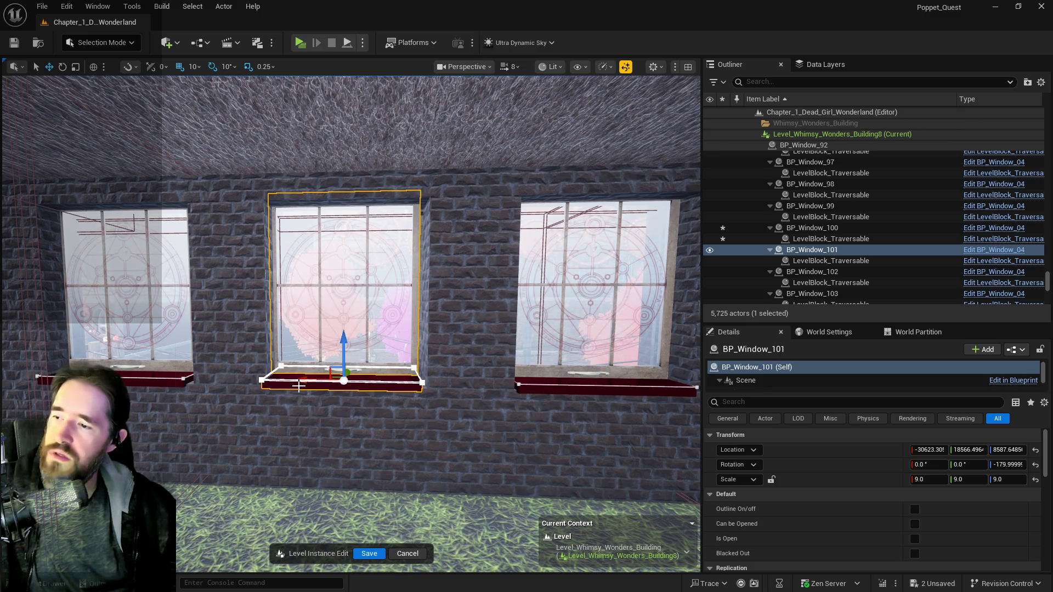
drag(299, 387, 329, 368)
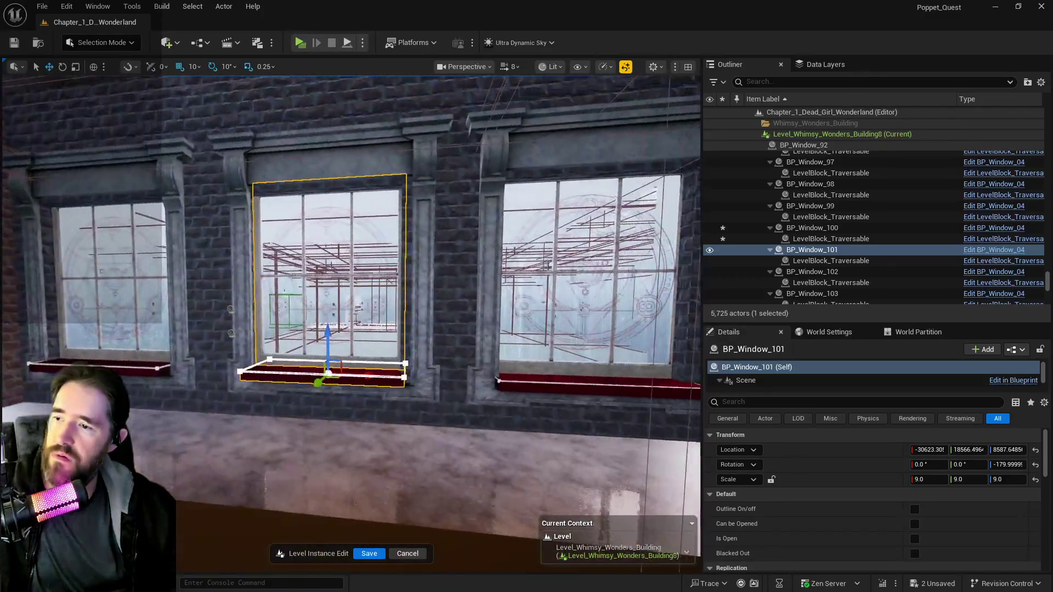
key(f)
ctrl+click(308, 327)
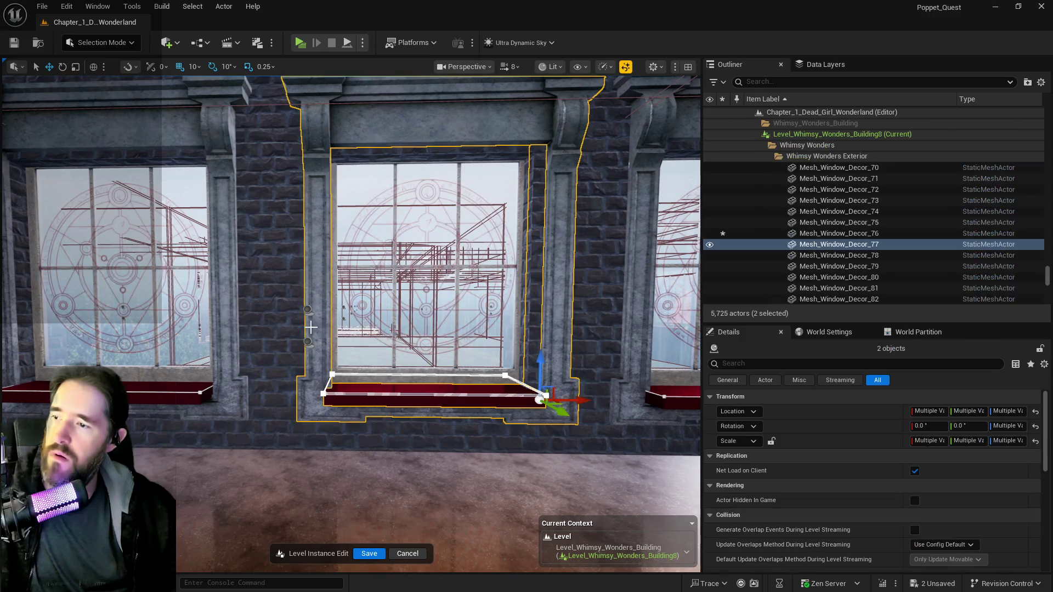
drag(570, 399, 565, 399)
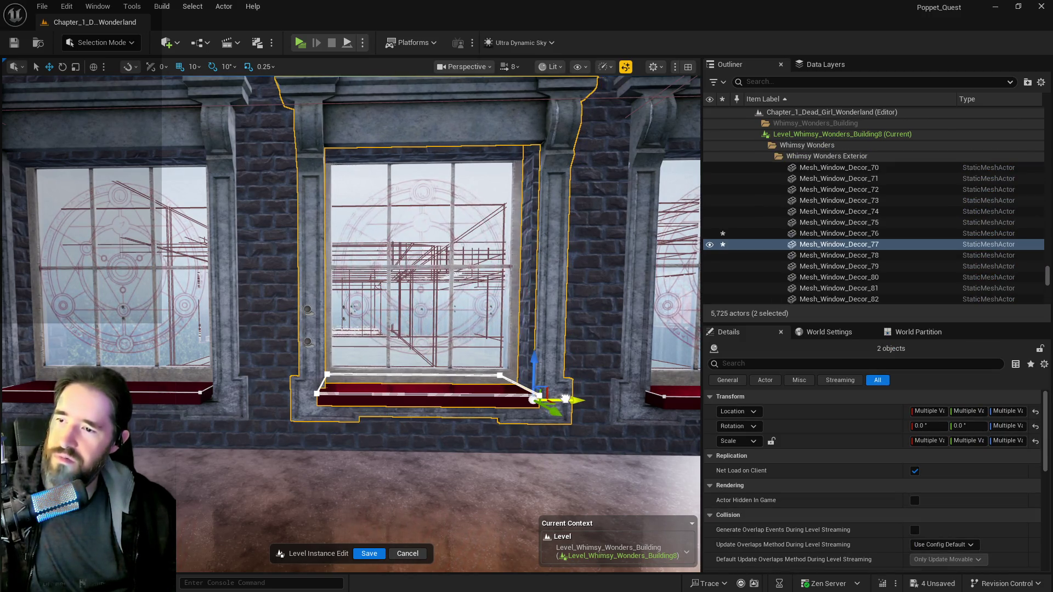
scroll(565, 399, down, 6)
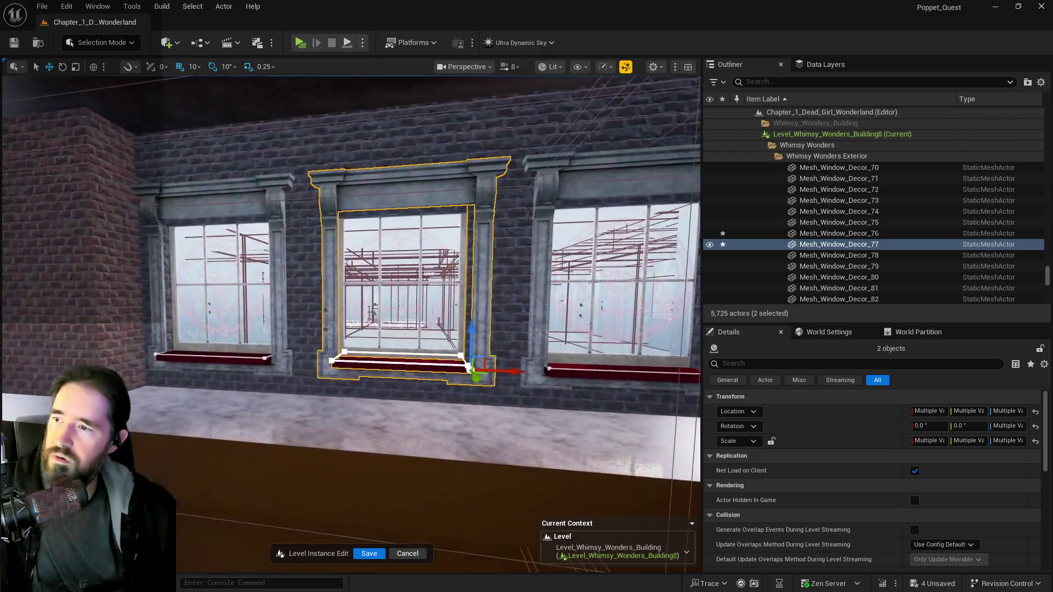
scroll(565, 383, up, 4)
click(552, 370)
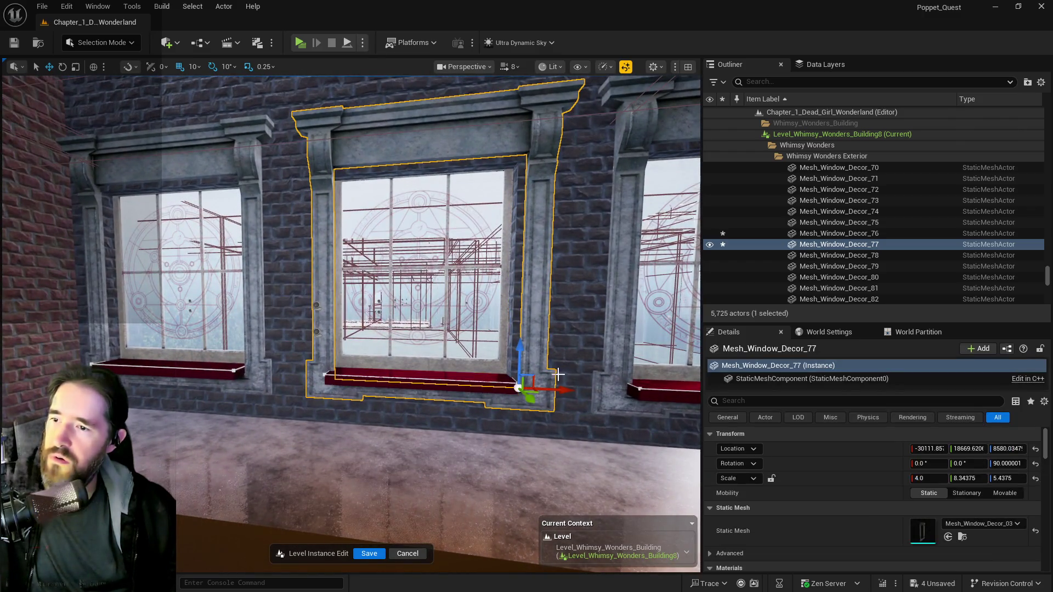
drag(563, 392, 561, 391)
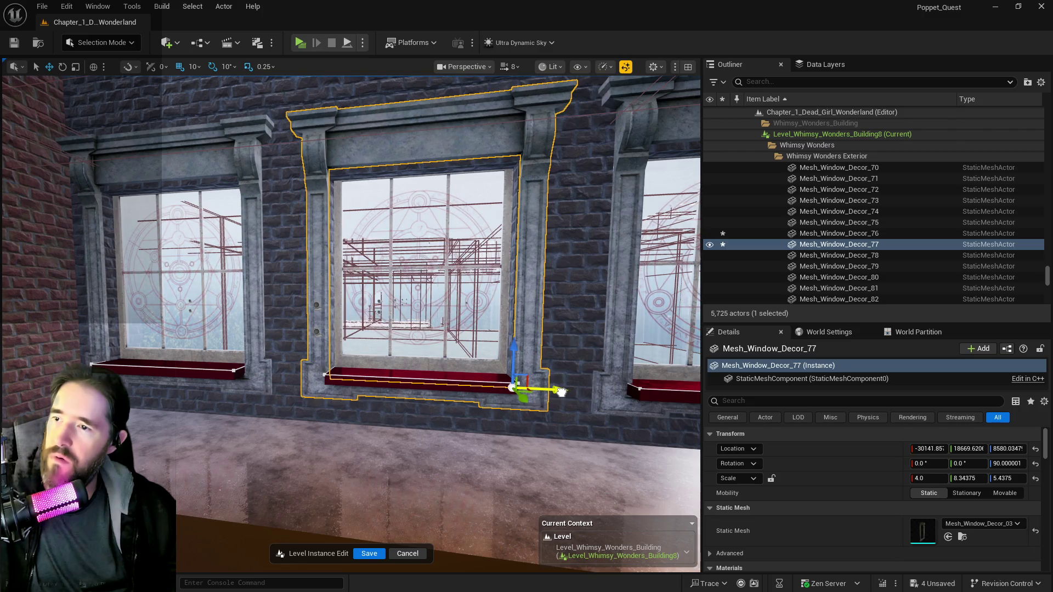
- Slide the right window frame and its sill left, then save the level instance edits
key(d)
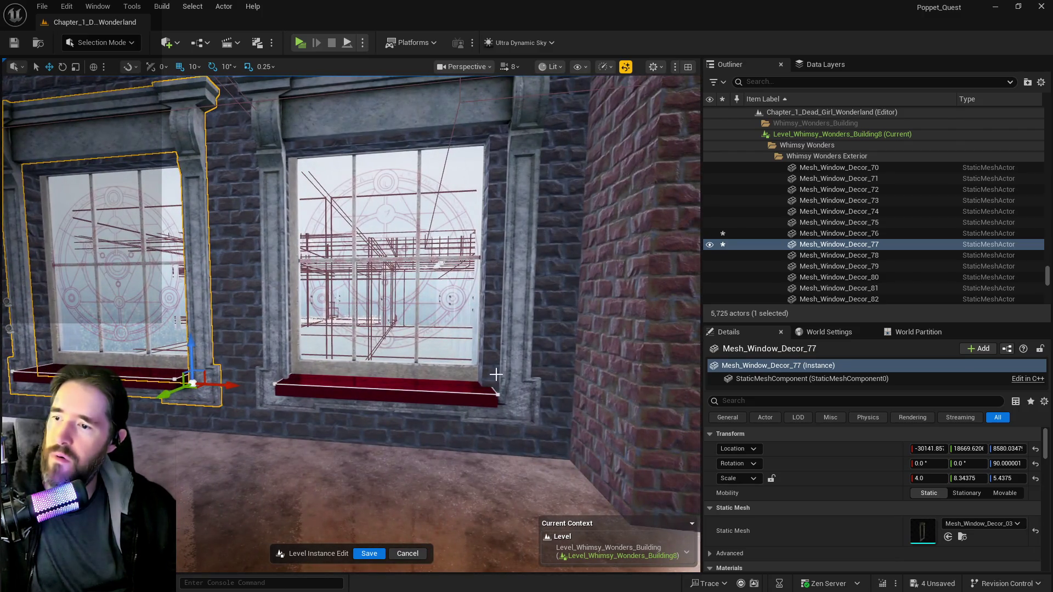
key(a)
key(w)
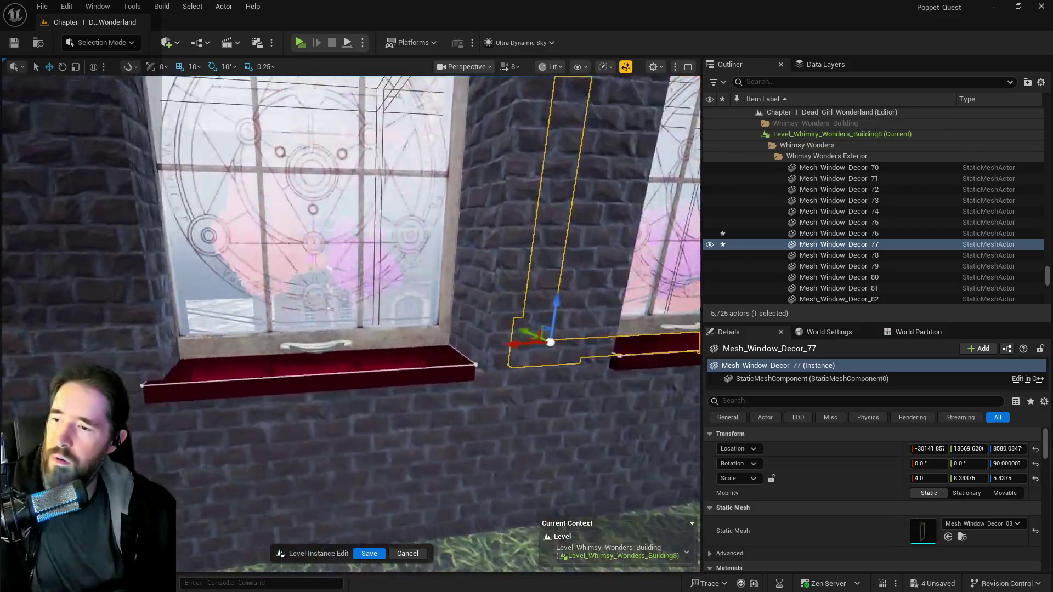
key(s)
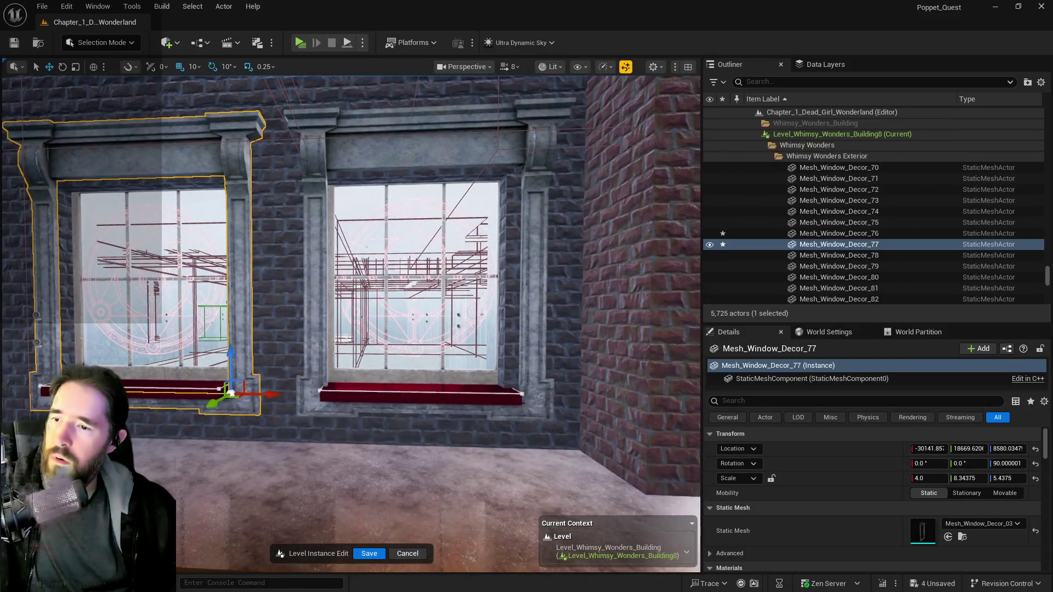
click(518, 399)
drag(545, 398, 536, 399)
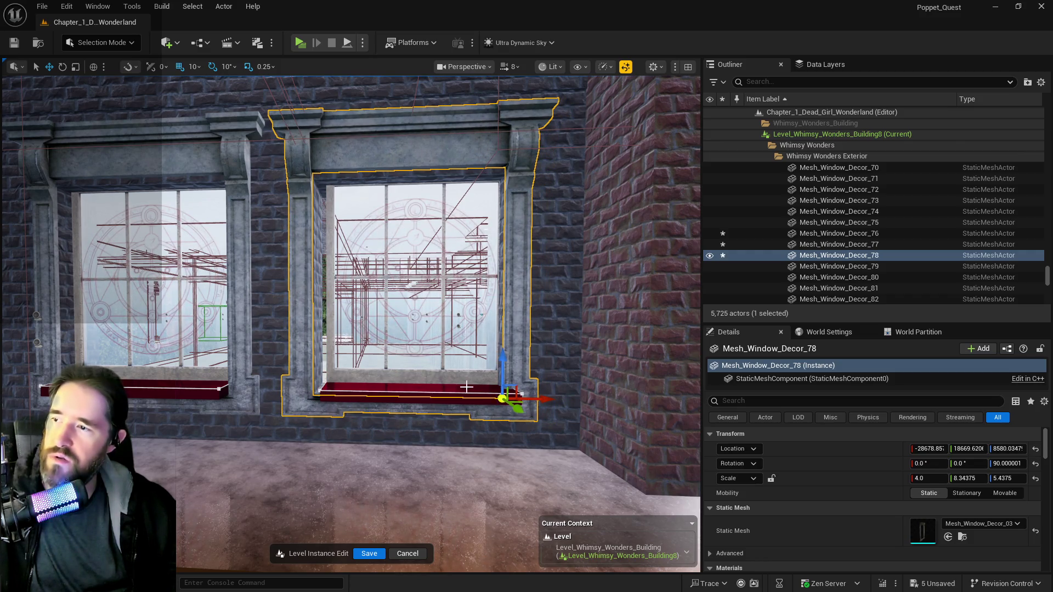
click(439, 382)
drag(460, 386, 400, 378)
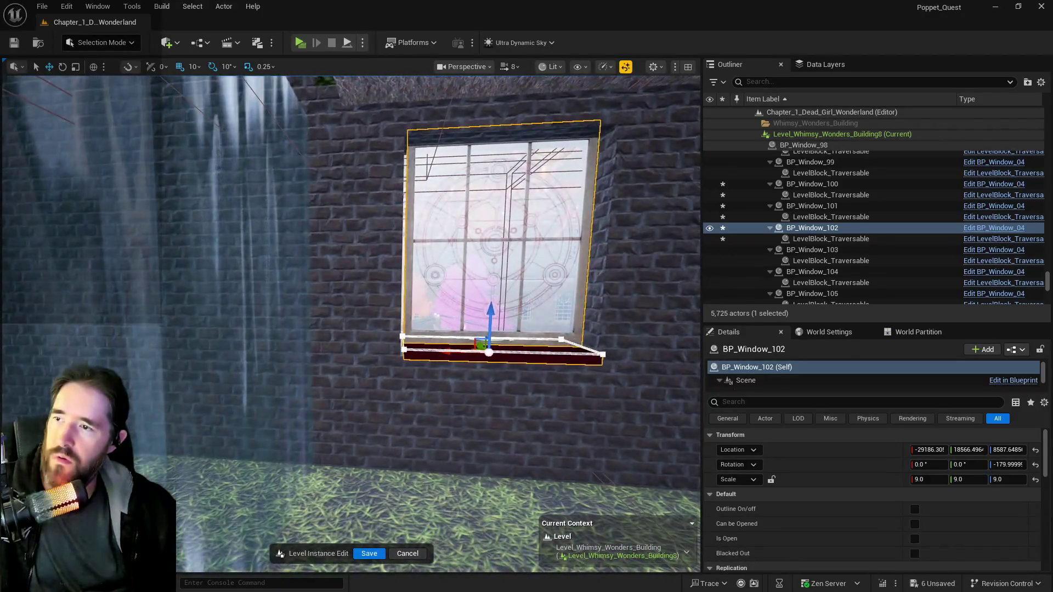
drag(465, 350, 452, 352)
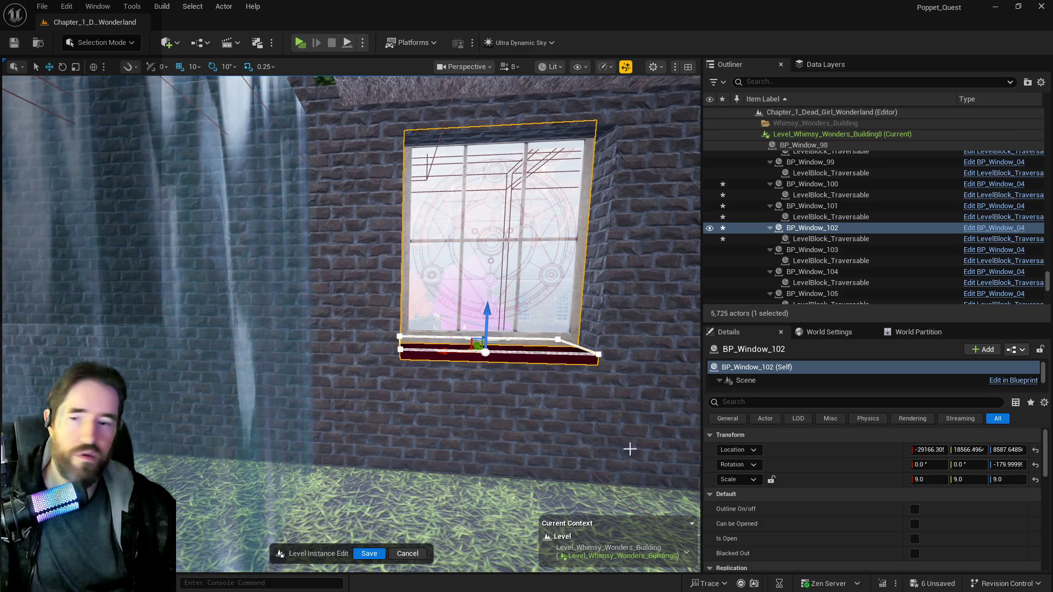
click(366, 554)
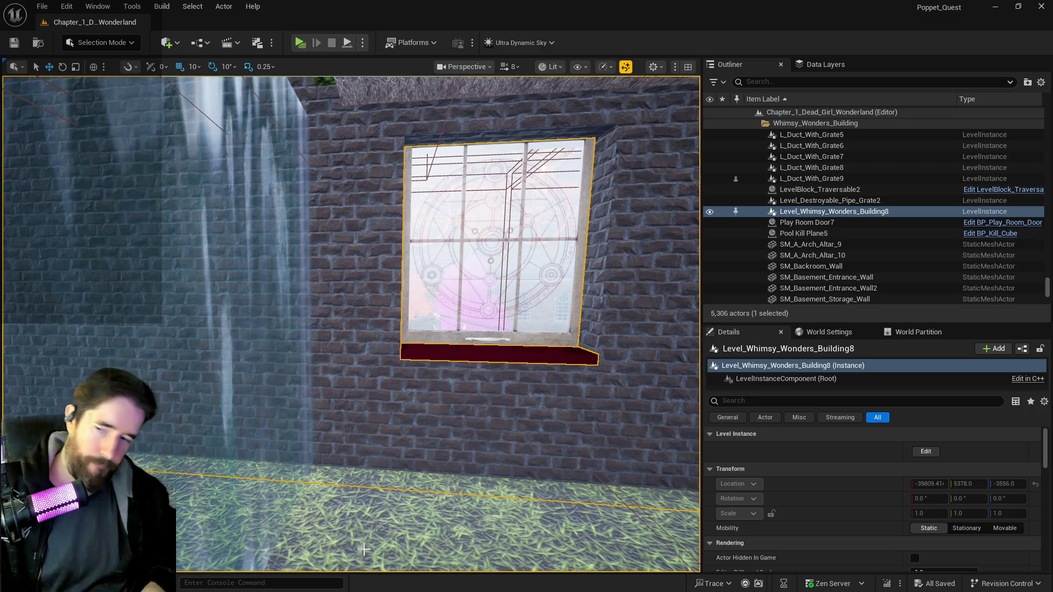
- Fly to the hedge-covered building and select the hedge Box Brush plus the Cylinder Brush doorway
key(s)
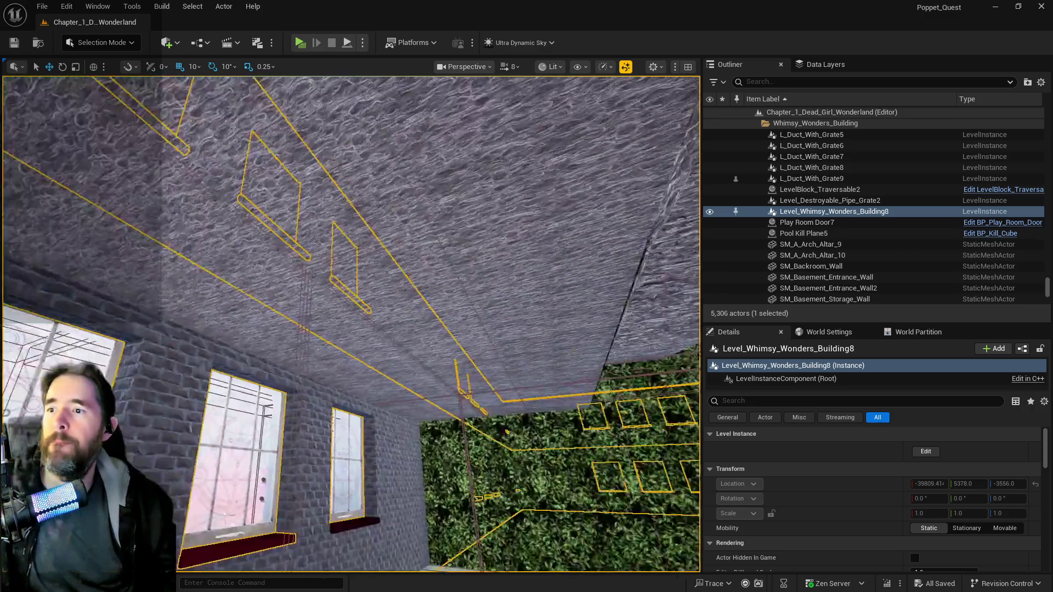
key(w)
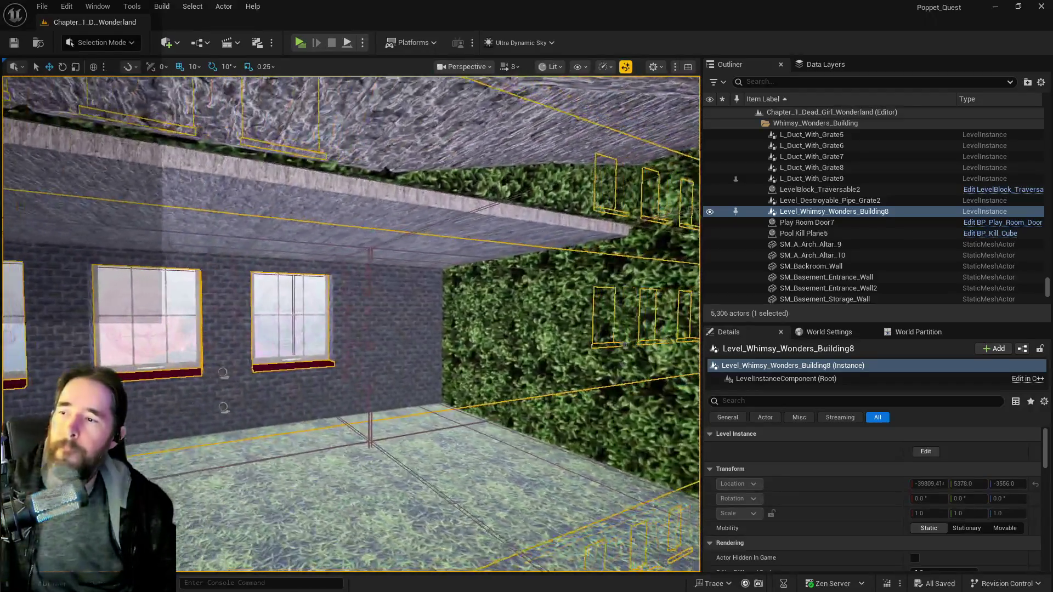
key(s)
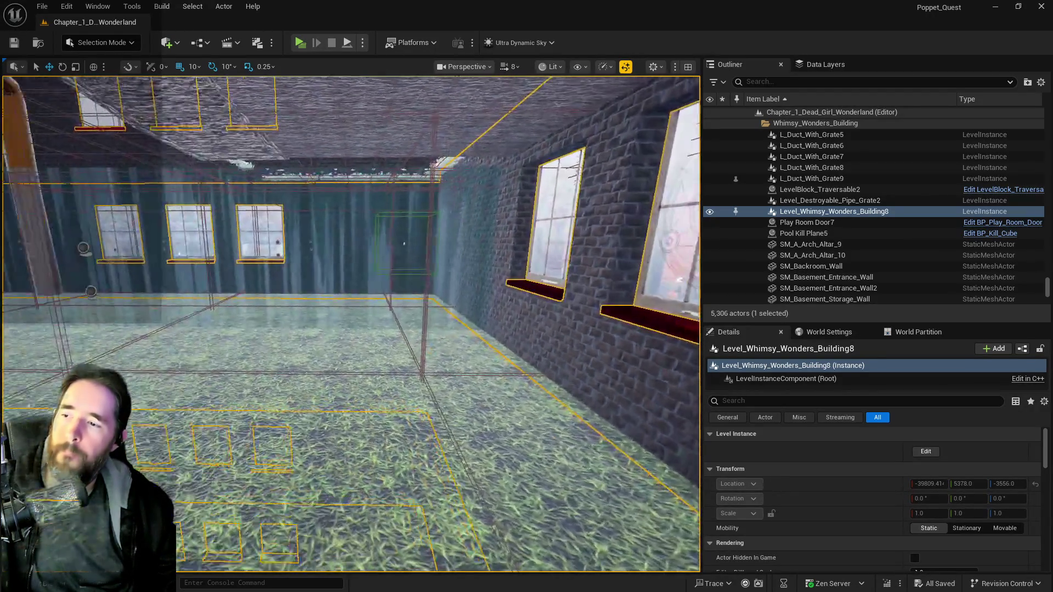
key(a)
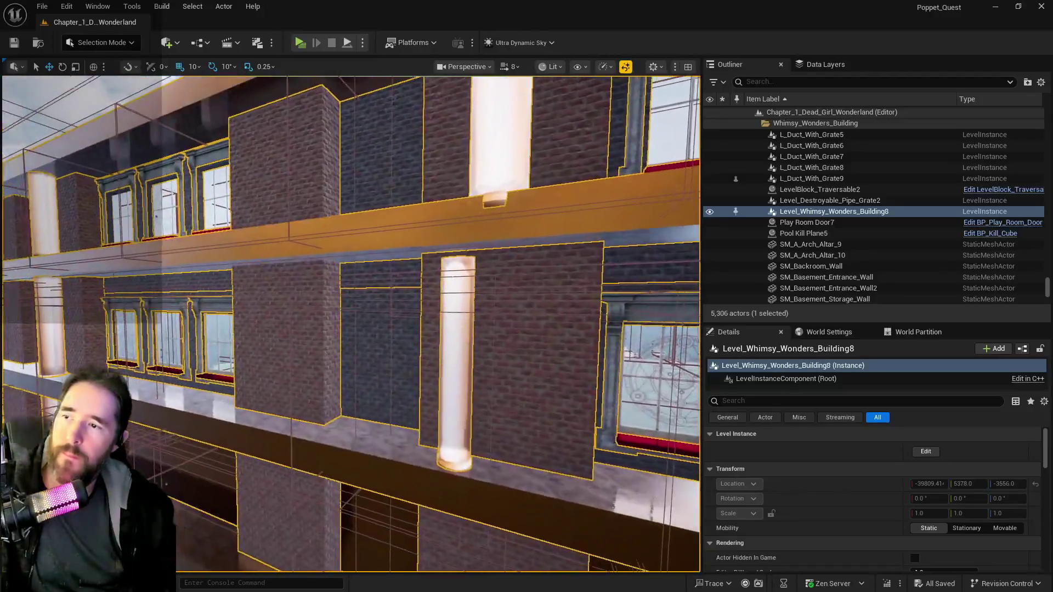
key(w)
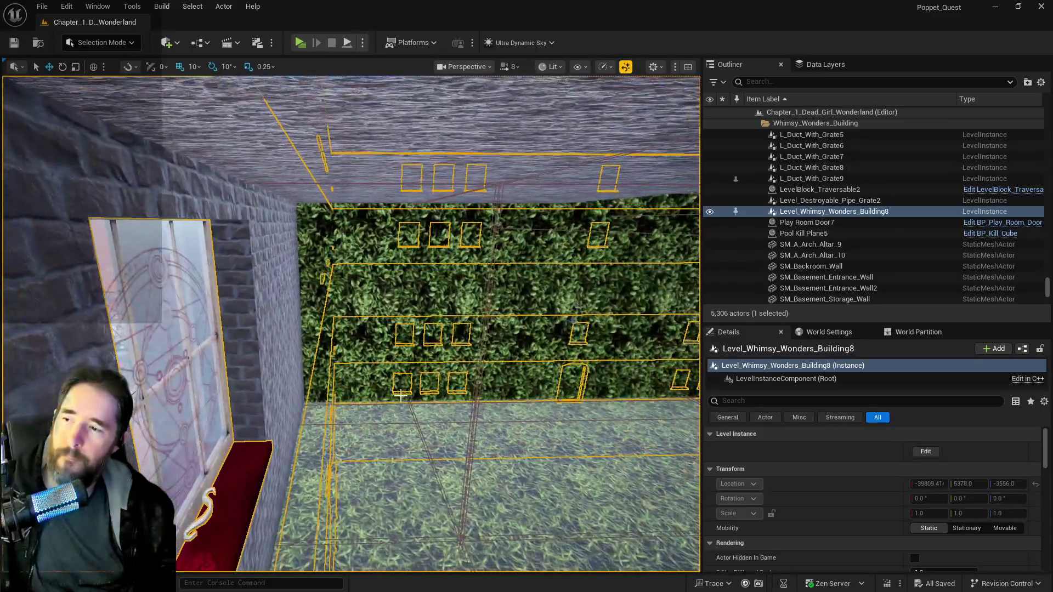
click(400, 400)
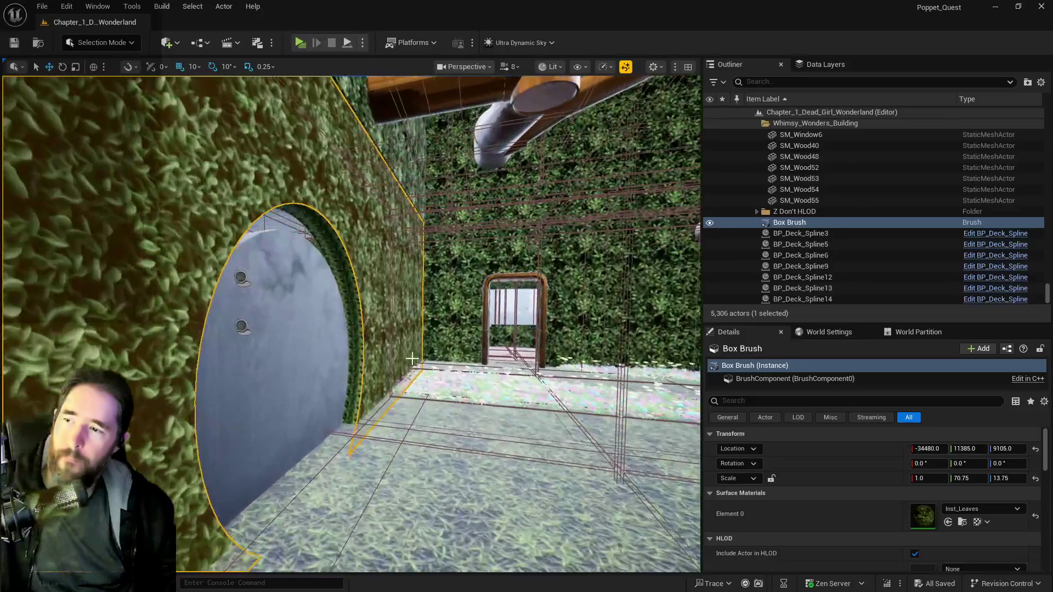
ctrl+click(350, 375)
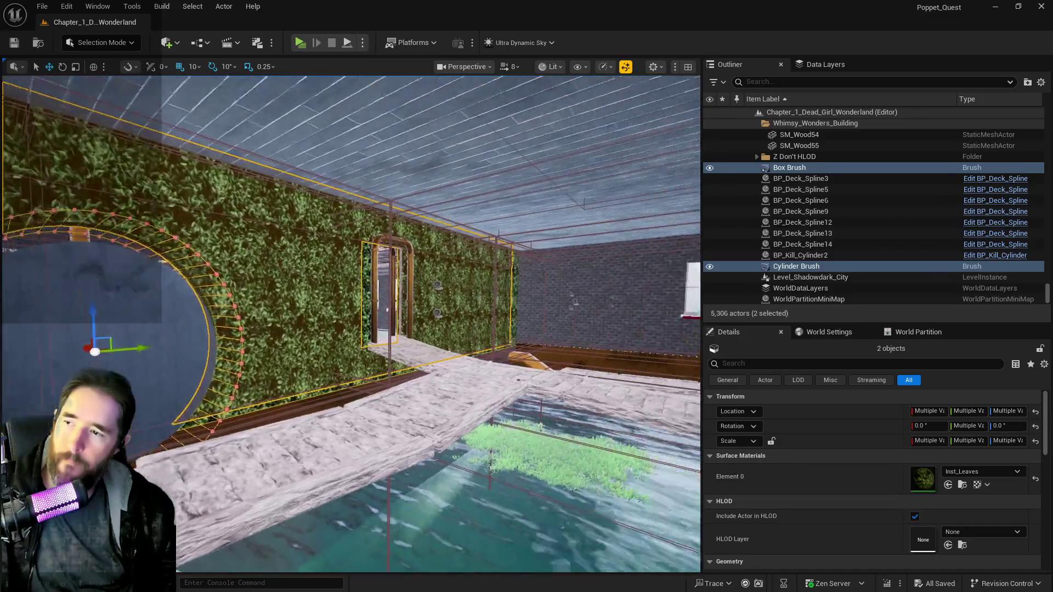
- Add Box Brush39 to the selected hedge brushes and frame all three in the view
key(f)
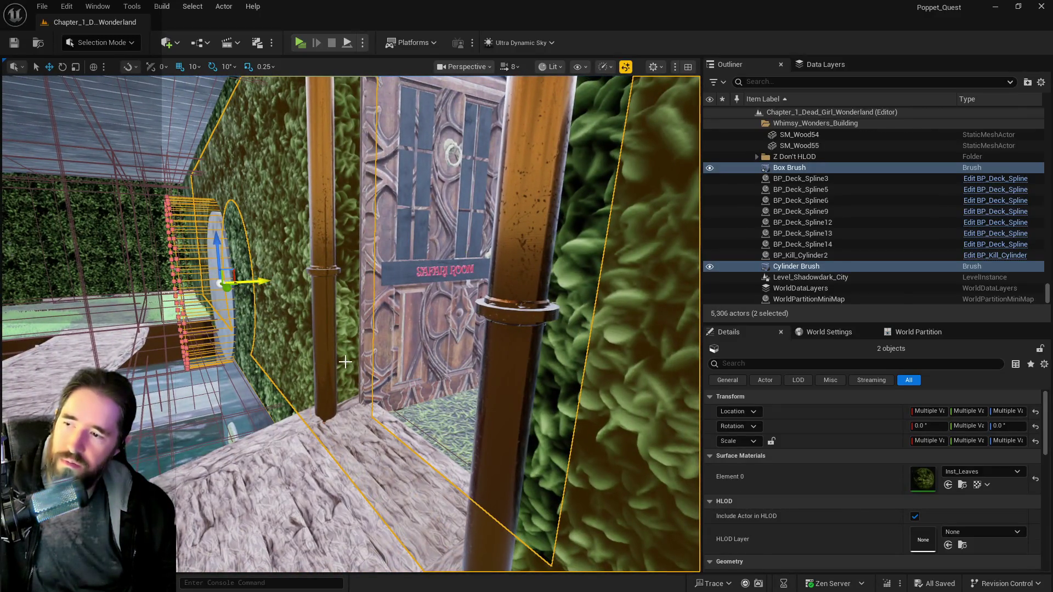
ctrl+click(345, 362)
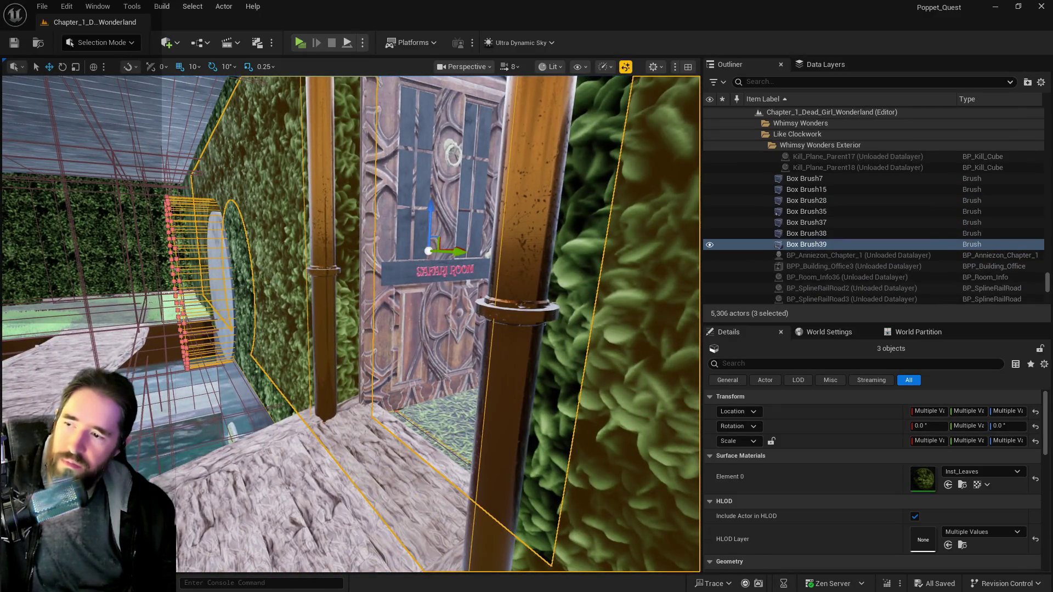
key(f)
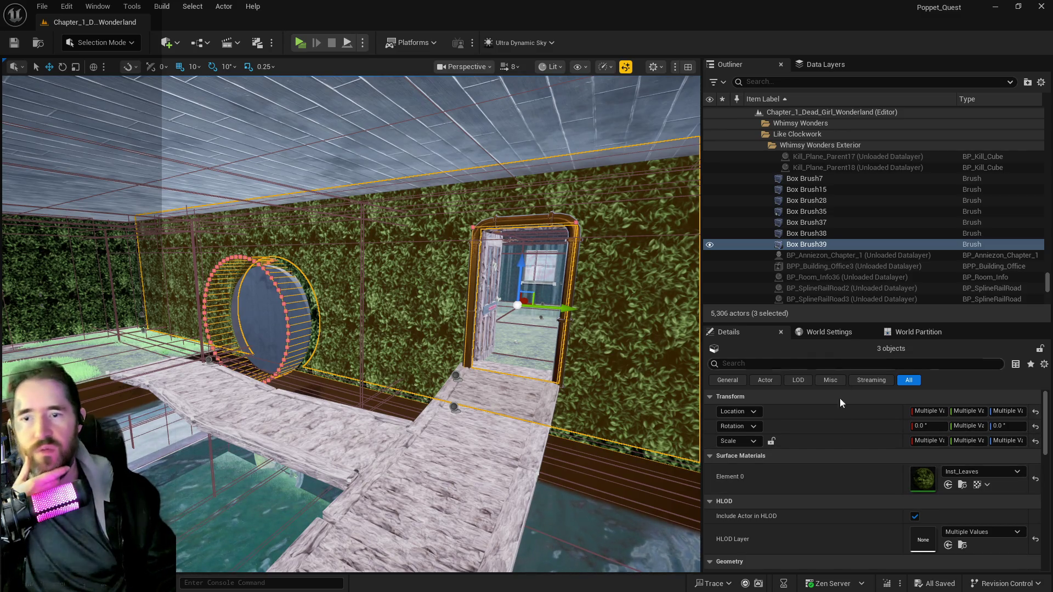
scroll(843, 476, down, 3)
click(742, 509)
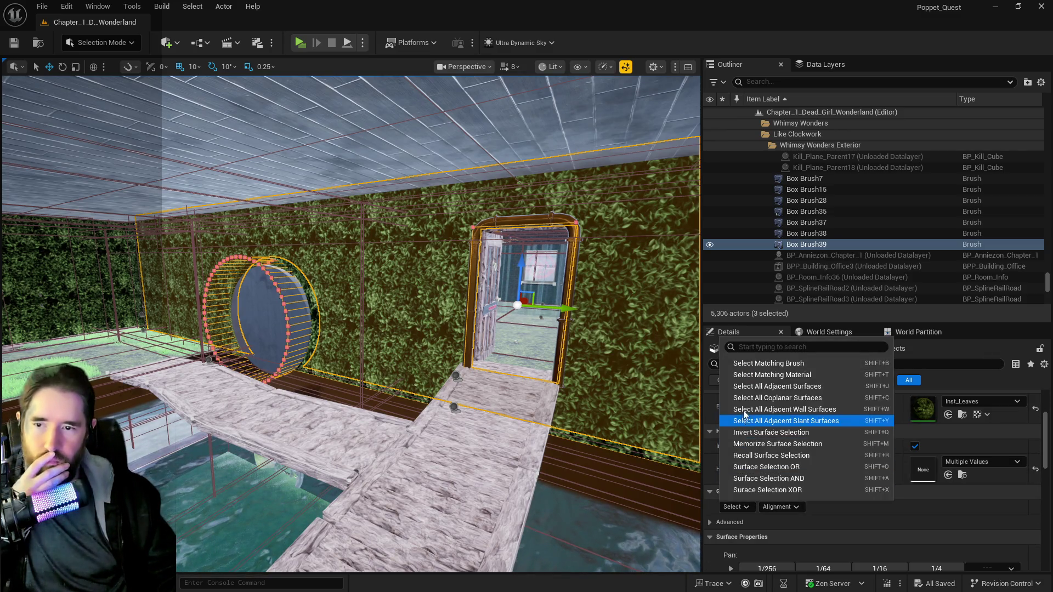
- Select all adjacent surfaces and apply a locked 10 by 10 texture scale
click(749, 388)
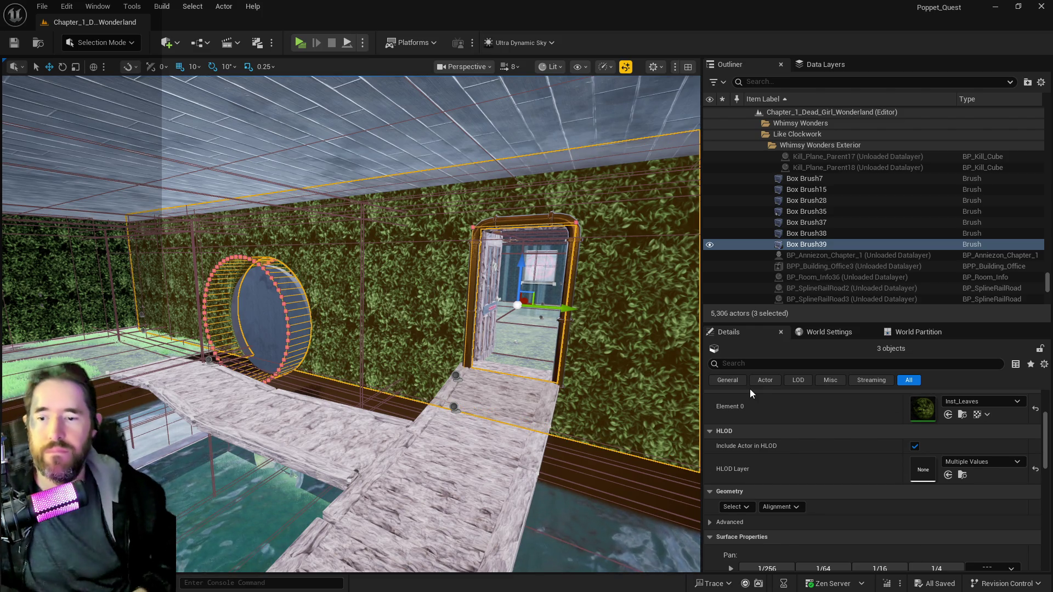
scroll(768, 428, down, 5)
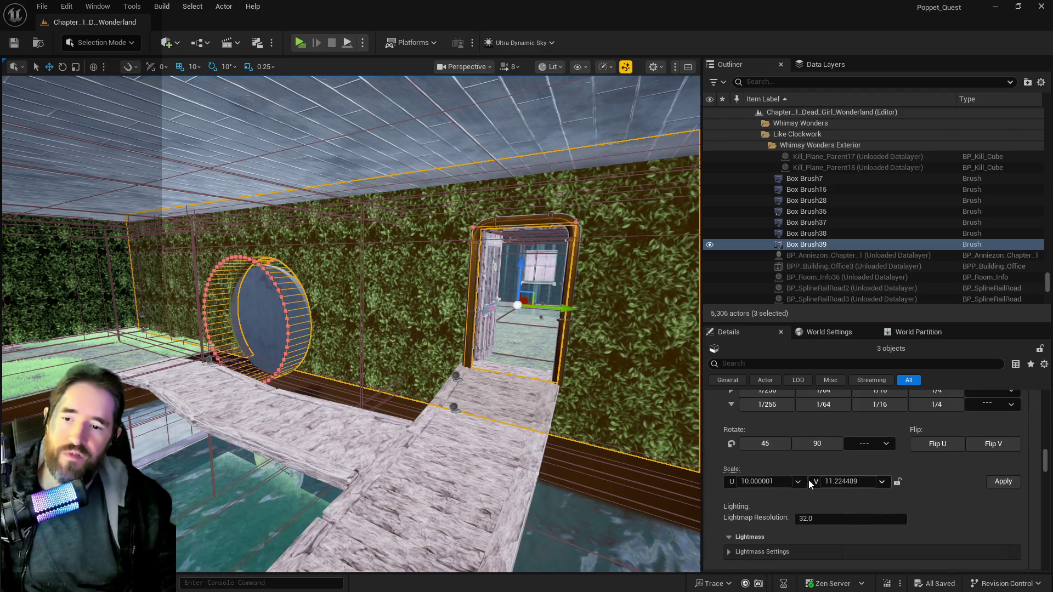
click(770, 482)
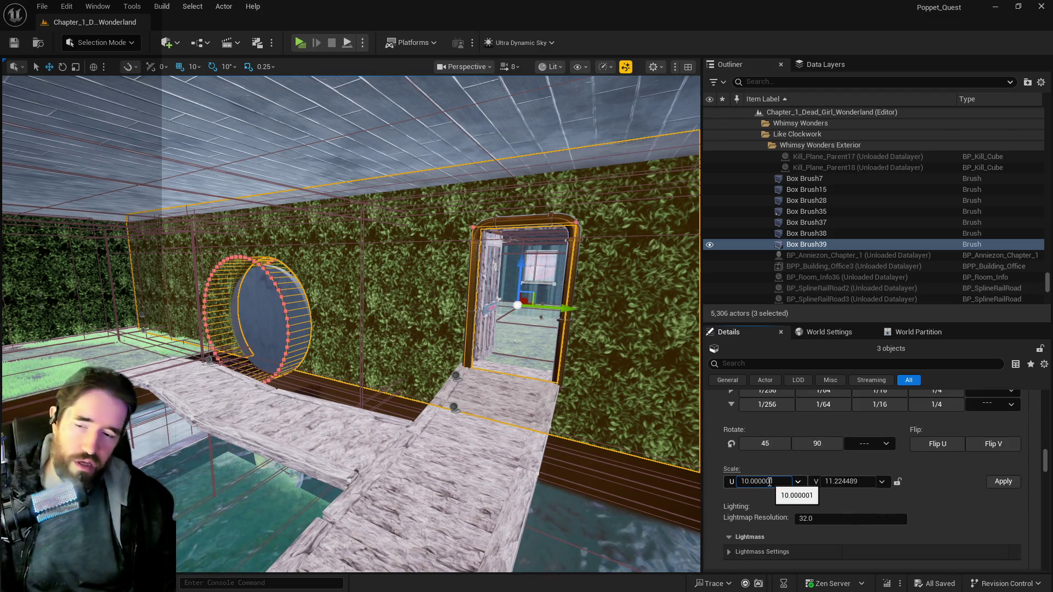
text(1)
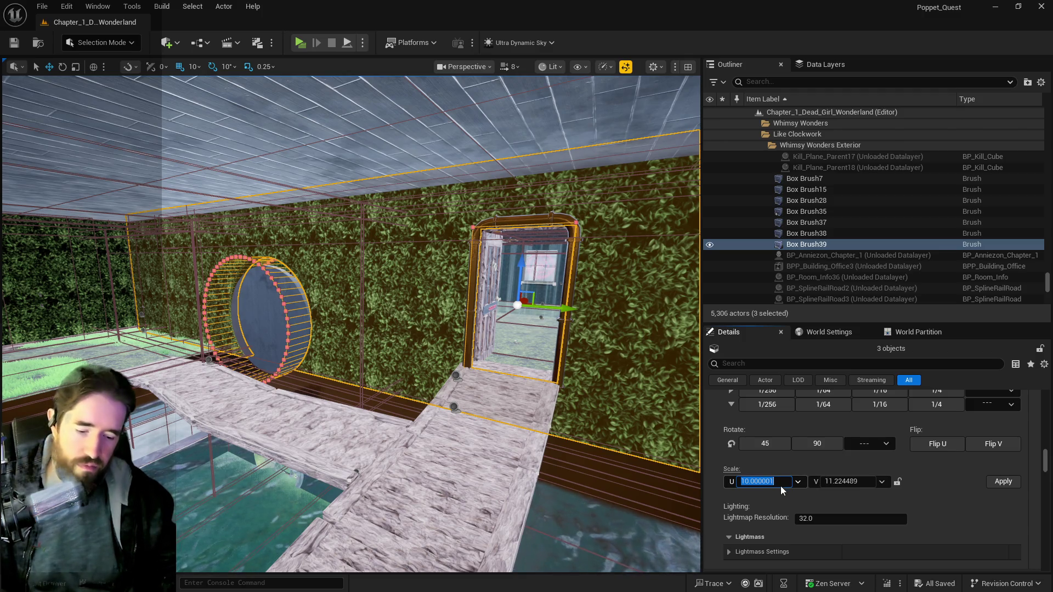
text(0)
key(Return)
click(897, 482)
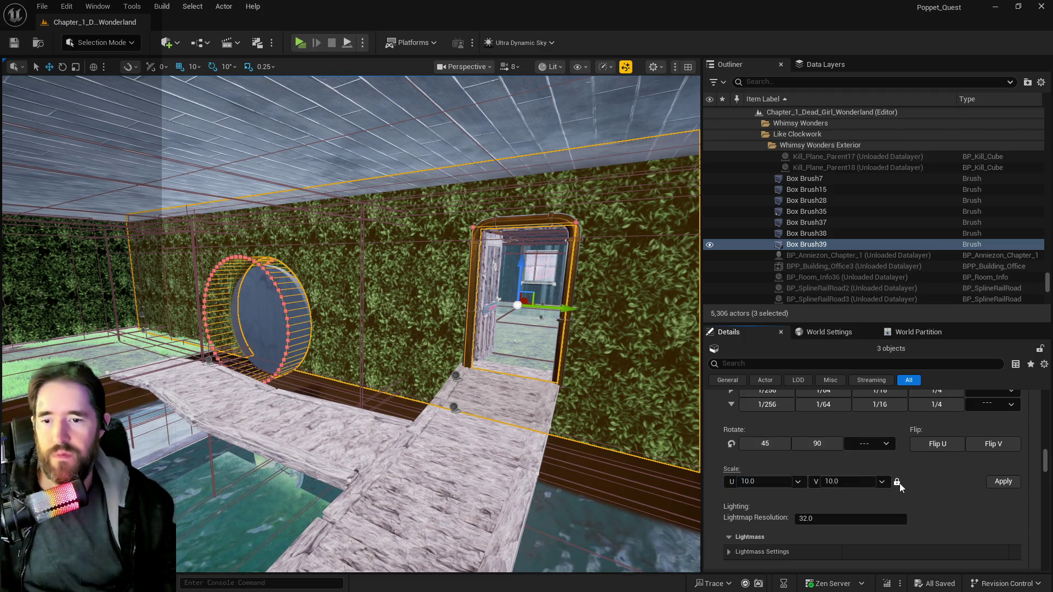
click(1000, 483)
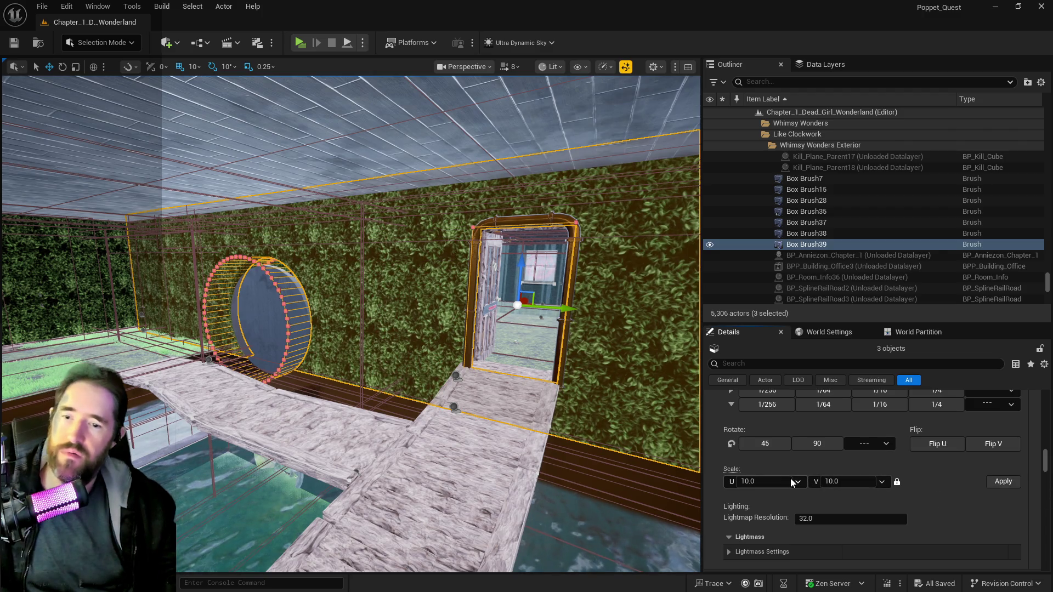
- Fly toward the hedge and brick corner and select the left brick wall
scroll(795, 473, up, 5)
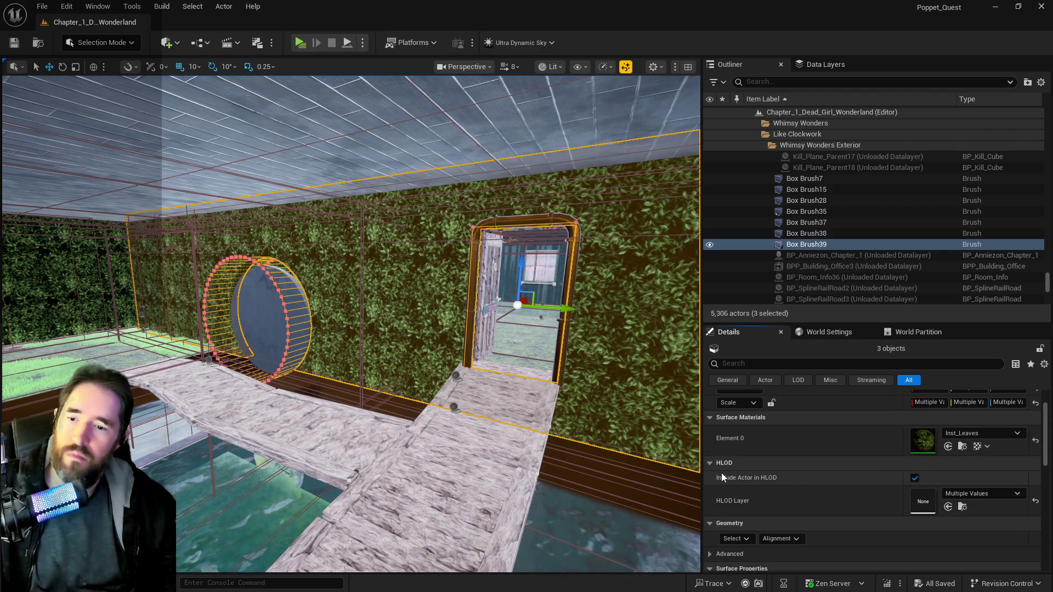
mouse_move(549, 439)
mouse_down()
mouse_move(548, 422)
mouse_move(592, 406)
mouse_move(598, 362)
mouse_move(642, 351)
mouse_move(680, 359)
mouse_move(641, 384)
mouse_move(630, 417)
mouse_move(614, 395)
mouse_move(658, 422)
mouse_move(665, 395)
mouse_move(659, 404)
mouse_up()
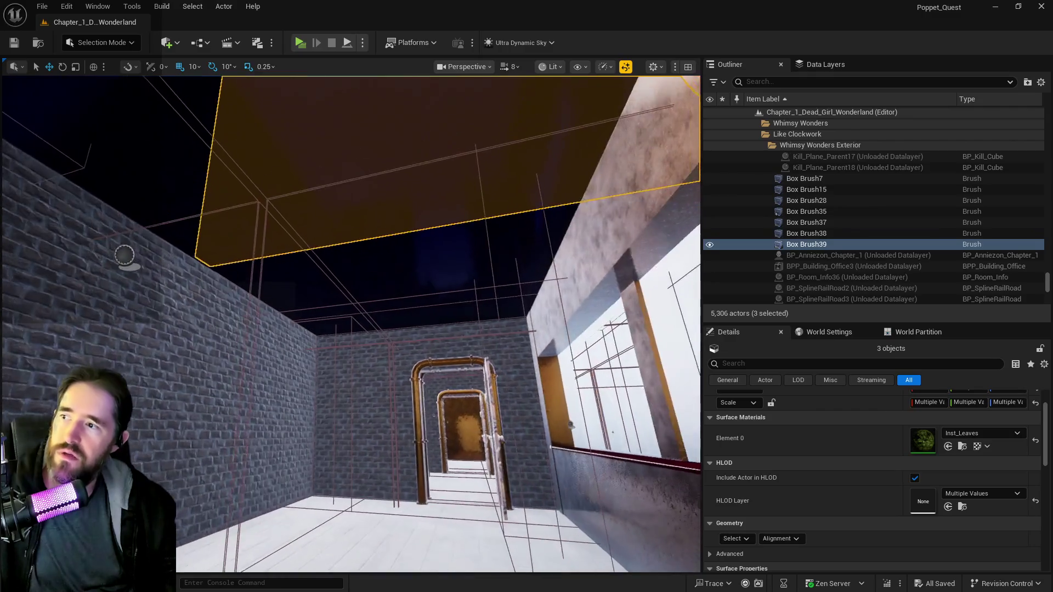
click(241, 506)
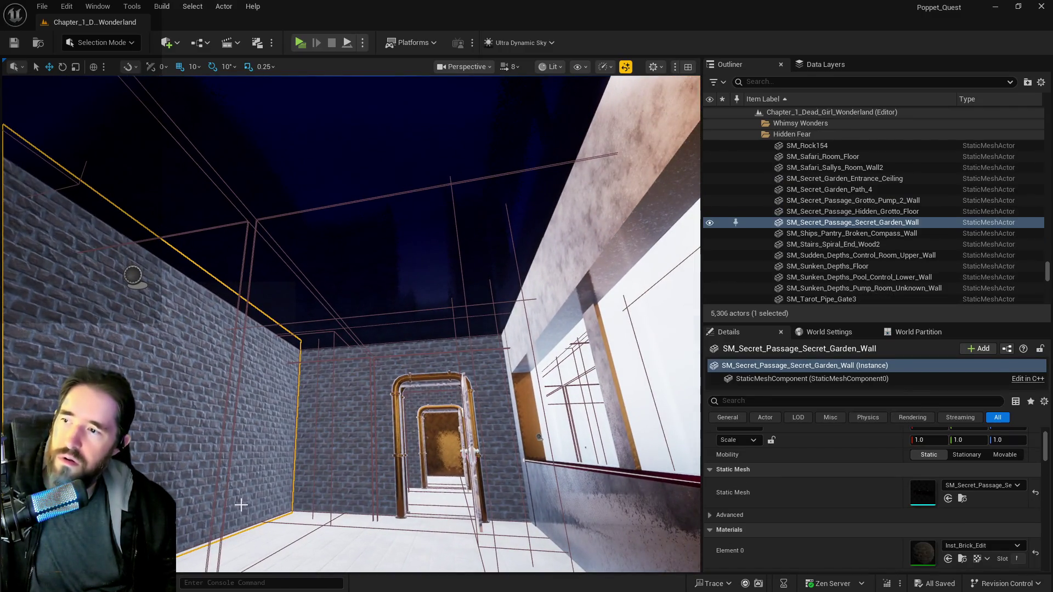
key(ctrl+z)
key(f)
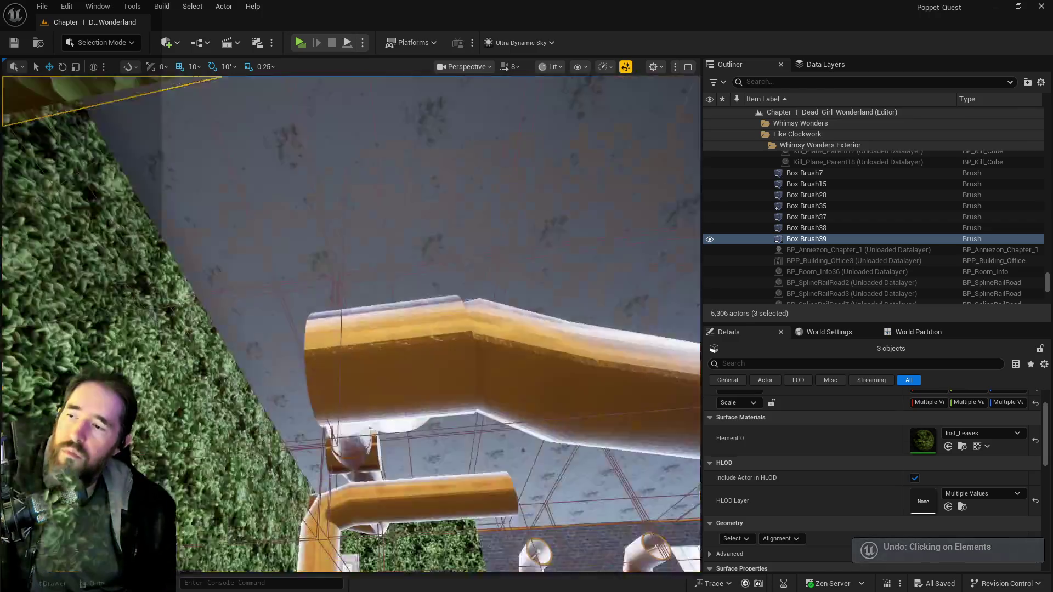
key(f)
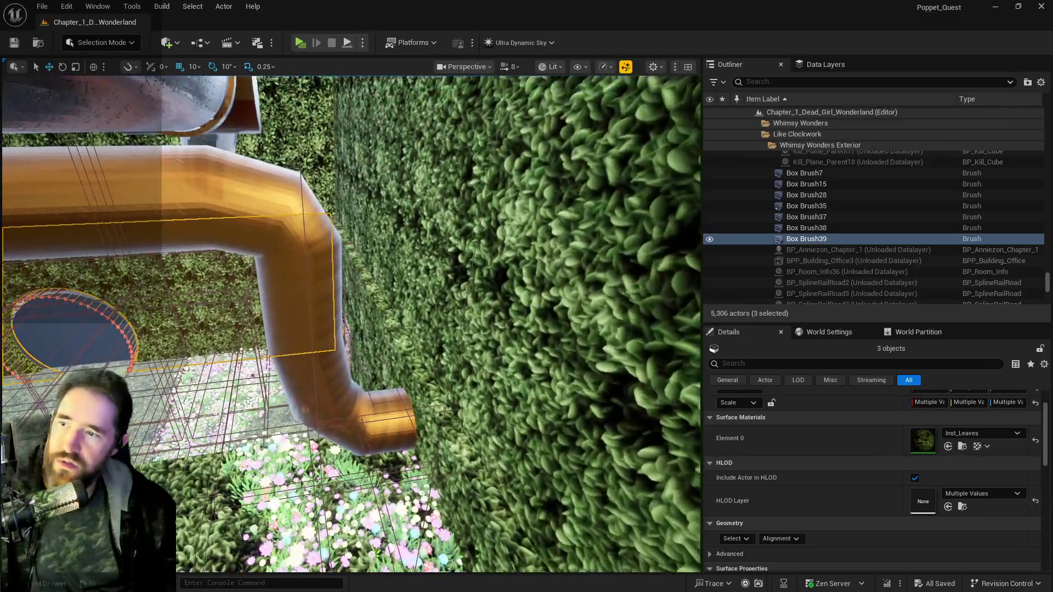
key(s)
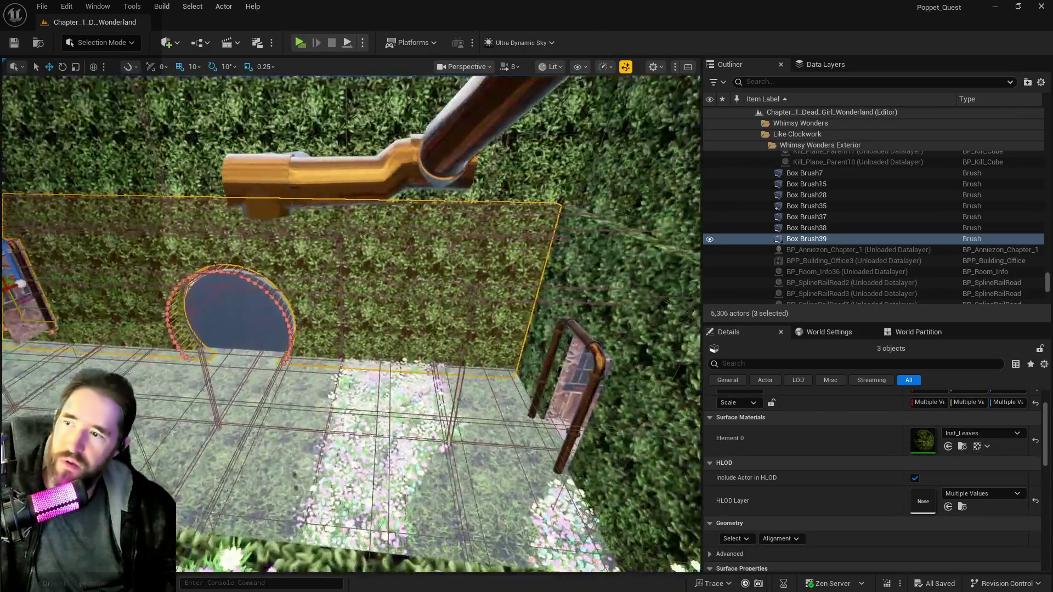
key(s)
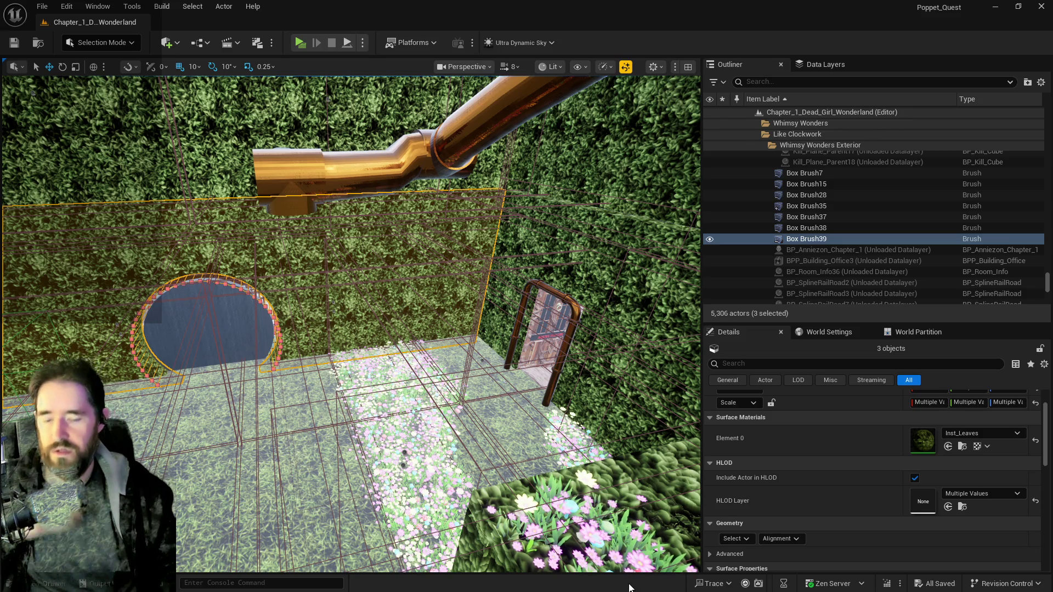
scroll(844, 499, down, 10)
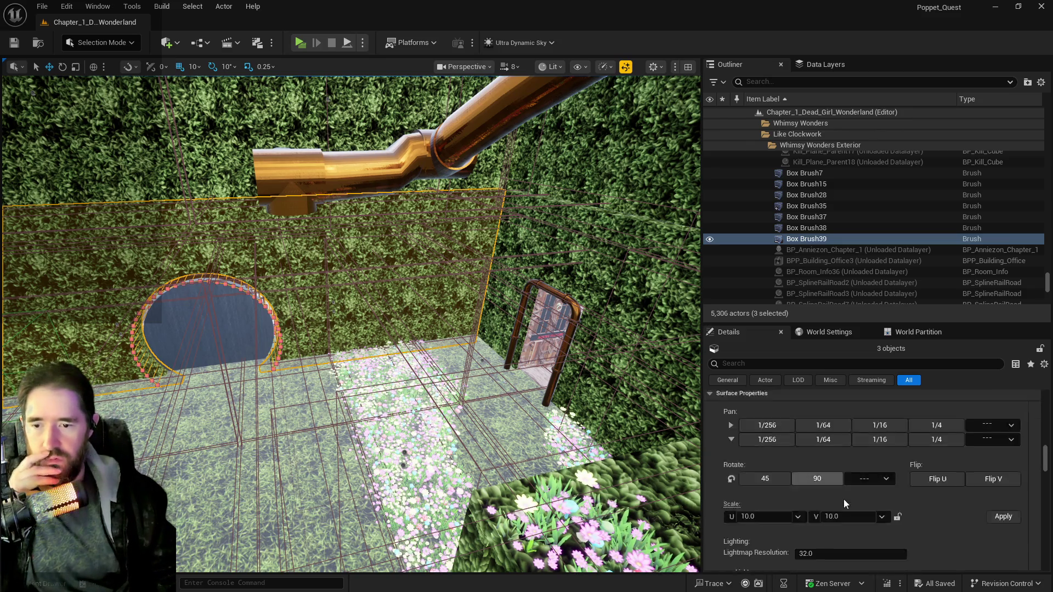
- Expand the advanced Brush Settings in Details and start Create Static Mesh
scroll(865, 512, up, 10)
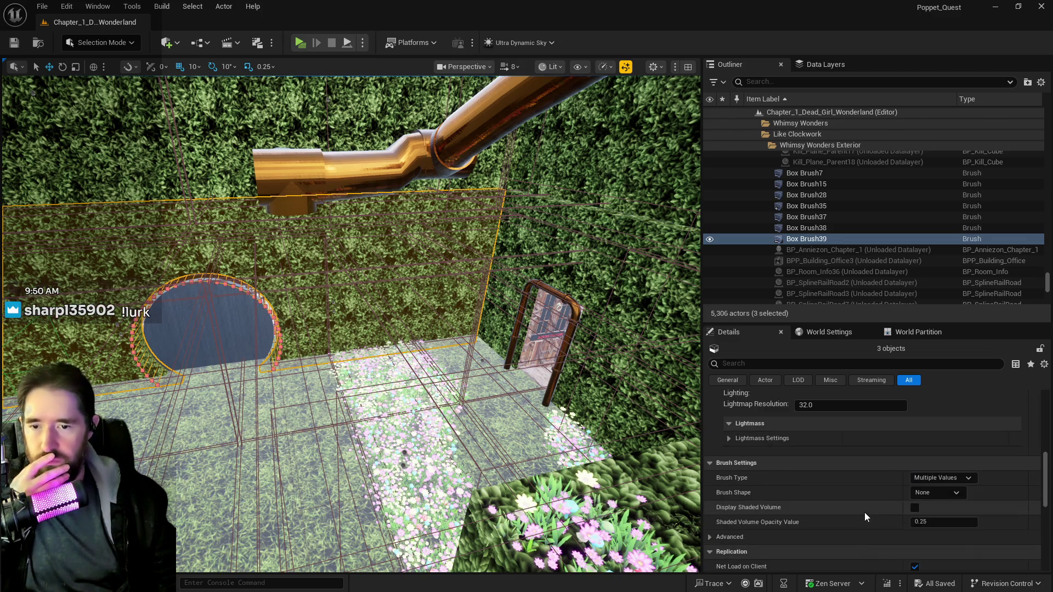
scroll(848, 514, down, 10)
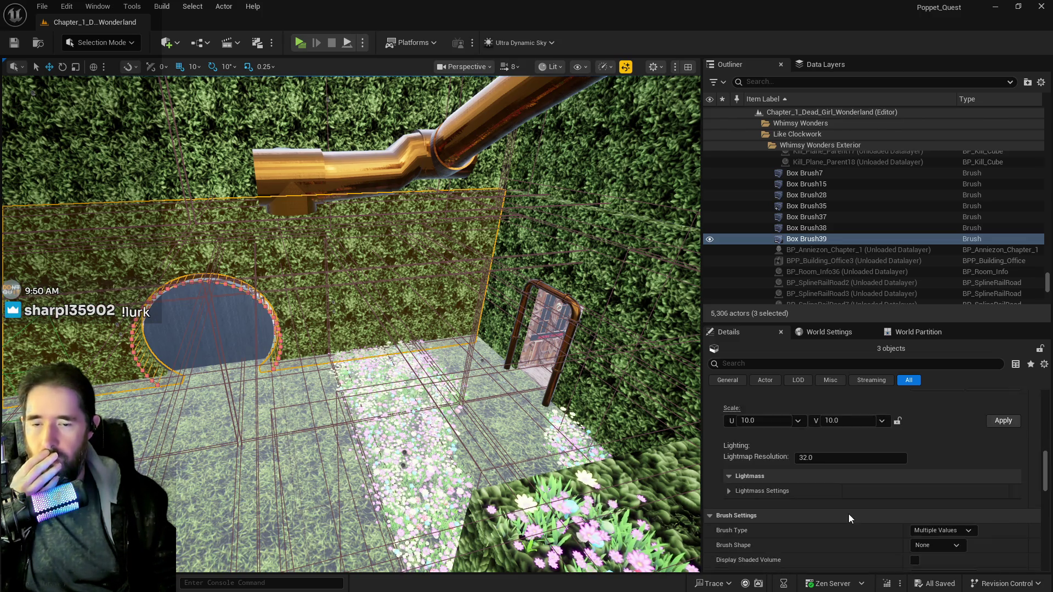
scroll(848, 514, down, 2)
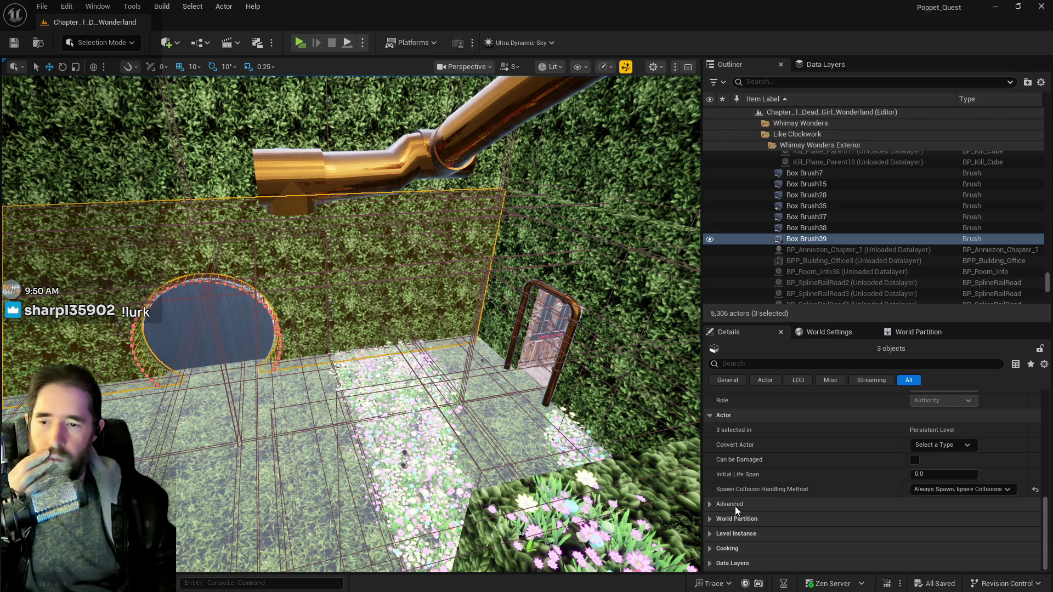
click(710, 505)
click(710, 505)
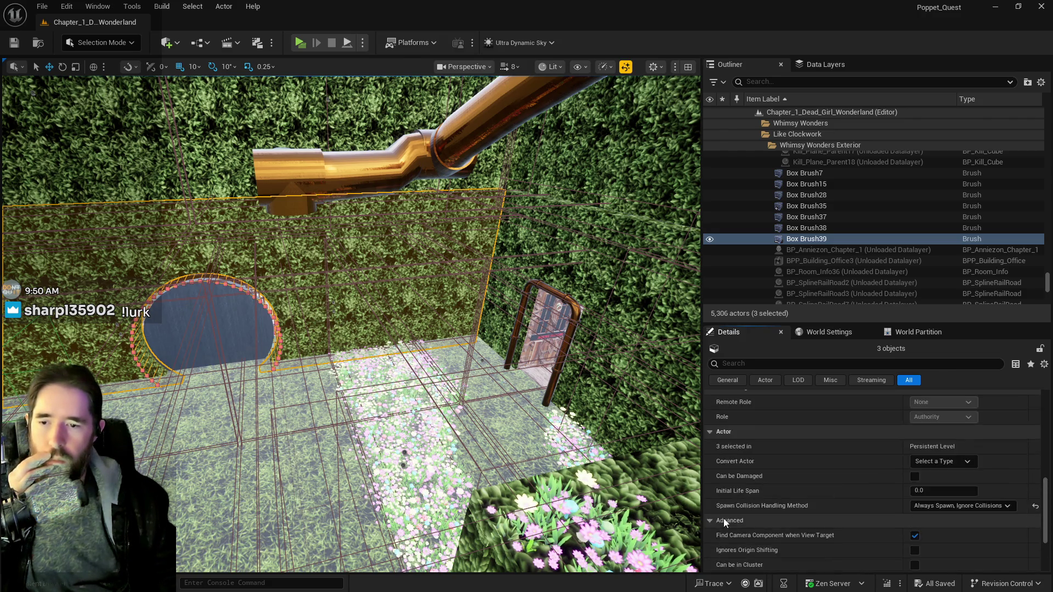
scroll(723, 518, up, 5)
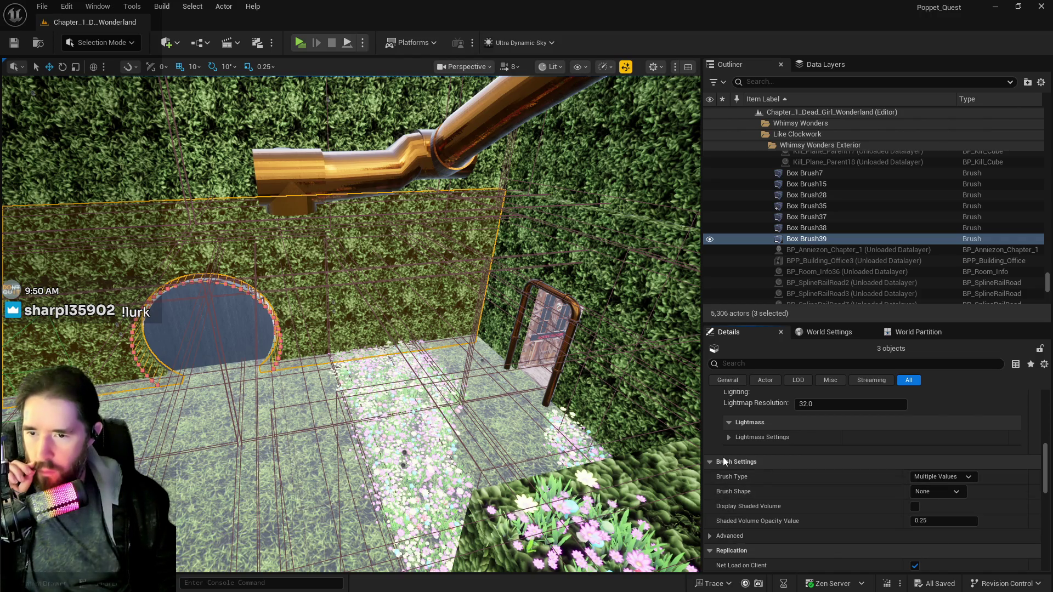
scroll(716, 466, up, 3)
scroll(716, 478, down, 2)
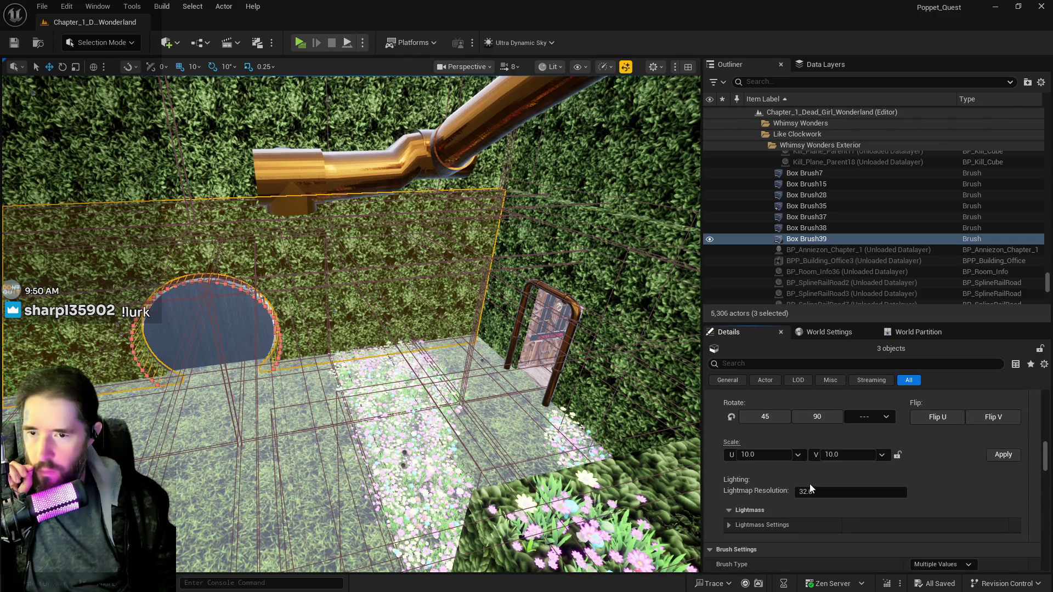
scroll(715, 516, down, 3)
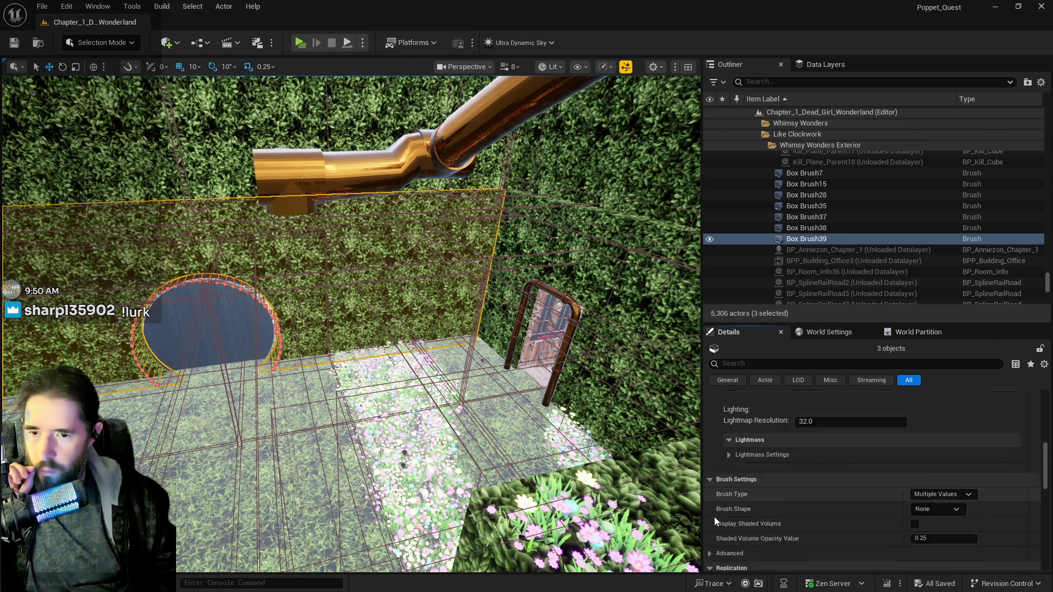
scroll(714, 517, down, 1)
click(708, 468)
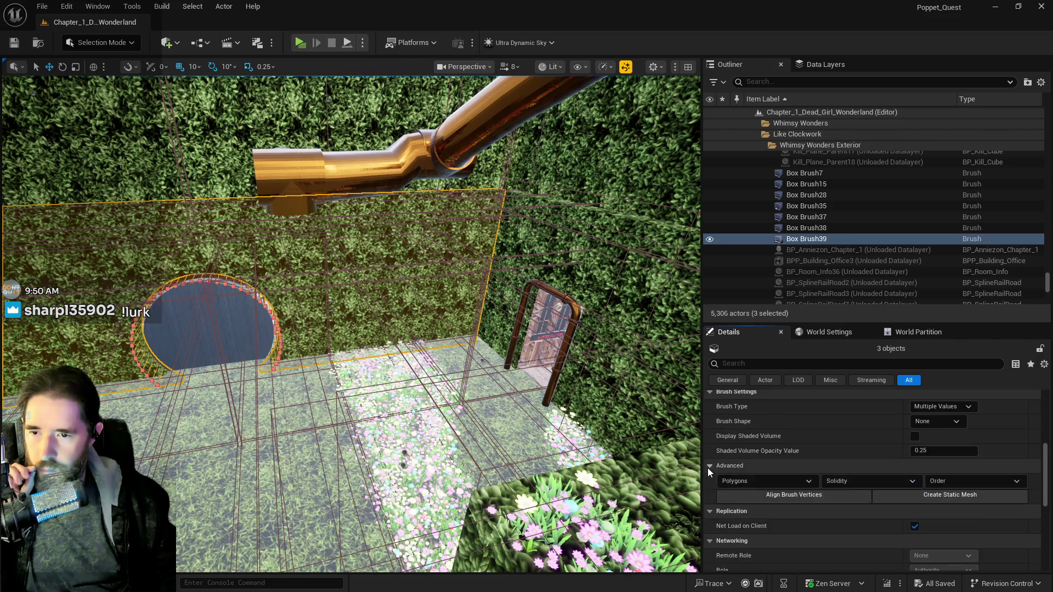
click(908, 494)
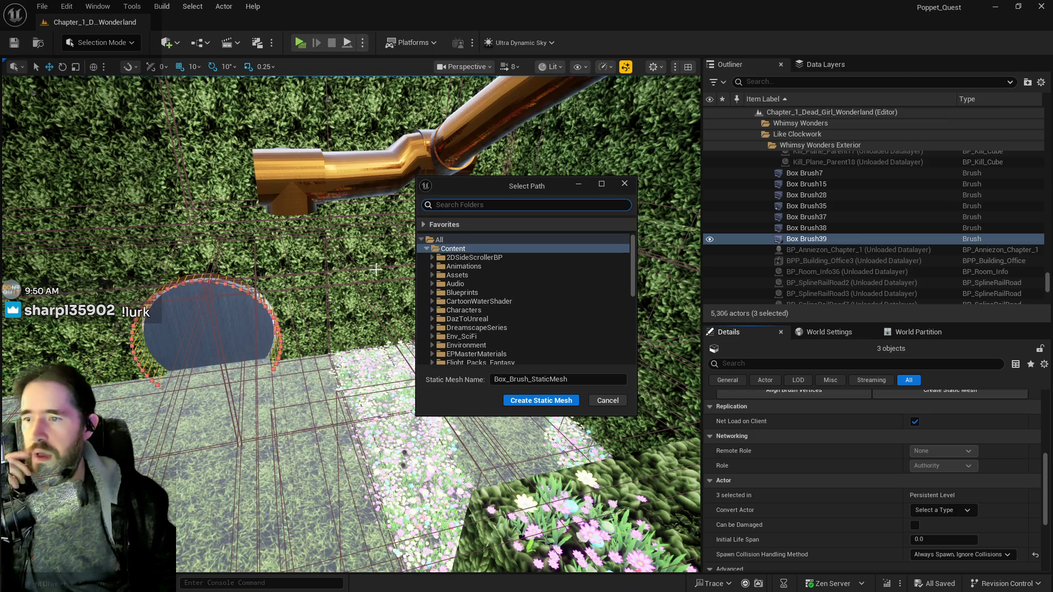
- Save the brushes as static mesh SM_Safari_Hidden_Grotto_Wall in the Whimsy_Wonders content folder
click(433, 258)
click(438, 266)
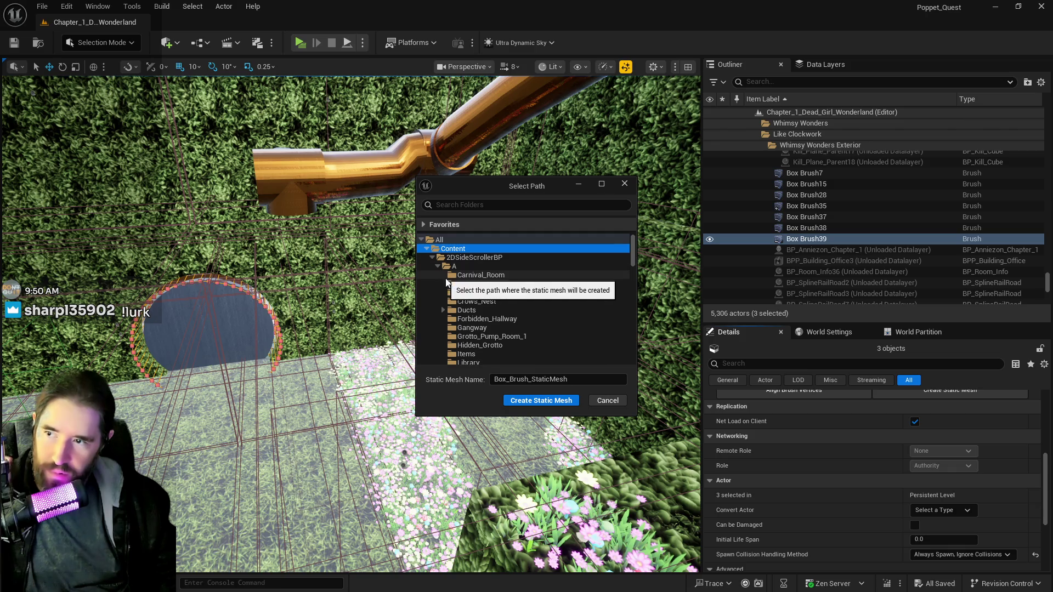
scroll(477, 351, down, 5)
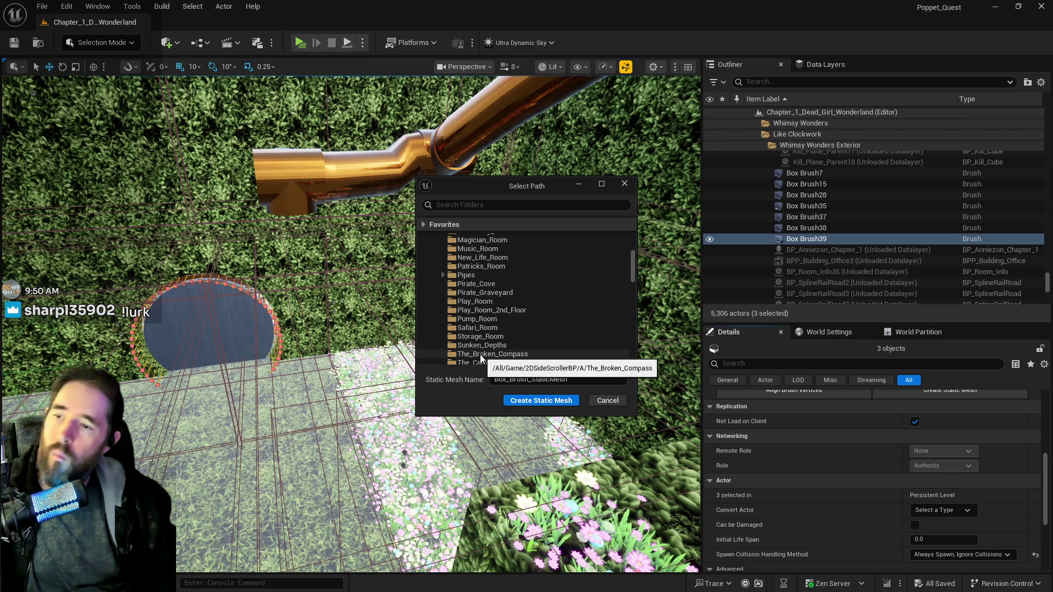
scroll(481, 351, down, 5)
click(485, 328)
double_click(571, 379)
text(SM)
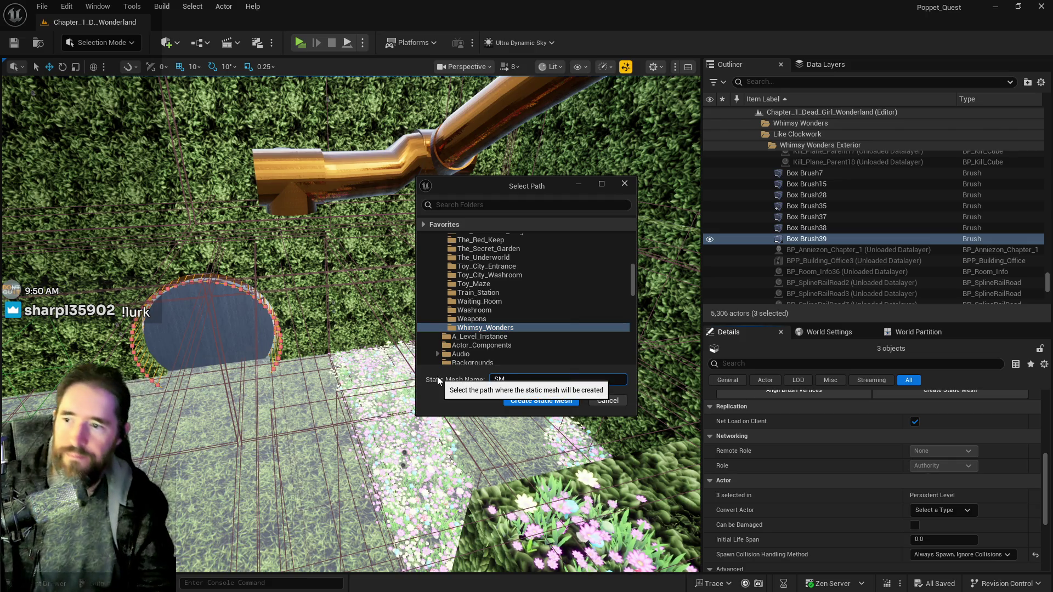
text(_Safari_Hidden_Grotto_Wall)
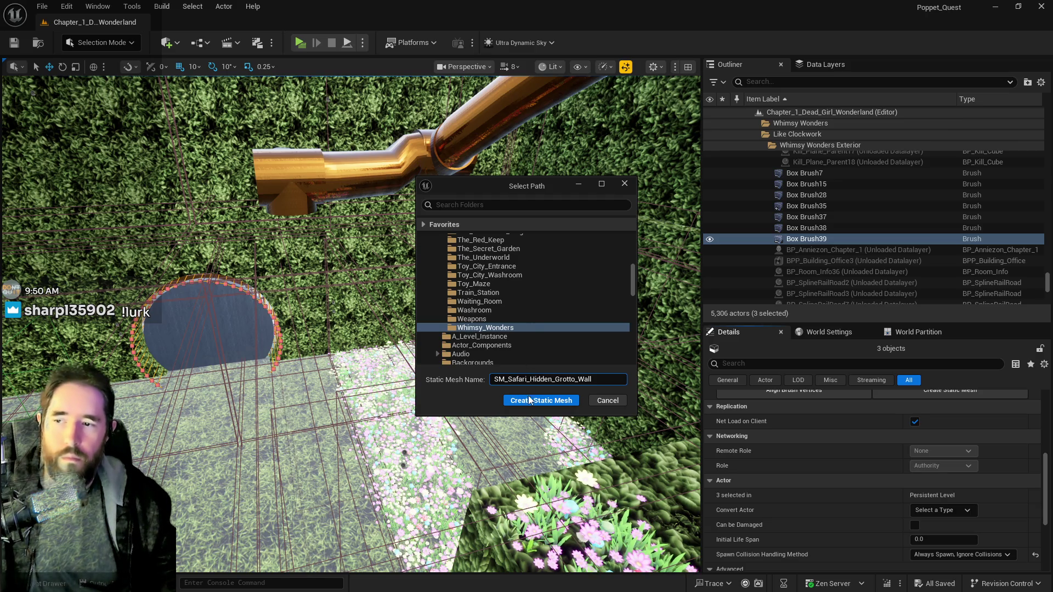
key(Return)
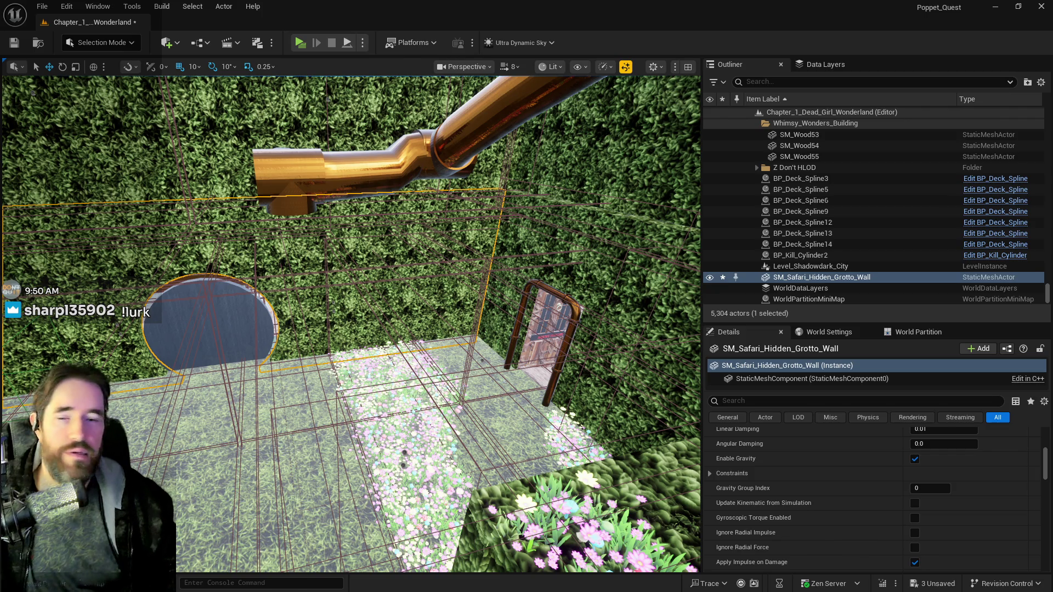
key(f)
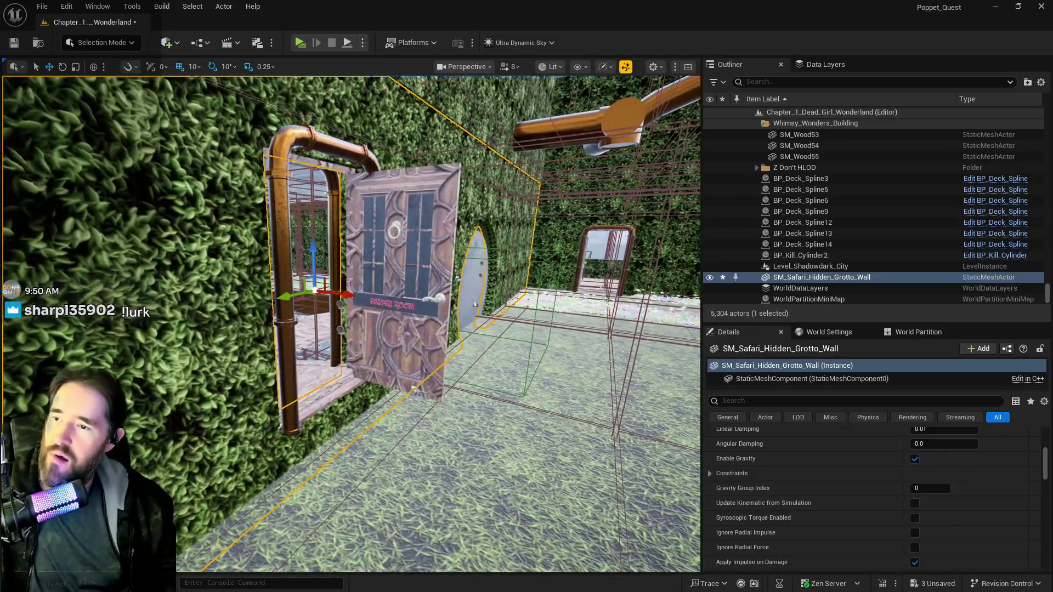
double_click(850, 278)
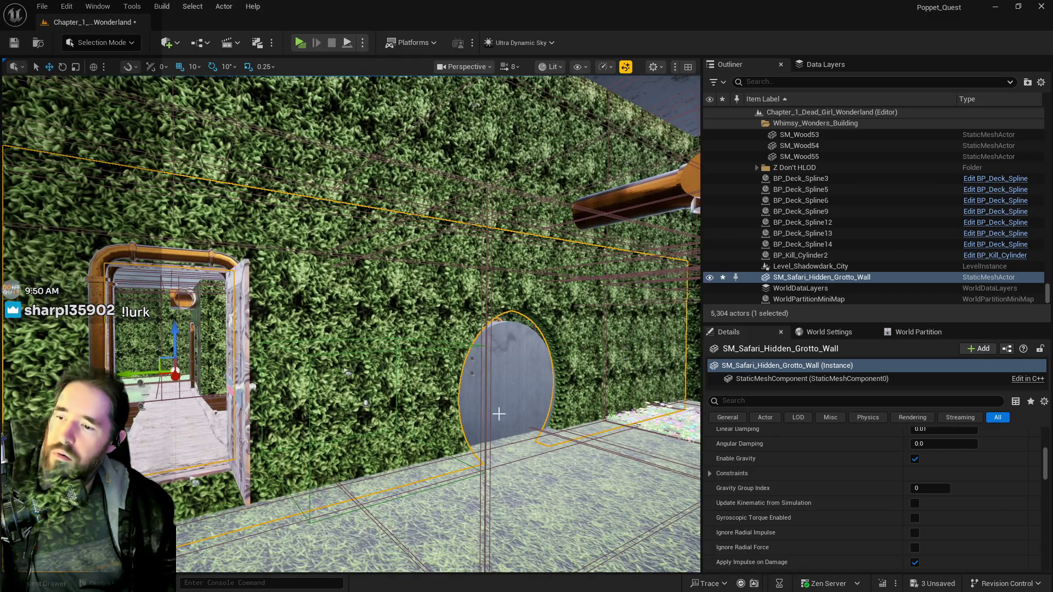
click(502, 426)
key(f)
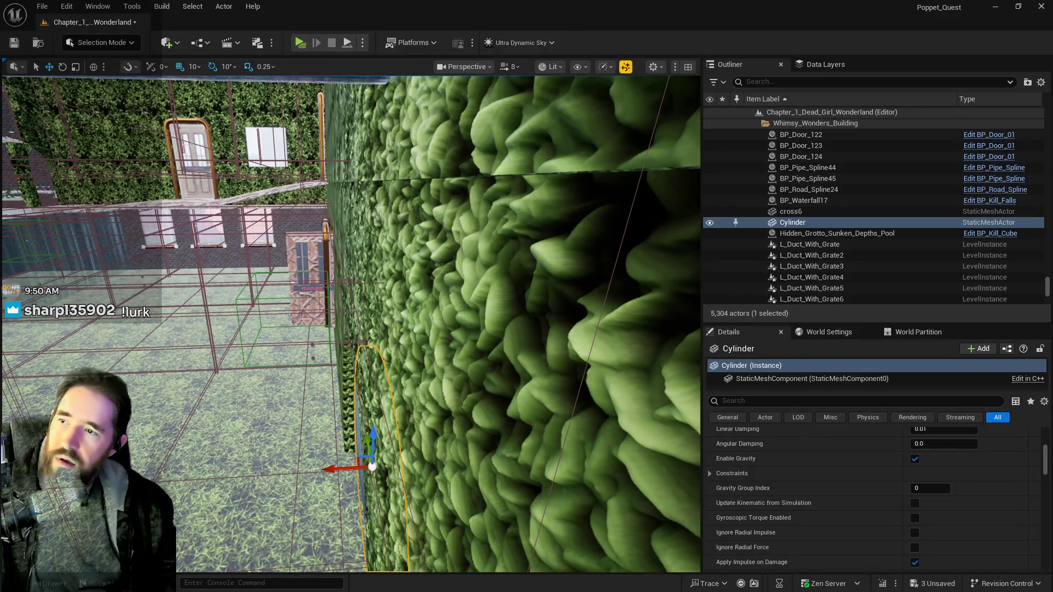
click(368, 308)
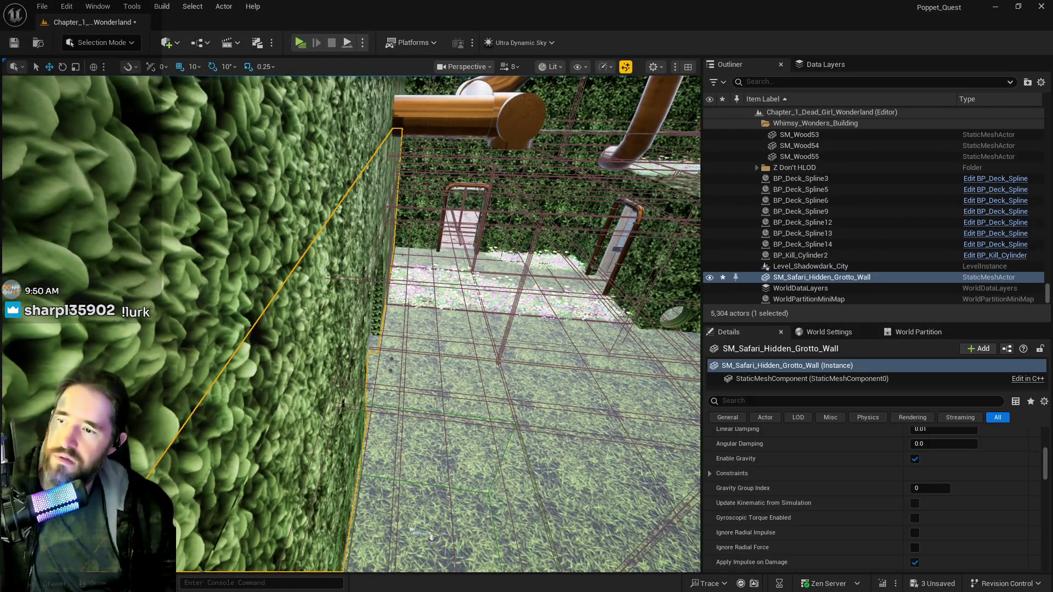
click(379, 333)
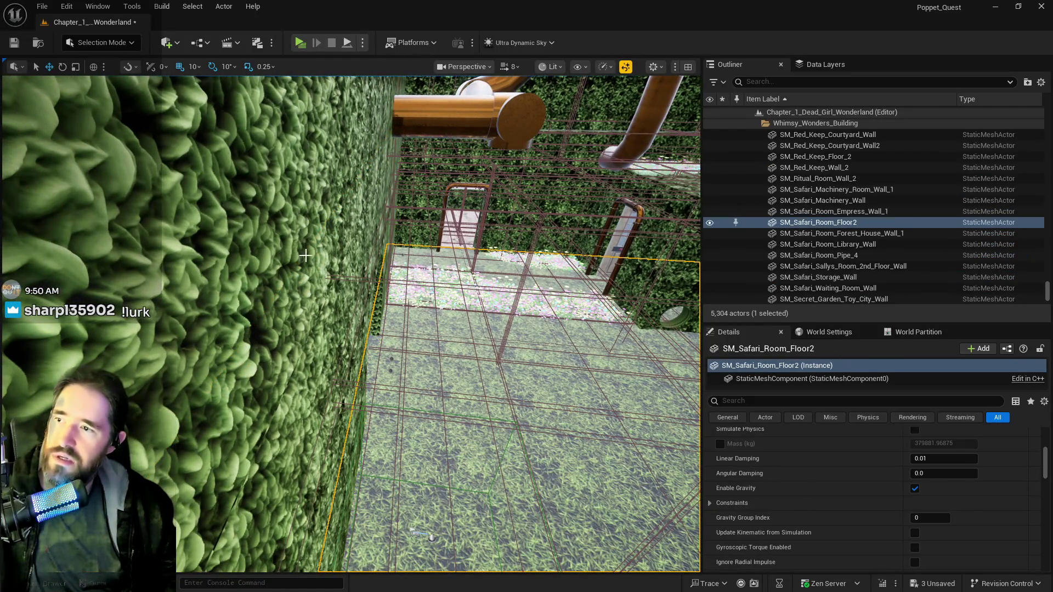
click(379, 333)
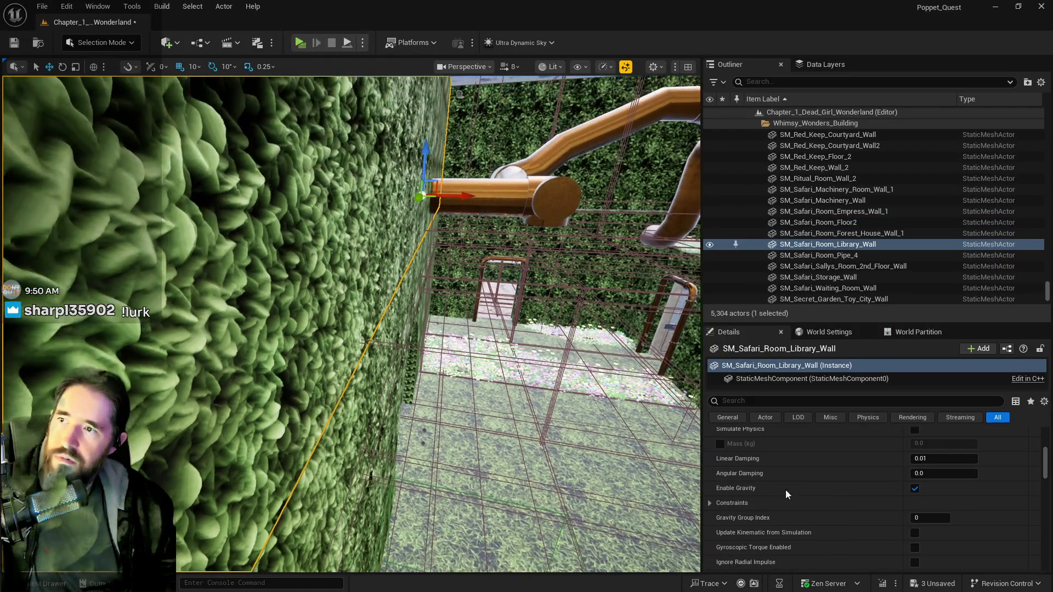
scroll(877, 525, up, 10)
click(929, 449)
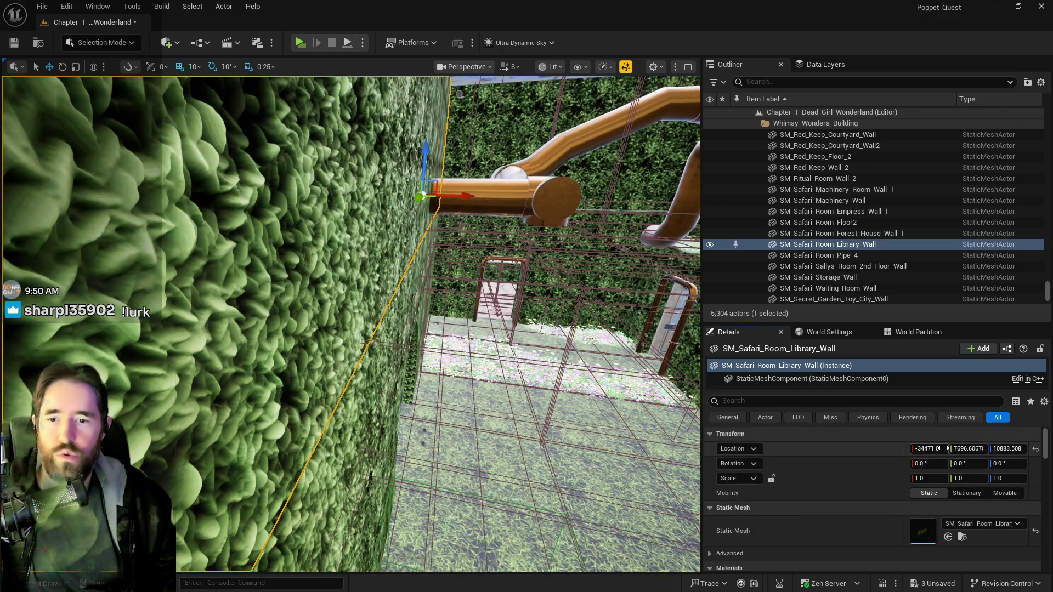
click(344, 450)
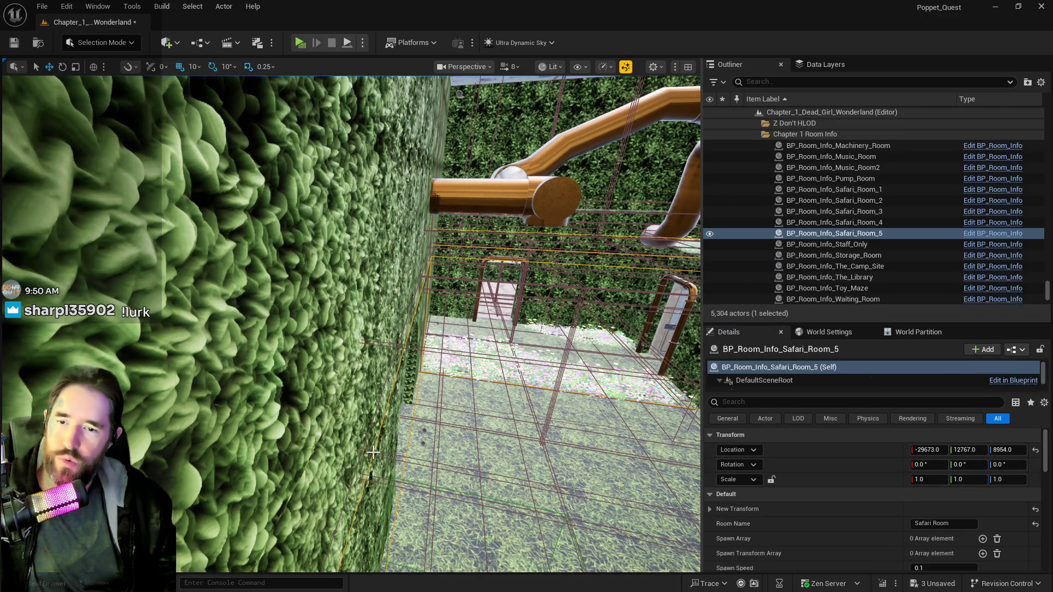
click(335, 455)
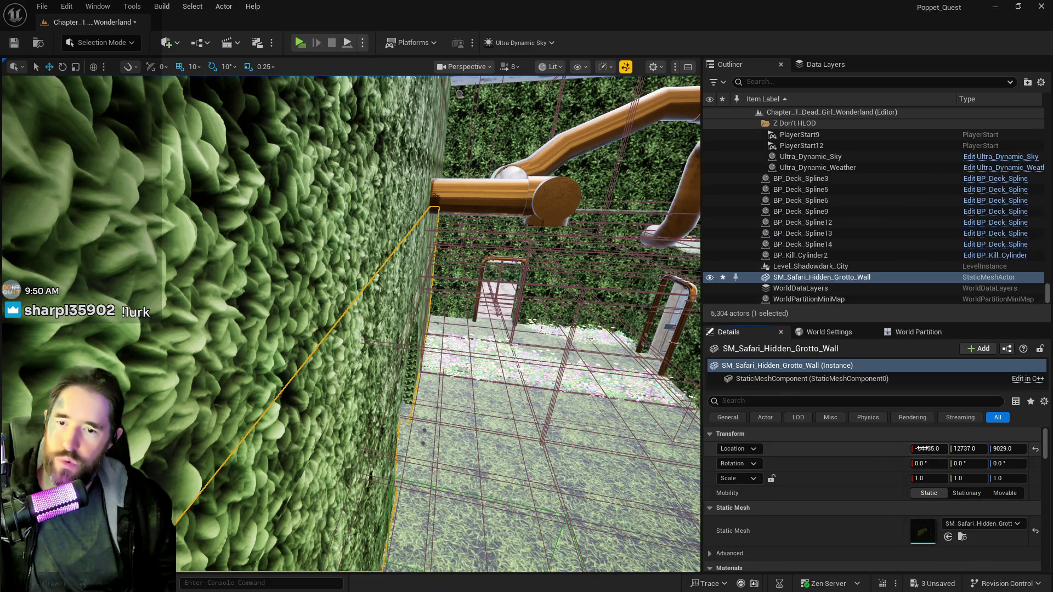
drag(923, 448, 921, 449)
click(923, 449)
drag(353, 399, 353, 399)
key(ctrl+z)
drag(330, 452, 330, 452)
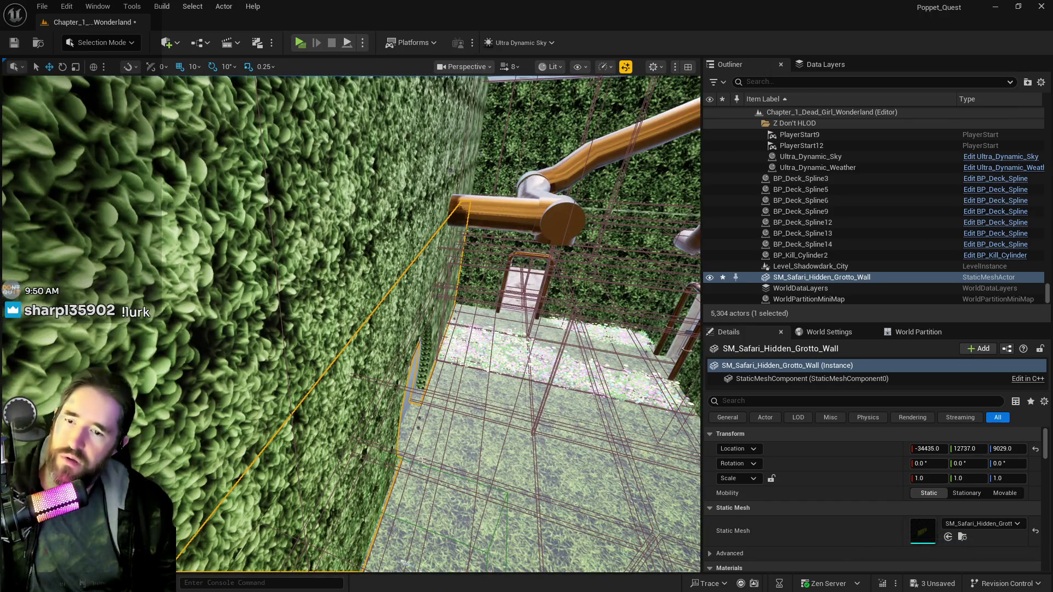
- Open the SM_Safari_Hidden_Grotto_Wall mesh from the actor's context menu in a maximized mesh editor
right_click(839, 278)
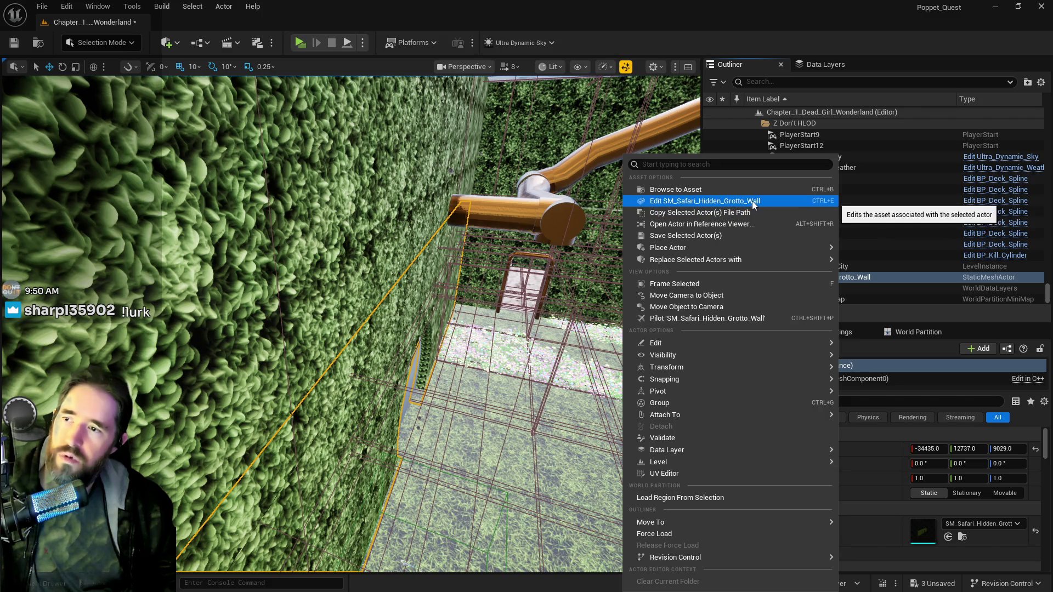
click(753, 201)
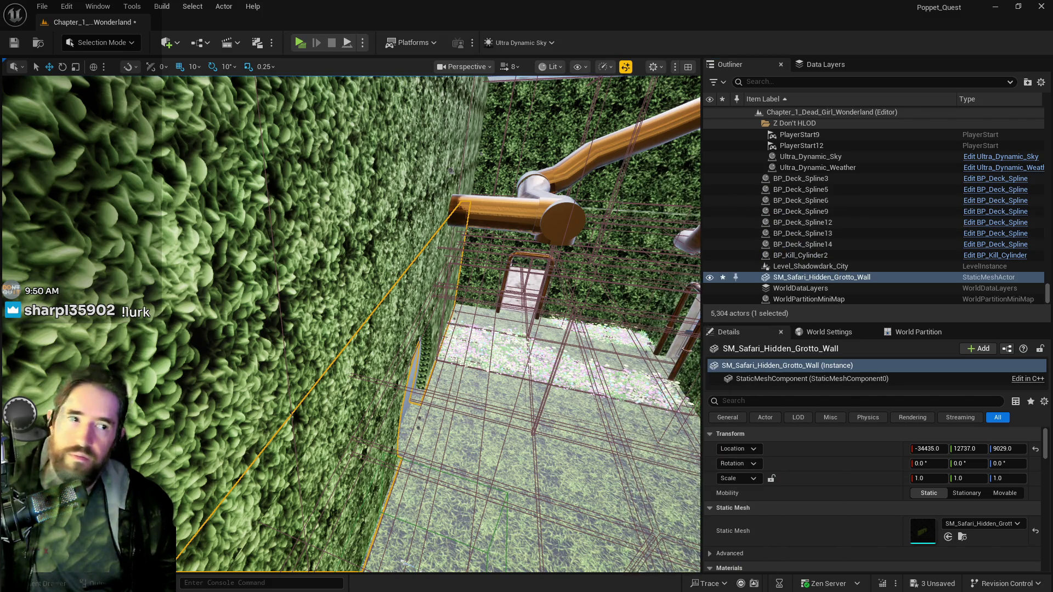
drag(909, 163, 649, 162)
double_click(649, 161)
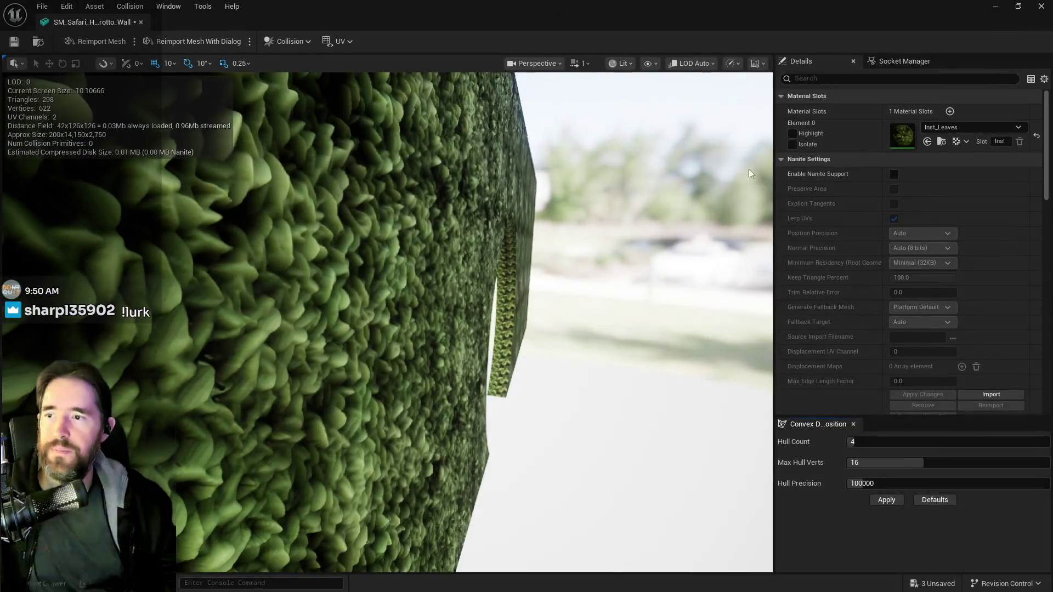
- Set Collision Complexity to Use Complex Collision As Simple, save, and face the wall's round opening
click(859, 78)
text(com)
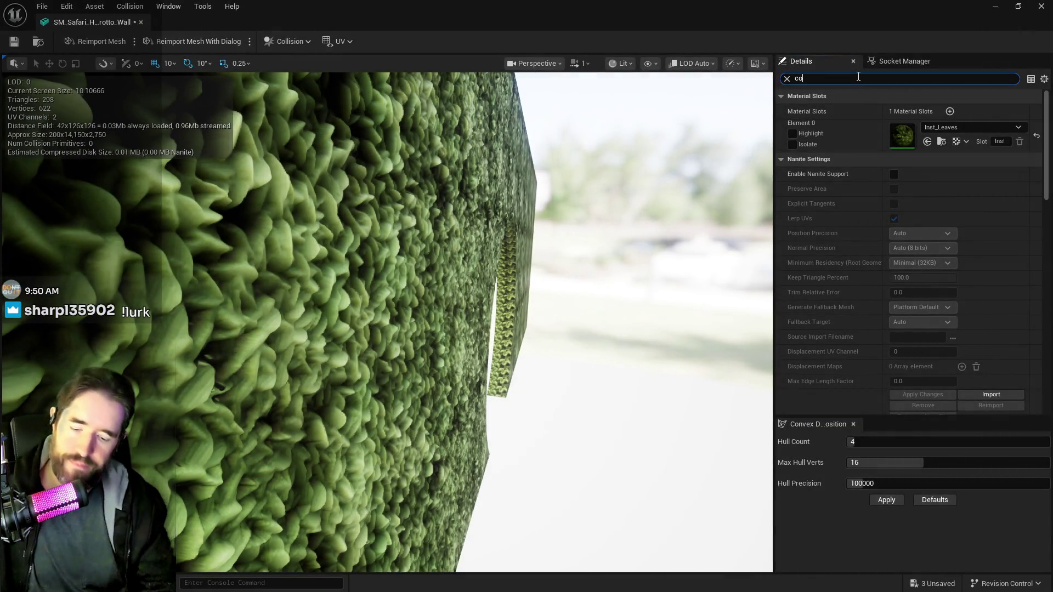
click(932, 228)
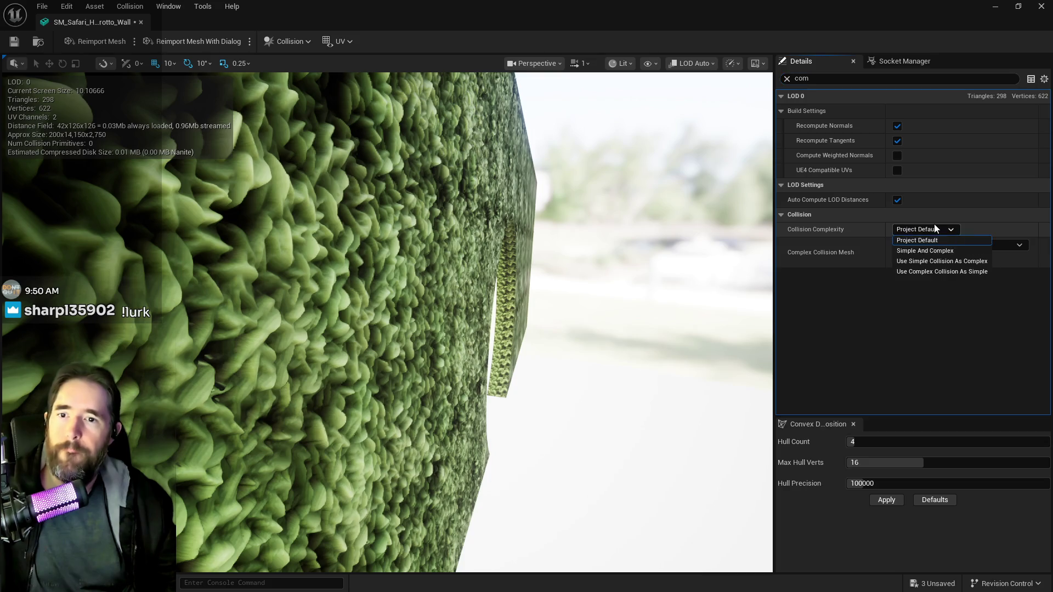
click(932, 269)
click(42, 6)
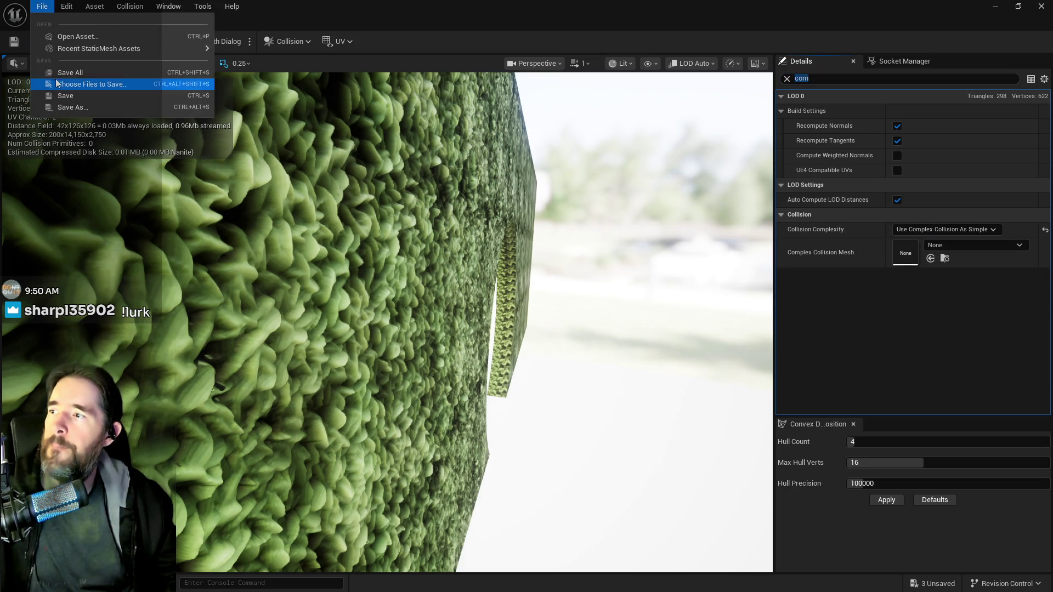
key(alt+Tab)
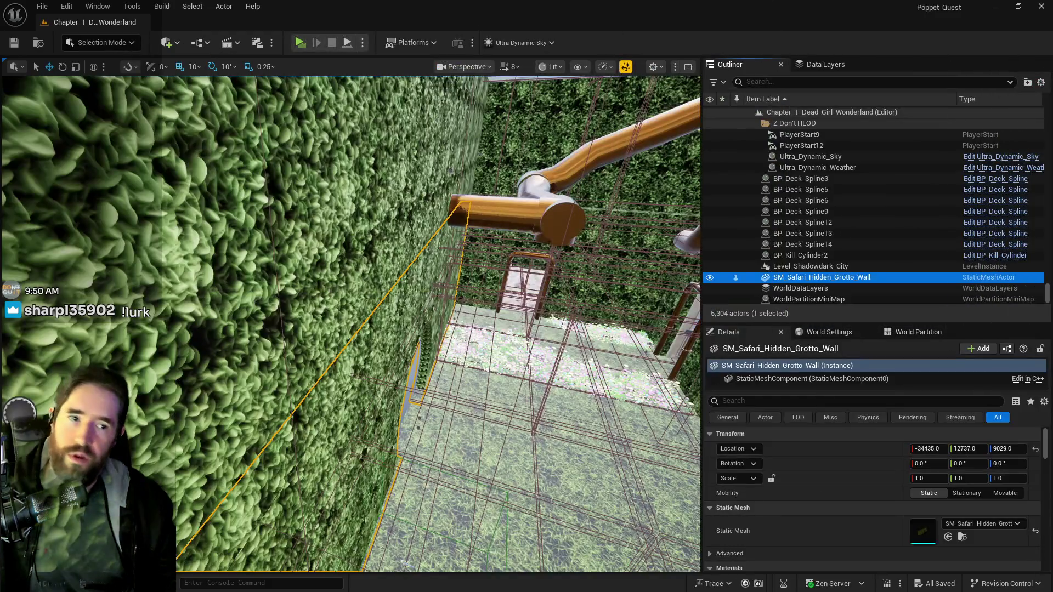
key(f)
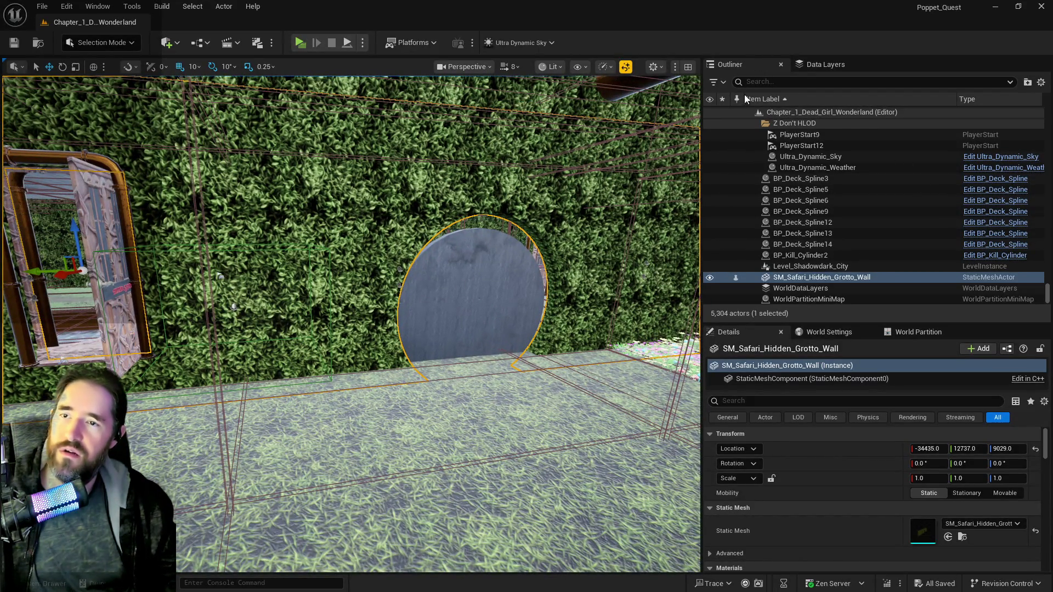
- Load the DL_Hidden_Grotto data layer and select the grotto window in the scene
click(801, 65)
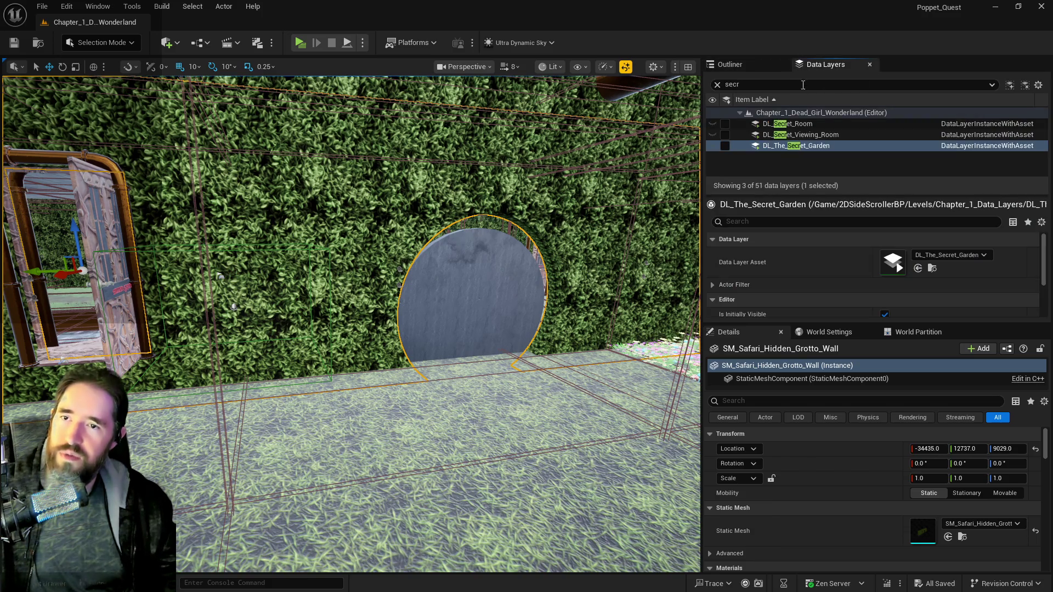
click(717, 85)
text(hid)
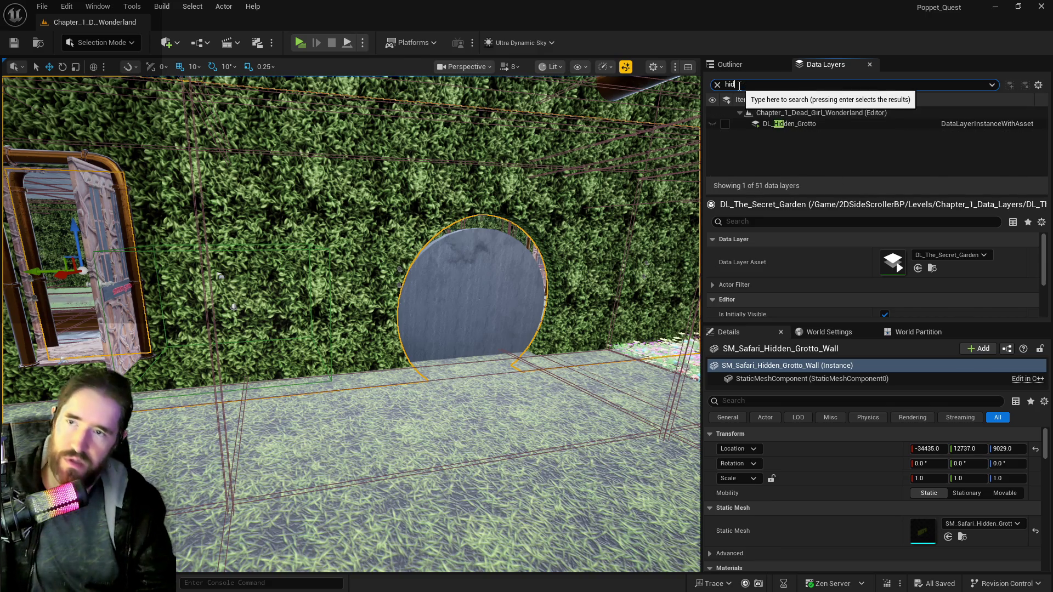
click(726, 124)
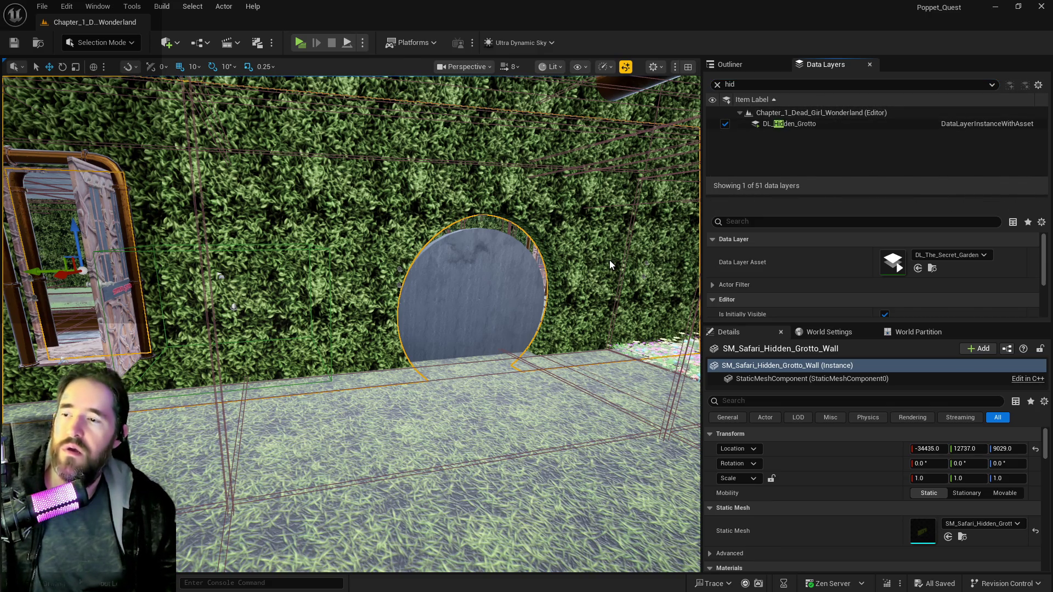
click(570, 270)
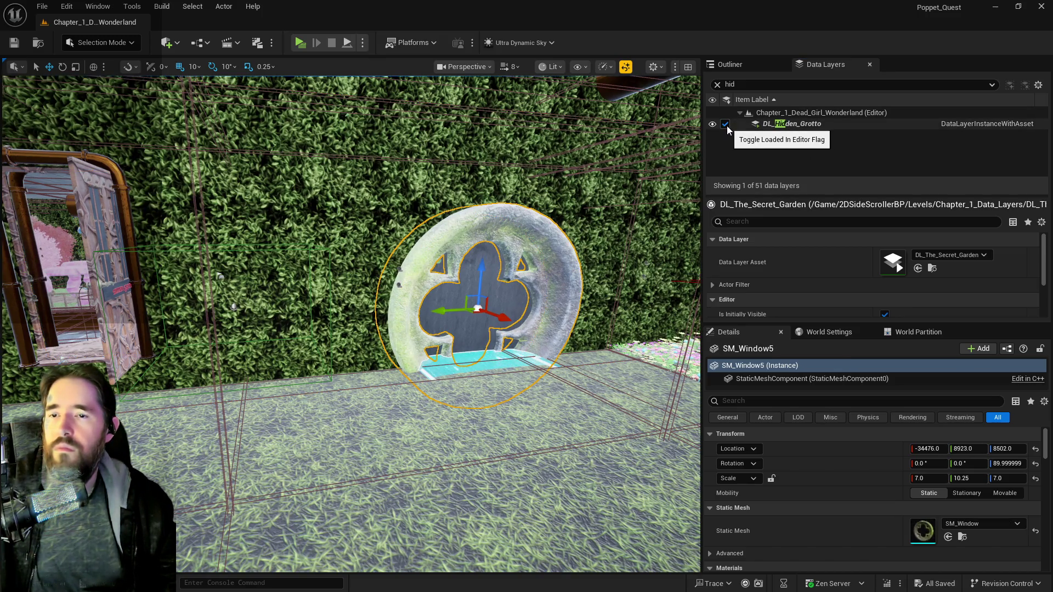
- Filter data layers by 'saf', orbit around SM_Window5, and undo its accidental X move
click(717, 84)
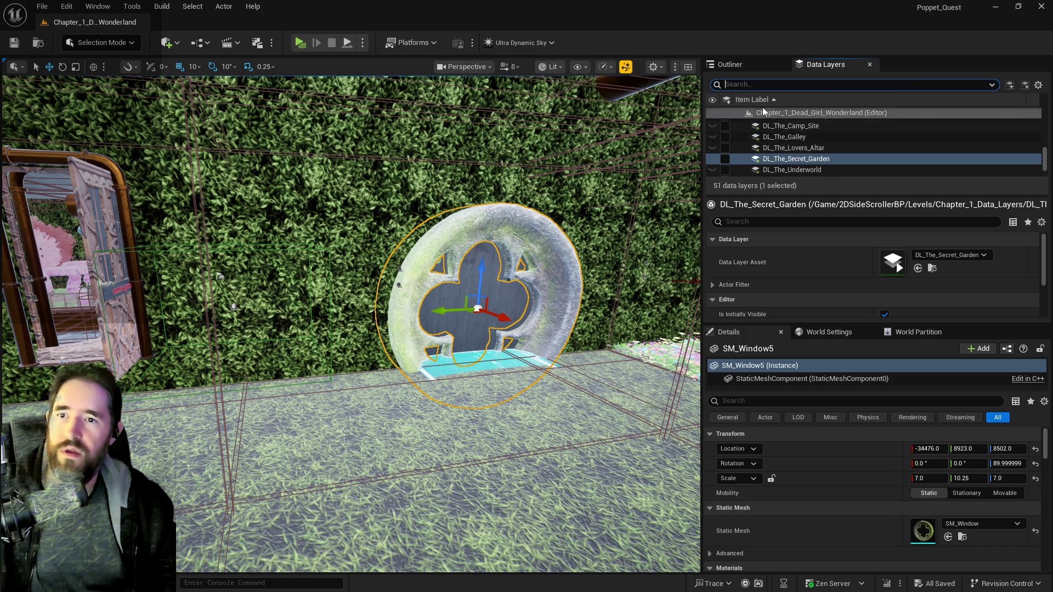
text(saf)
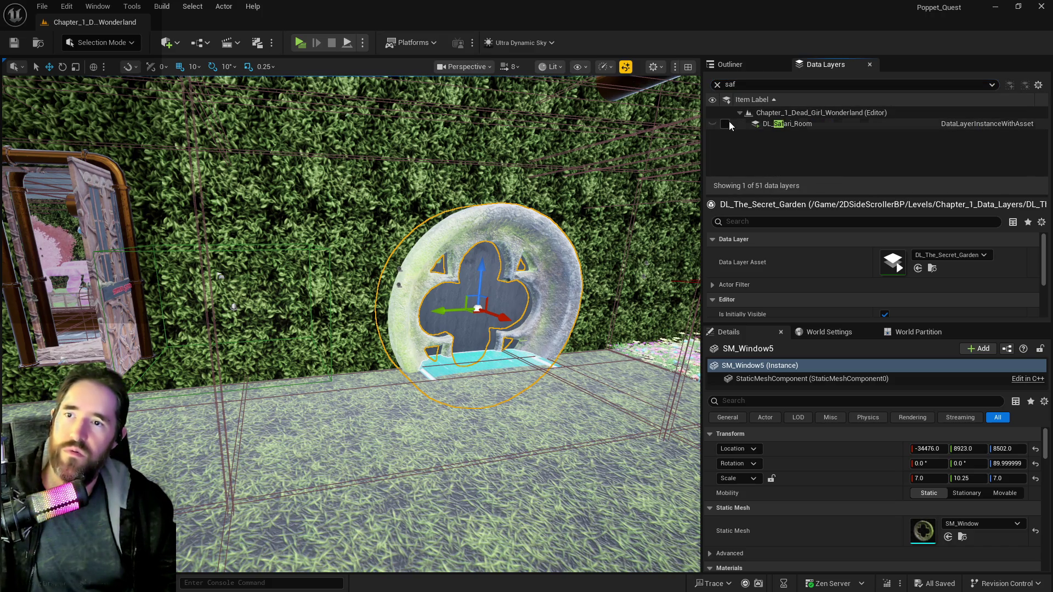
mouse_move(612, 219)
mouse_down()
mouse_move(582, 222)
mouse_move(636, 220)
mouse_up()
drag(423, 312, 334, 313)
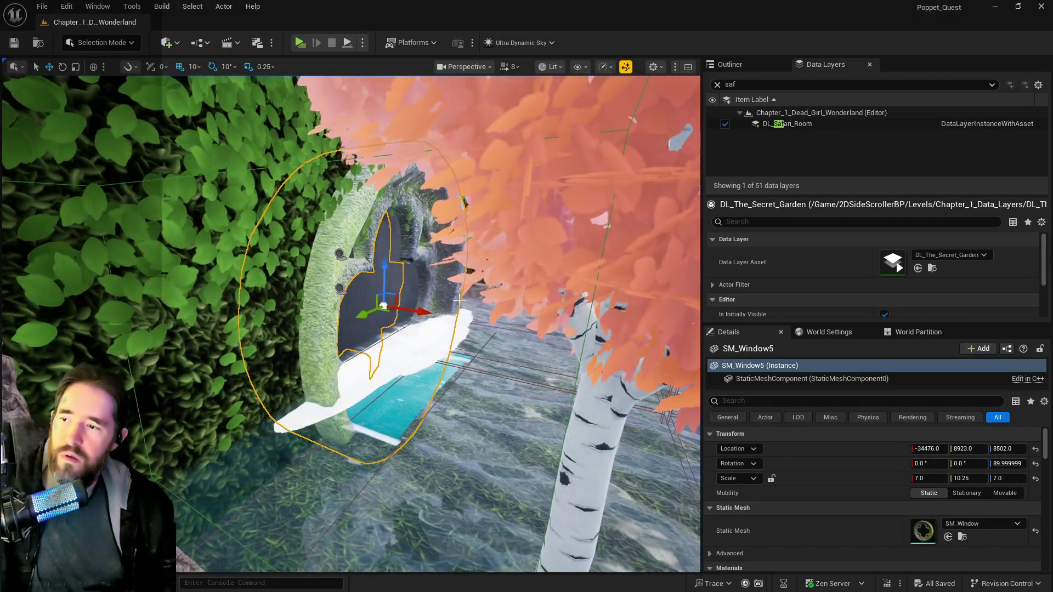
drag(422, 311, 587, 335)
key(ctrl+z)
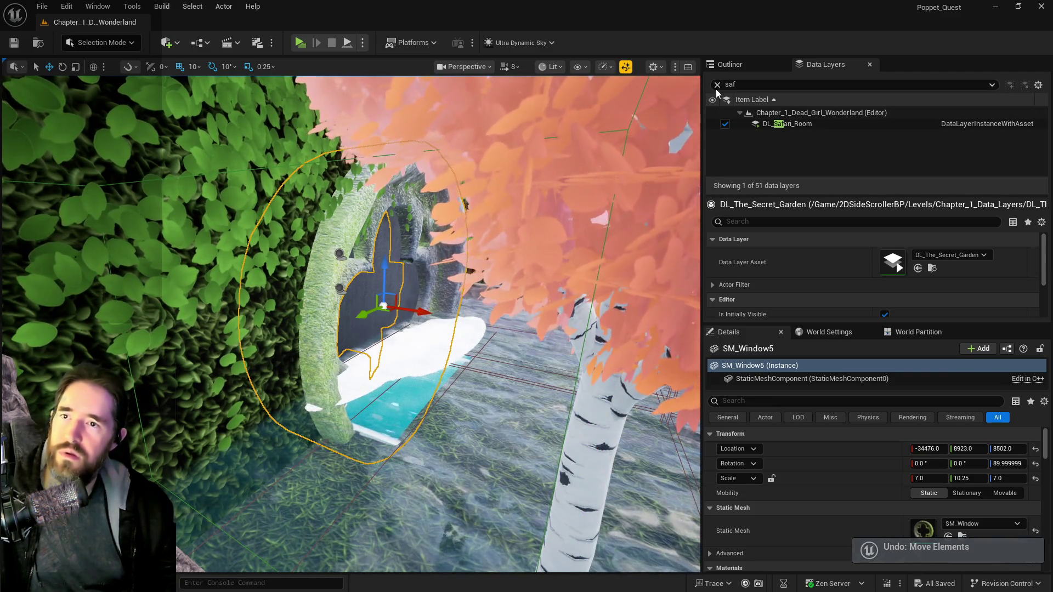
- Clear the filter, select the DL_Hidden_Grotto data layer to review it, and return to the actor list
click(717, 85)
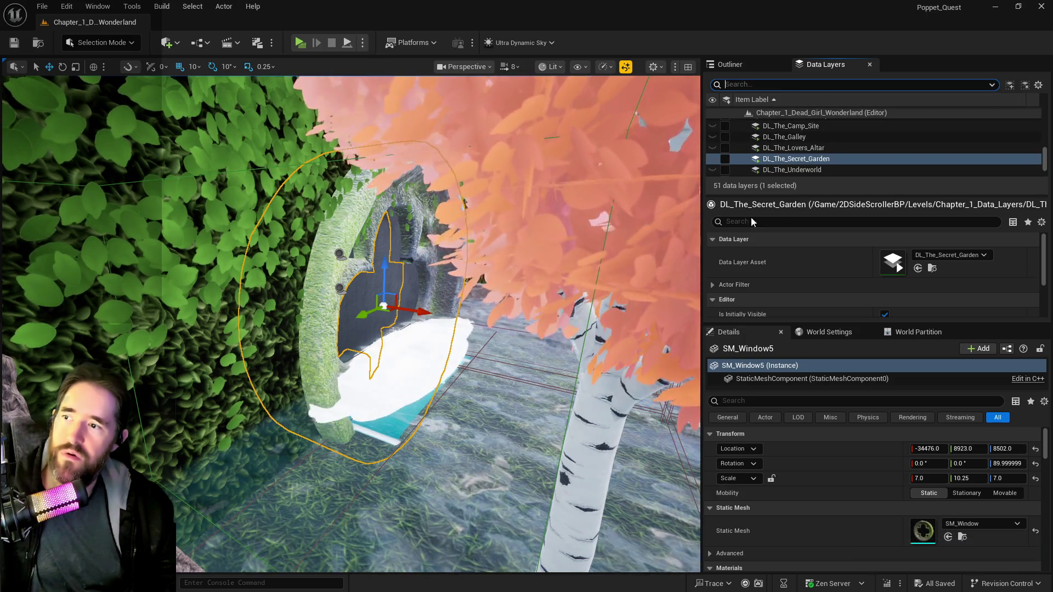
scroll(765, 137, up, 10)
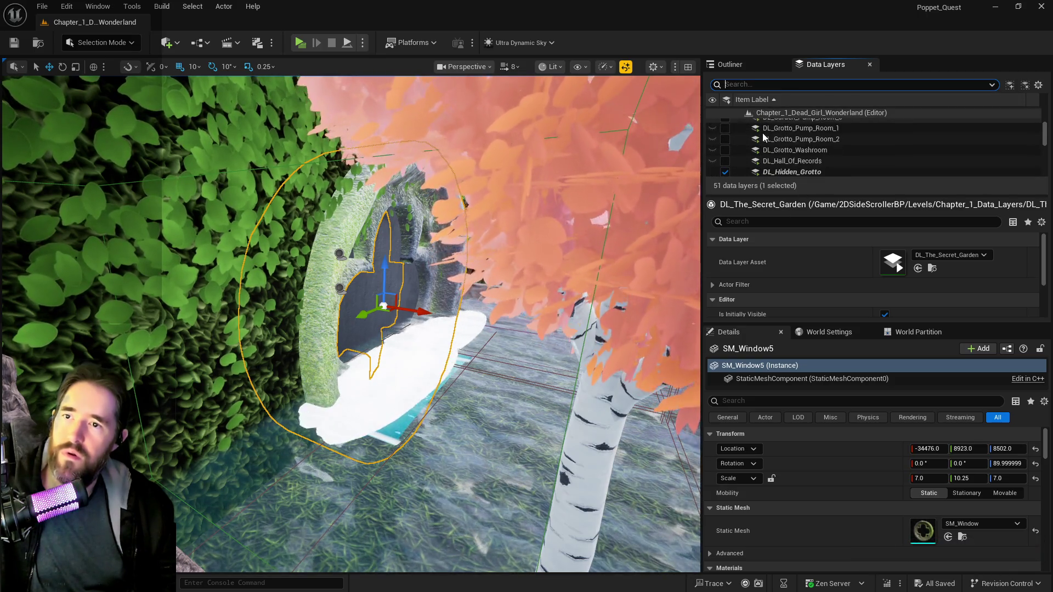
click(776, 173)
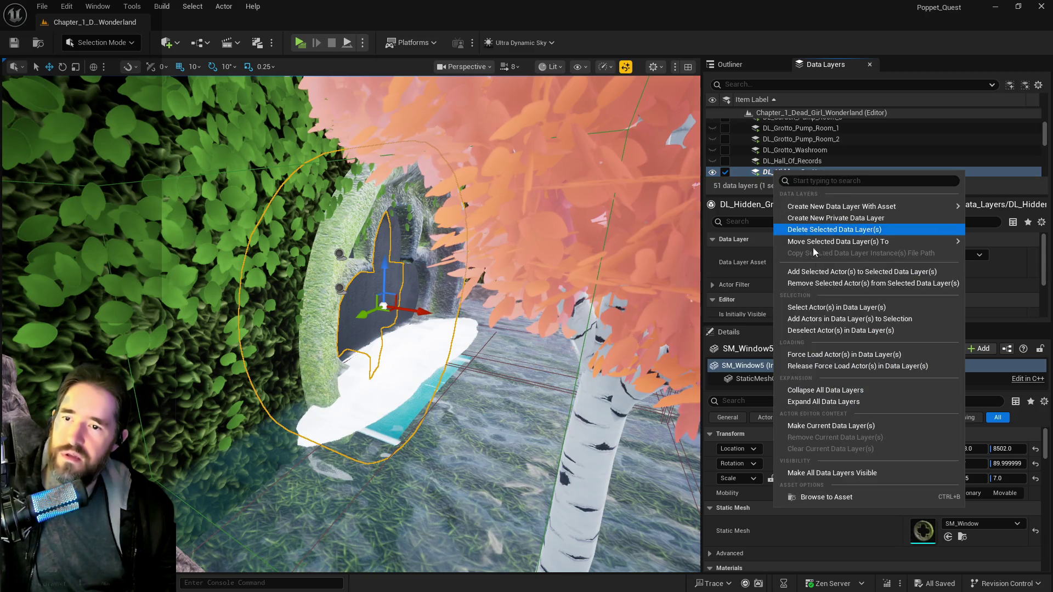
click(812, 285)
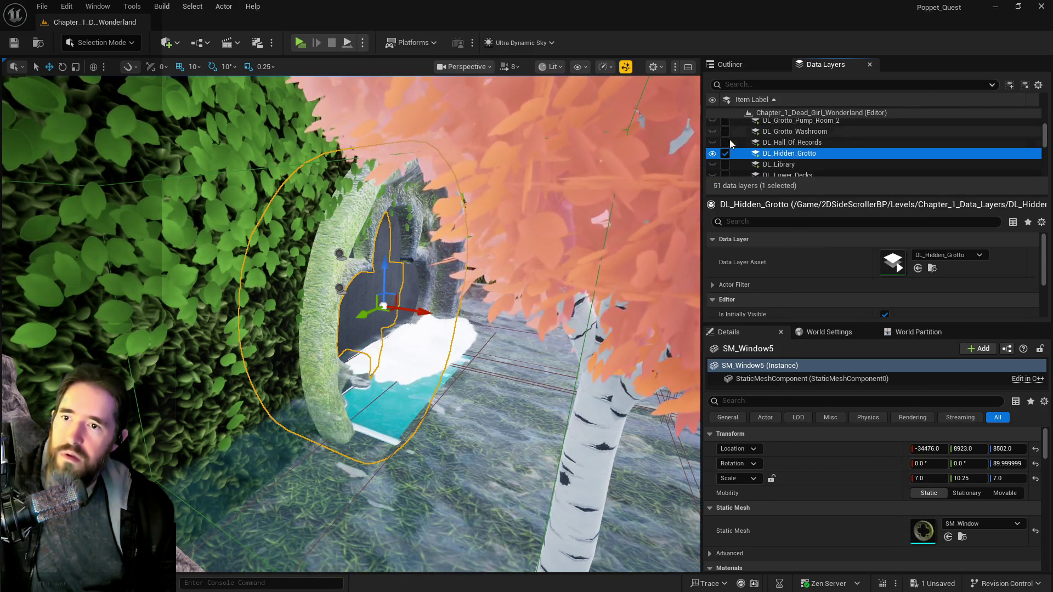
click(730, 64)
- Move SM_Window5 into the Whimsy_Wonders_Building folder via Move To, frame it, and reopen Data Layers
right_click(812, 244)
mouse_move(844, 379)
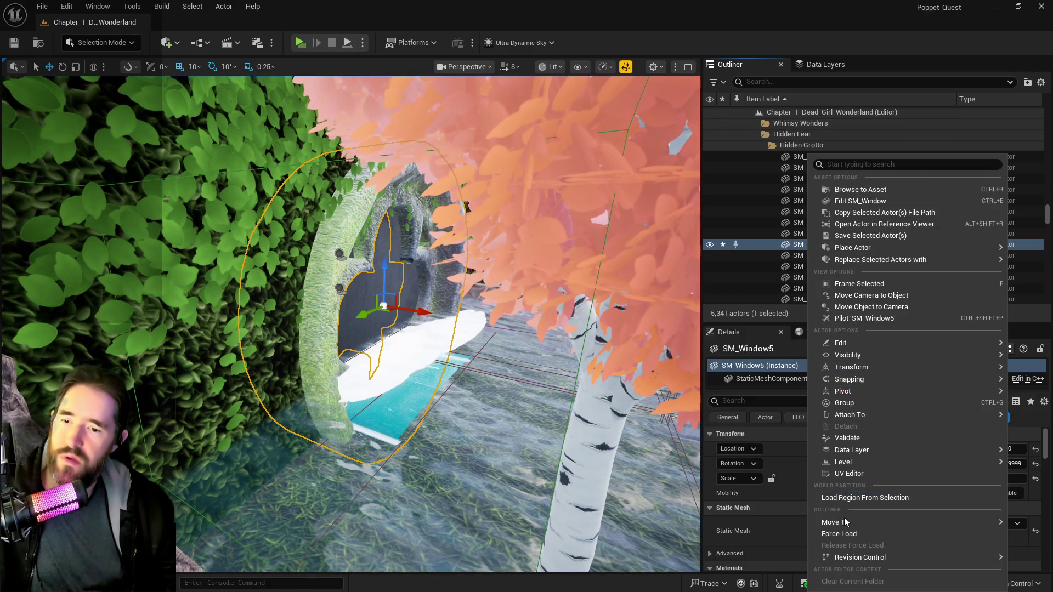
mouse_move(845, 523)
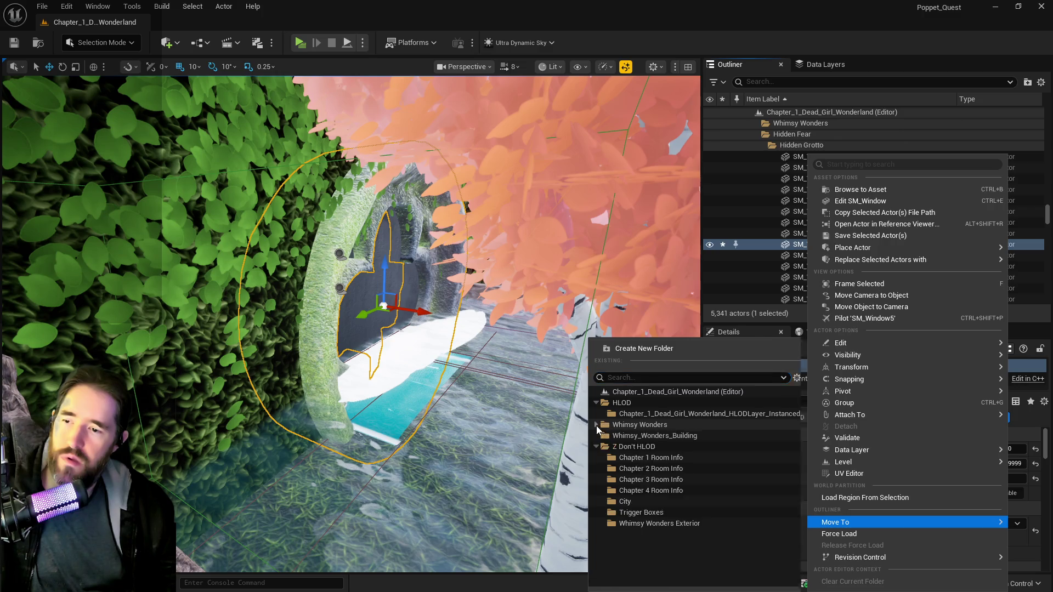
click(597, 425)
click(638, 494)
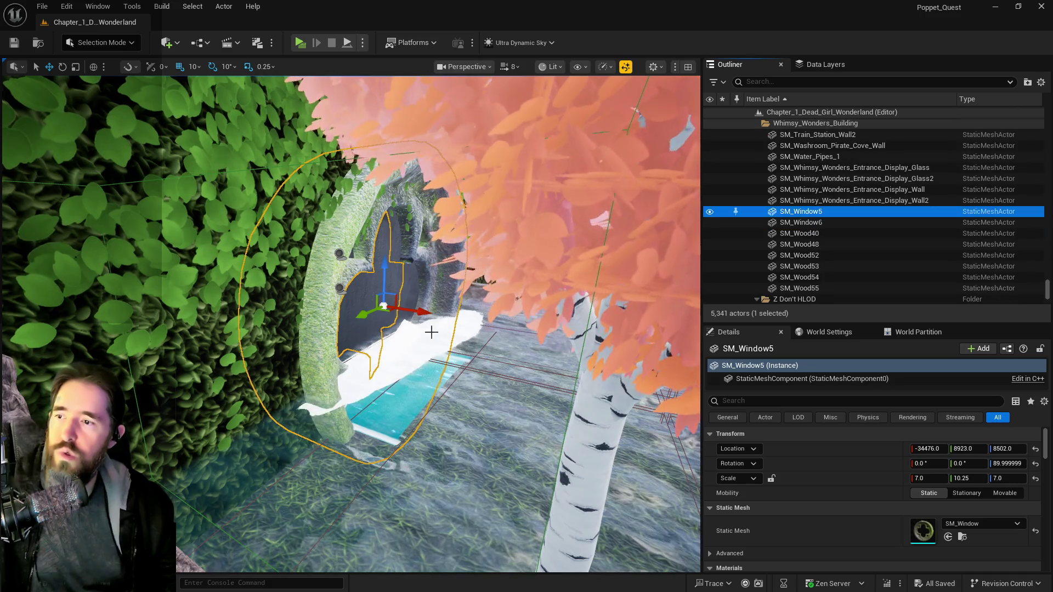
key(f)
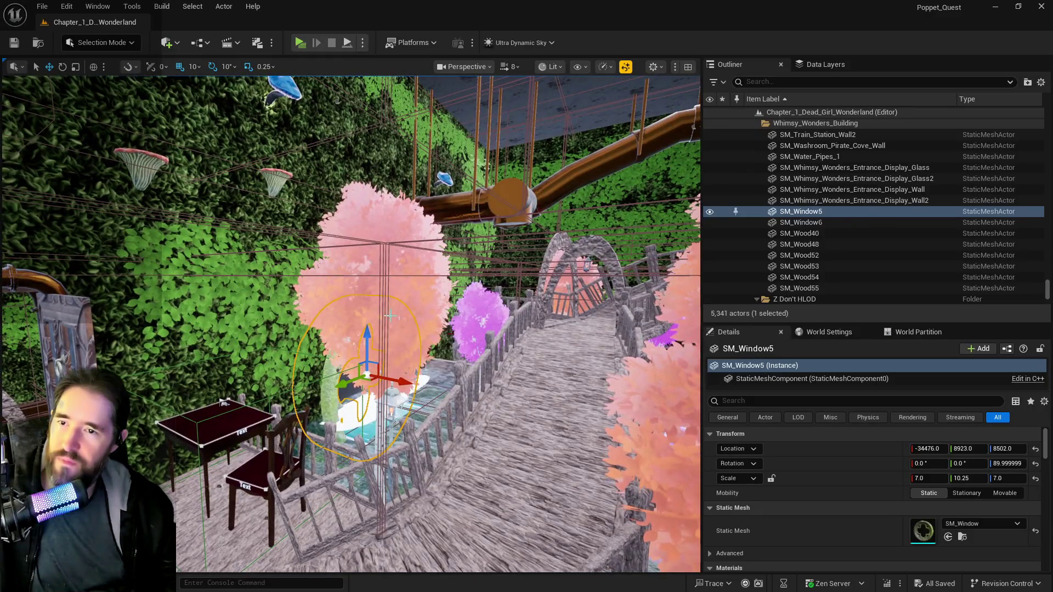
click(822, 67)
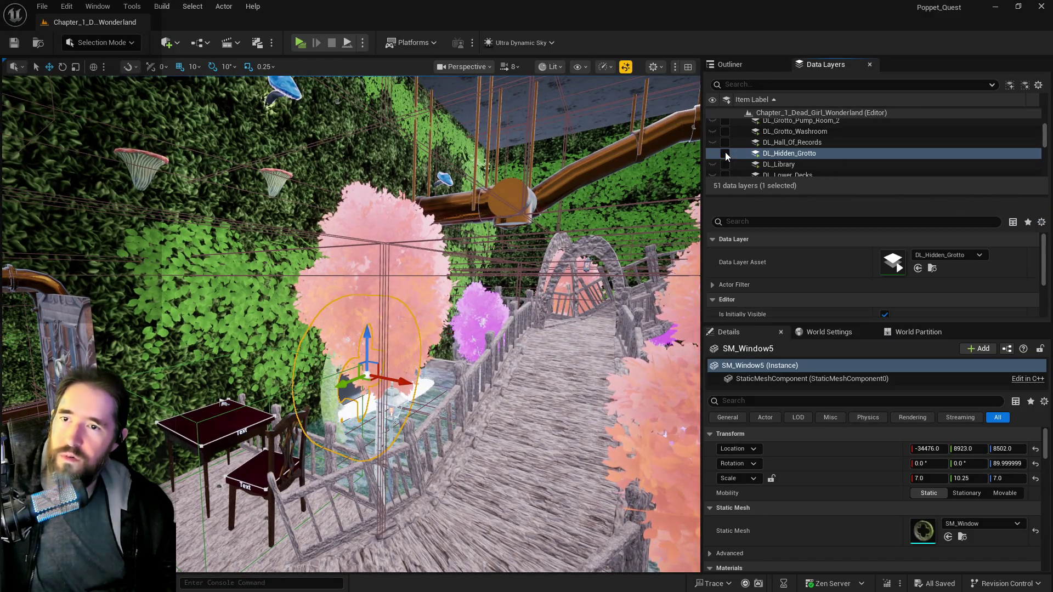
- Unload DL_Safari_Room and fly the camera through the doorway toward the hedge box
scroll(742, 155, down, 5)
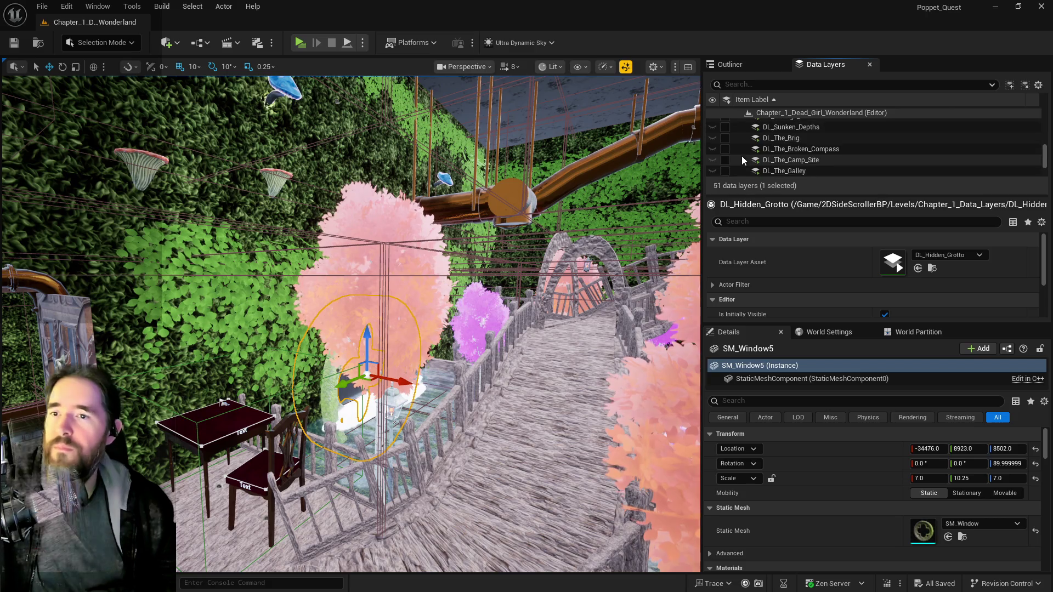
click(725, 148)
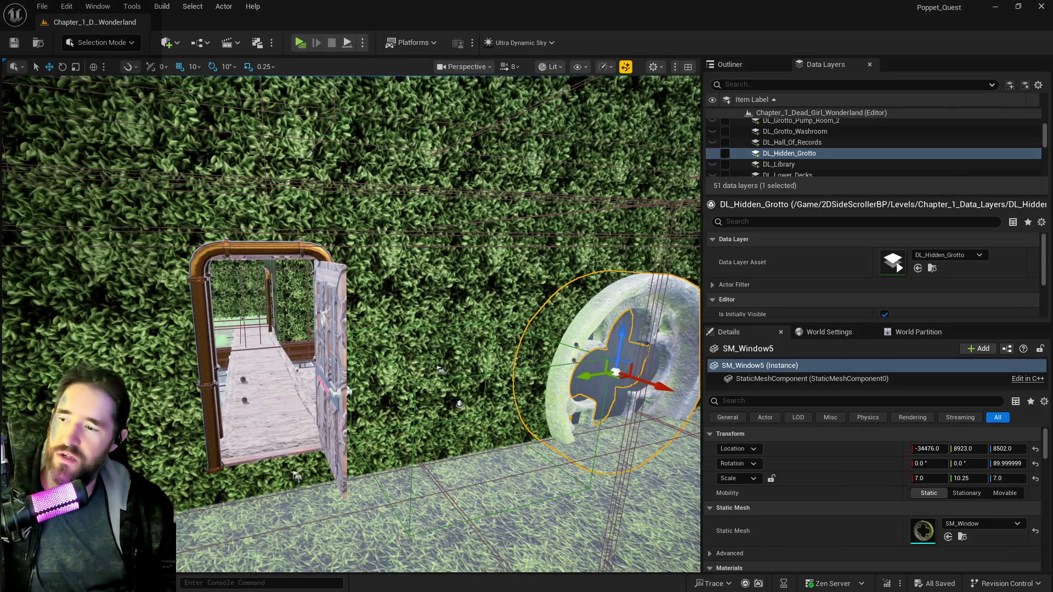
key(s)
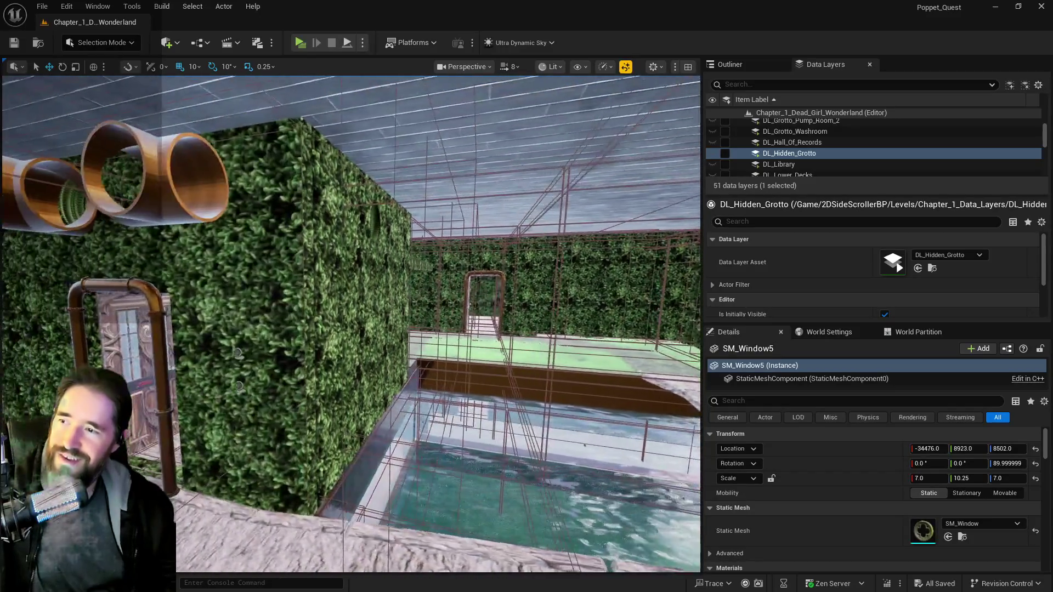
key(w)
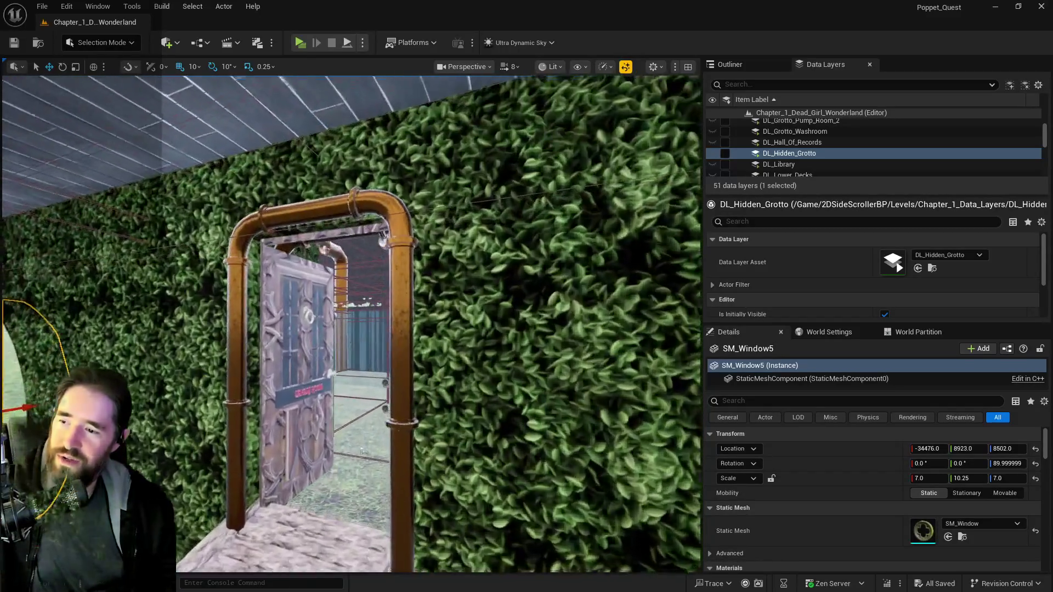
key(w)
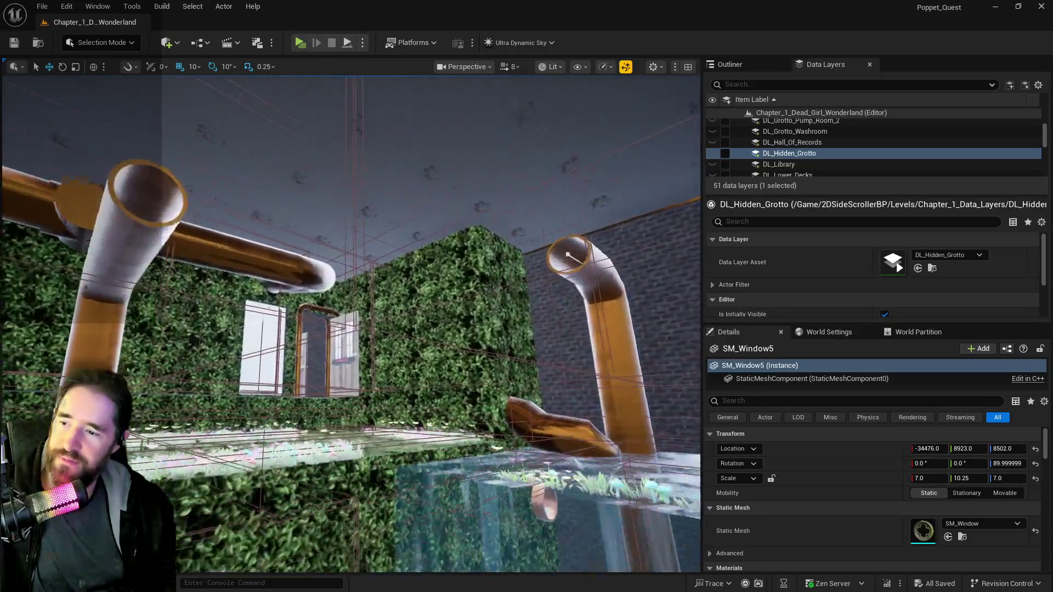
key(w)
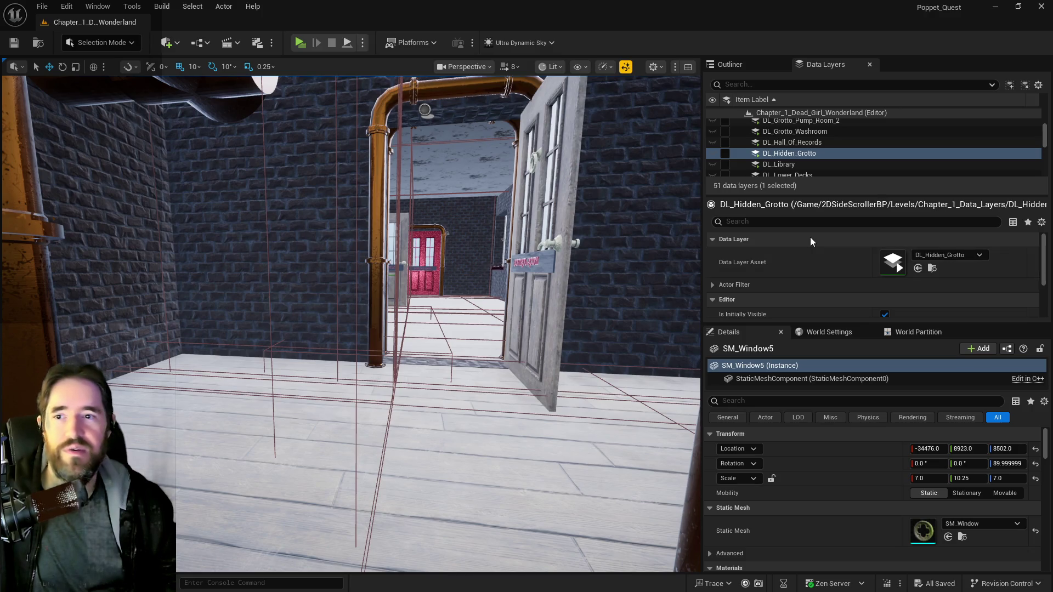
- Collapse the Whimsy_Wonders_Building and Z Don't HLOD folders, then frame the BP_Deck_Spline3 walkway
click(736, 61)
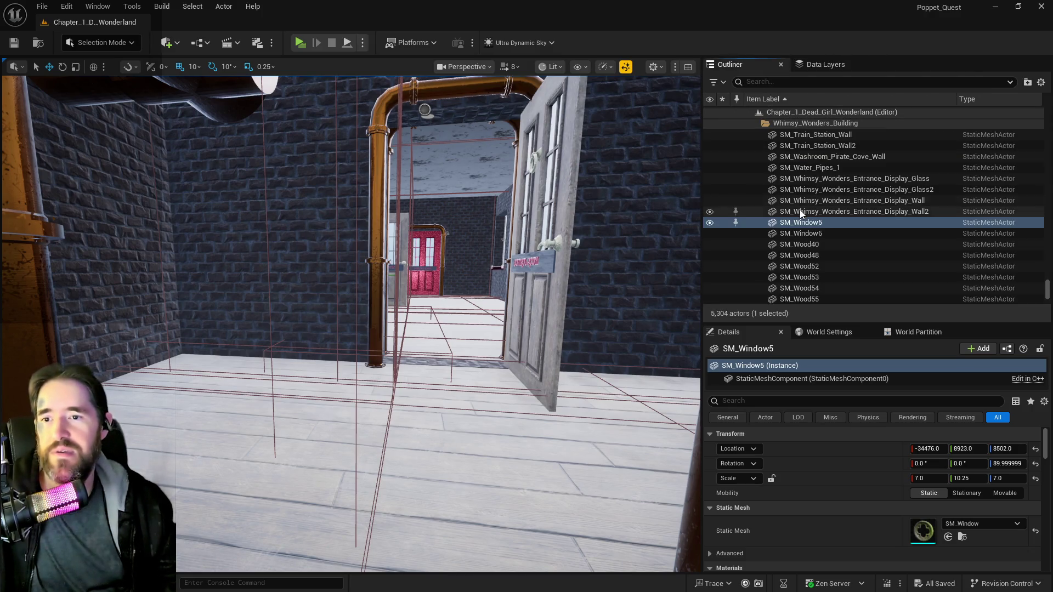
double_click(762, 125)
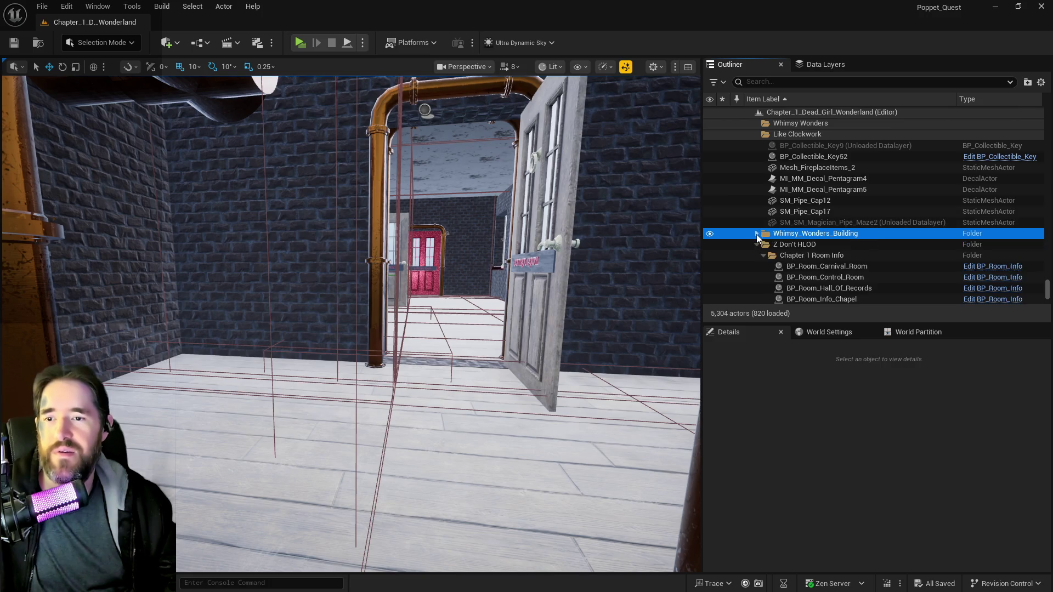
click(756, 245)
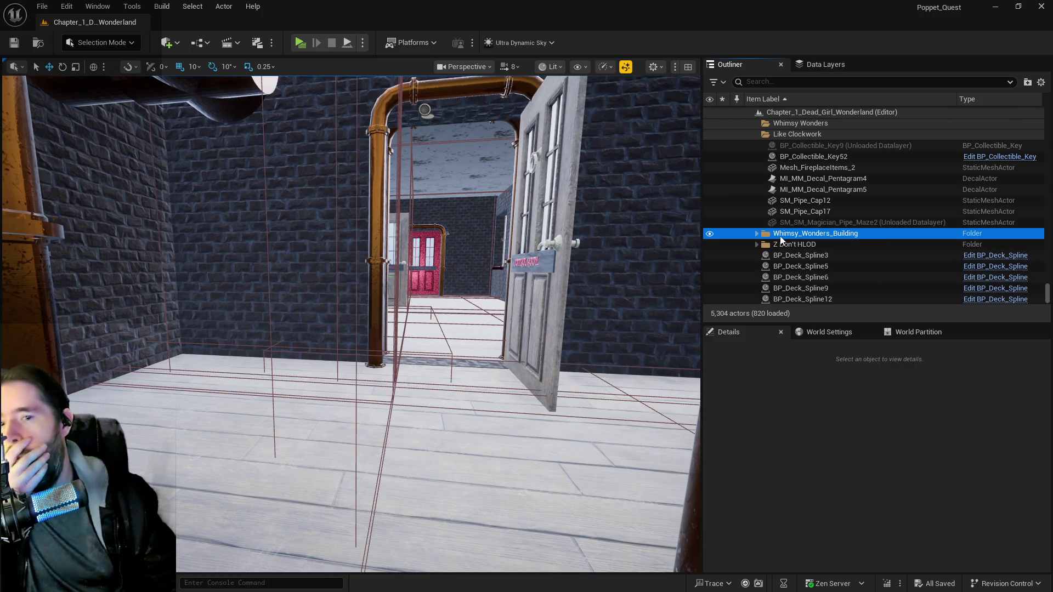
double_click(795, 256)
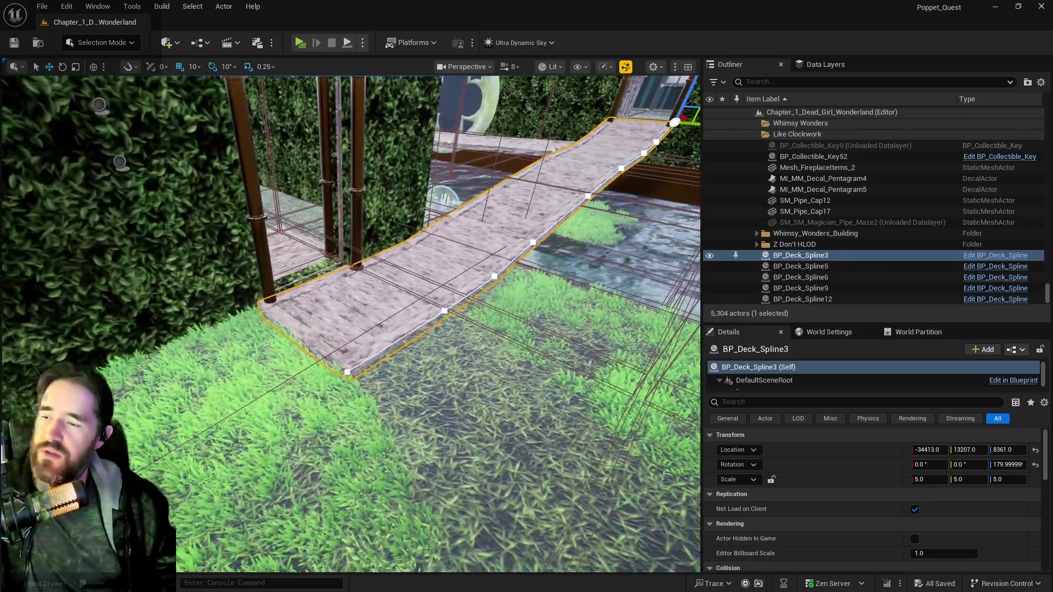
drag(441, 110, 441, 110)
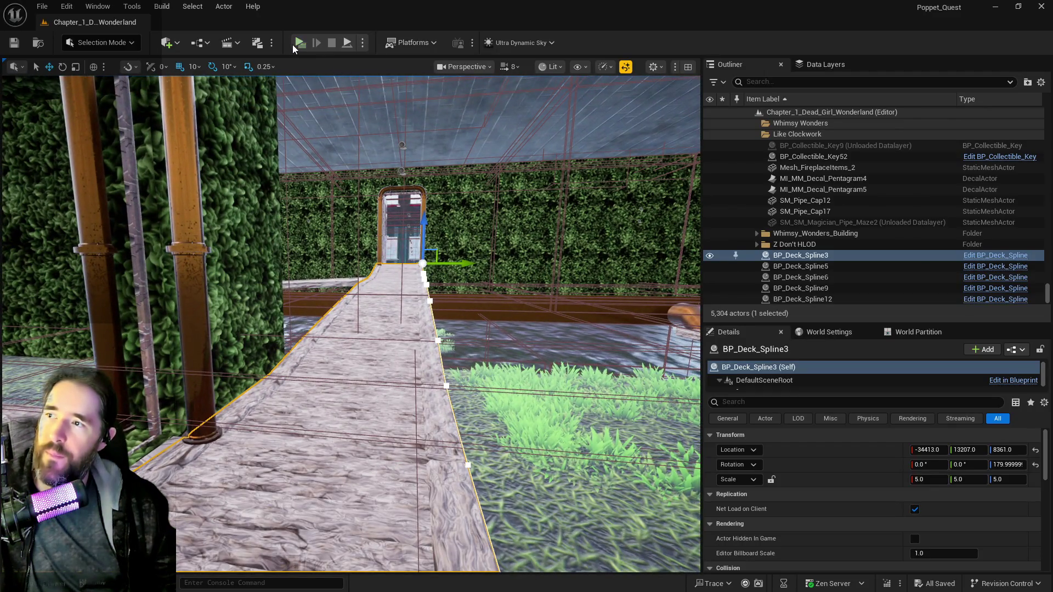
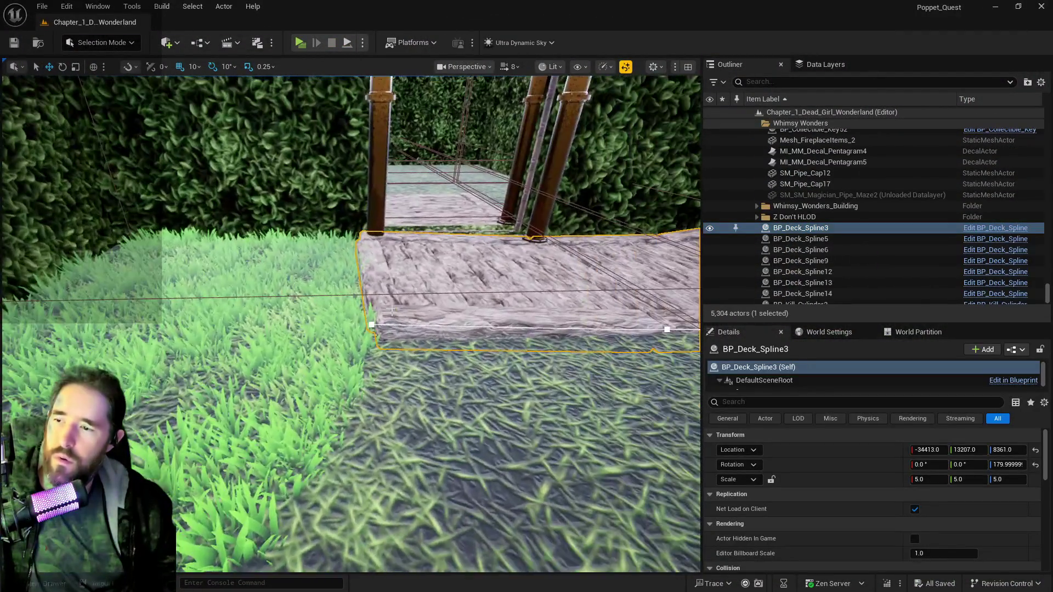
- Select the BP_Deck_Spline5 stone deck and bring up the Data Layers list
click(372, 322)
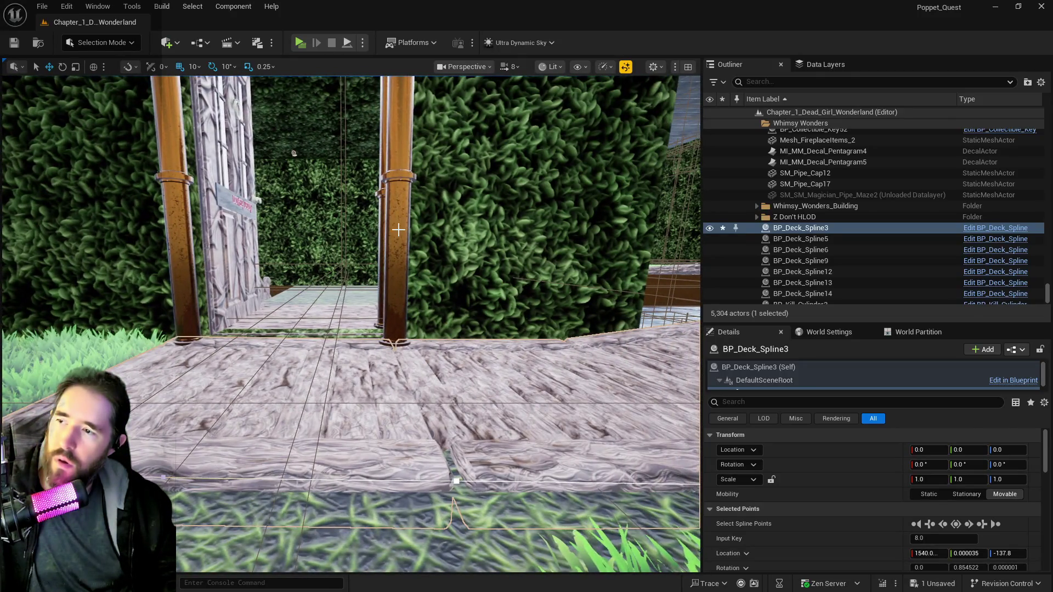
click(398, 229)
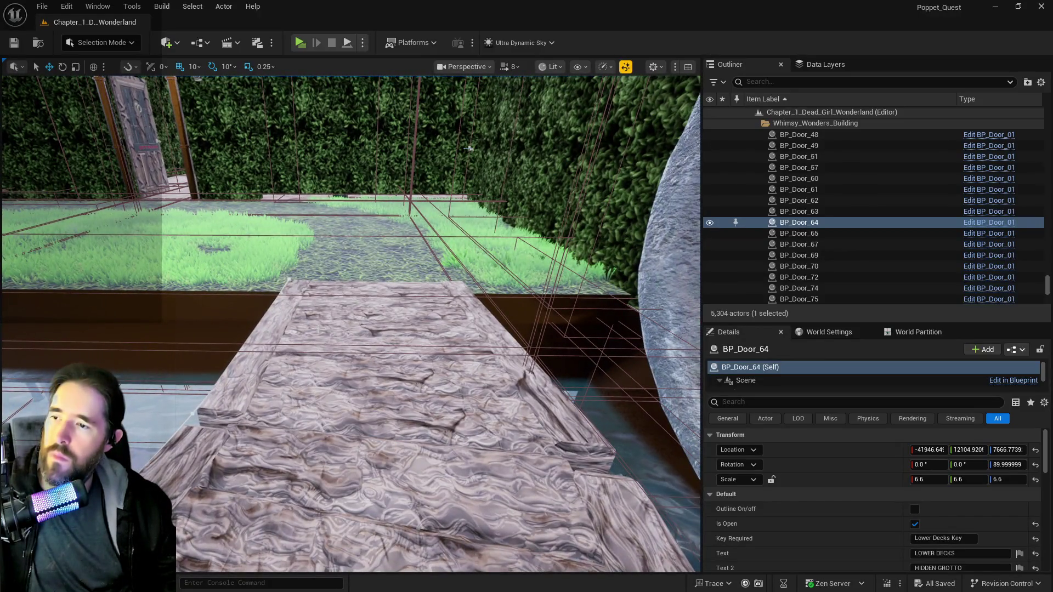
click(318, 331)
click(806, 64)
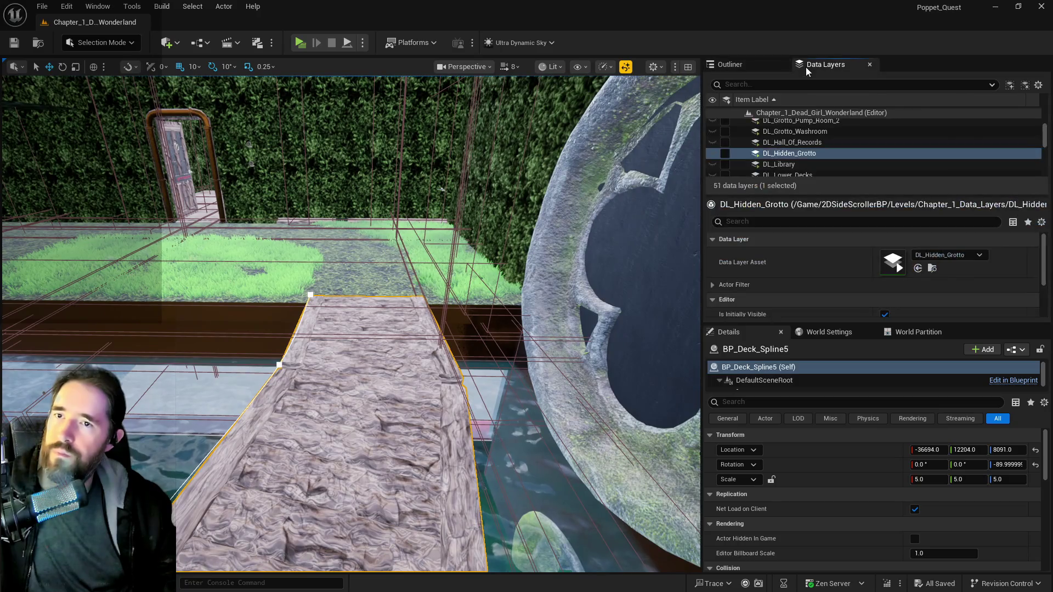
- Delete and restore the stone deck, then make the DL_Hidden_Grotto layer visible
key(Delete)
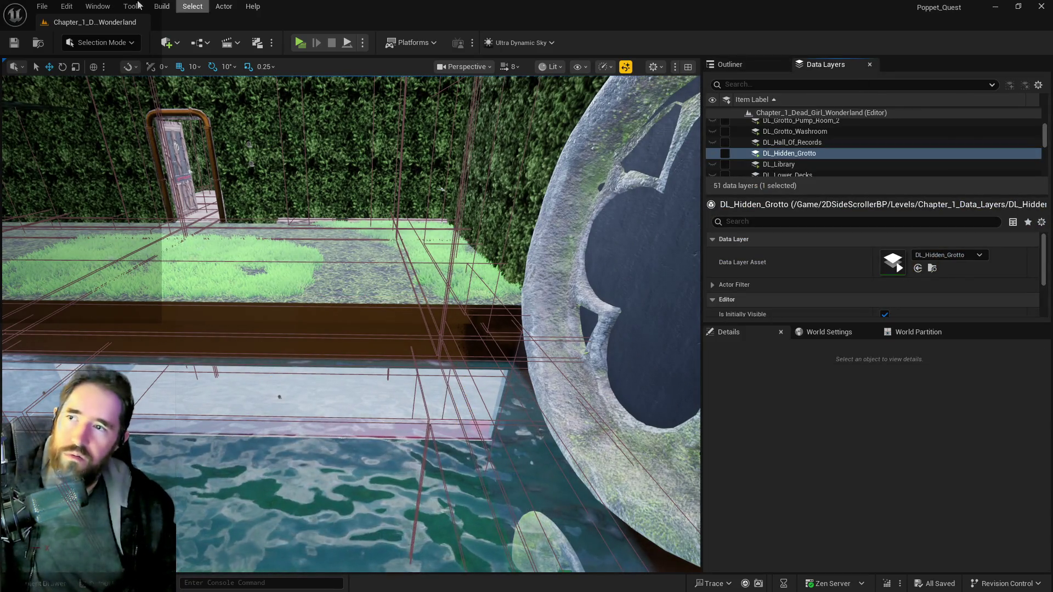
click(66, 6)
click(83, 46)
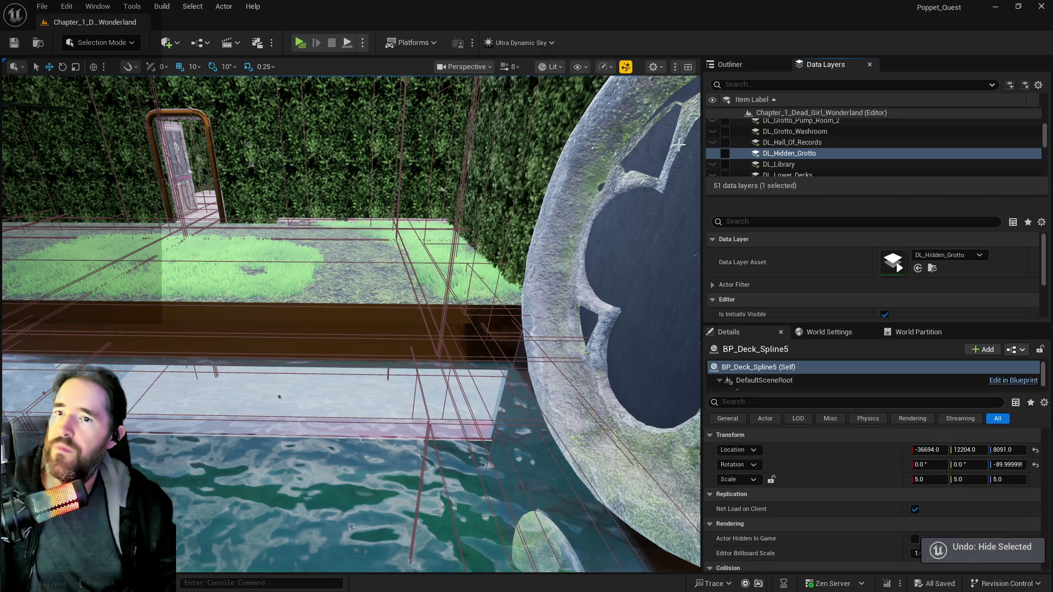
click(725, 153)
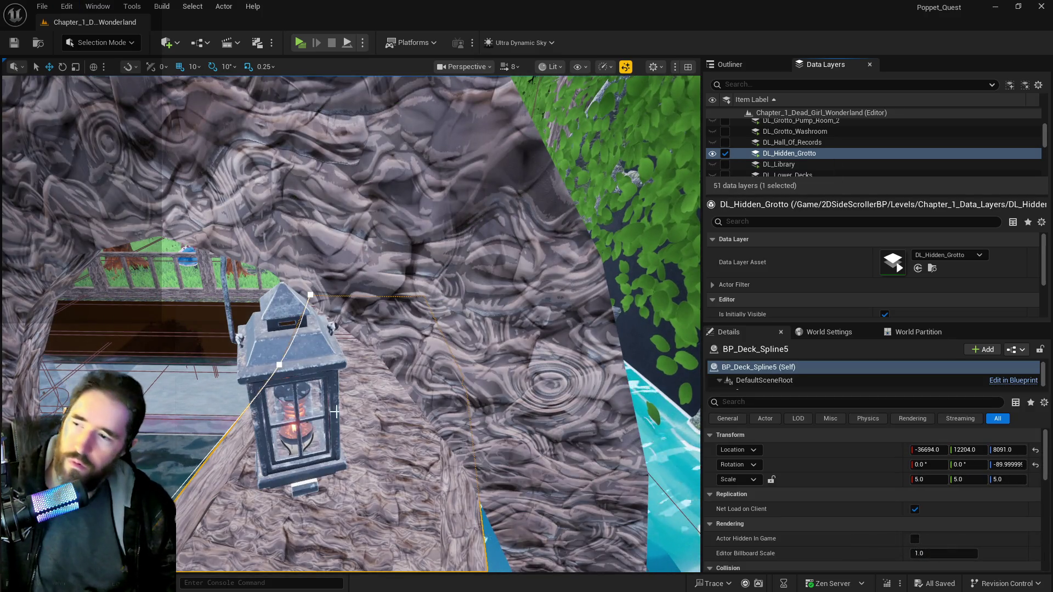
- Temporarily hide rock arch SM_Wood80 with H, then undo to bring it back
click(417, 288)
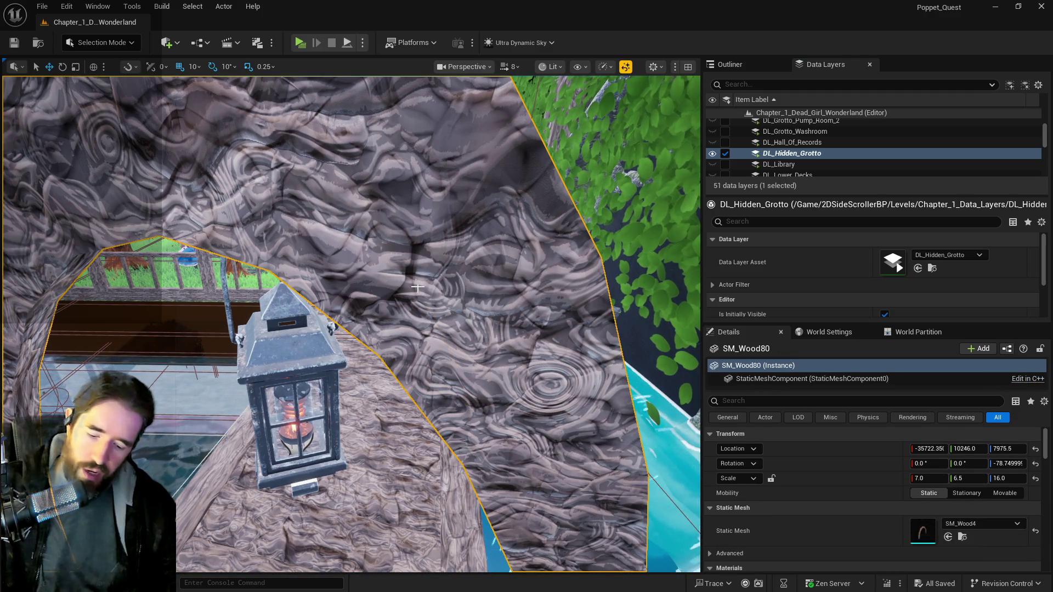
key(h)
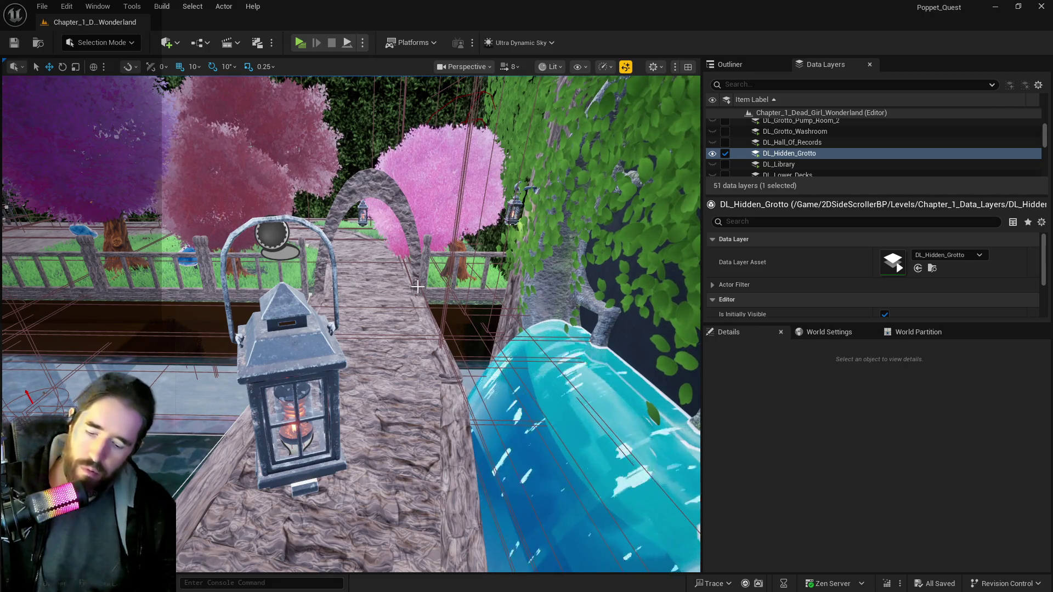
click(67, 6)
click(78, 47)
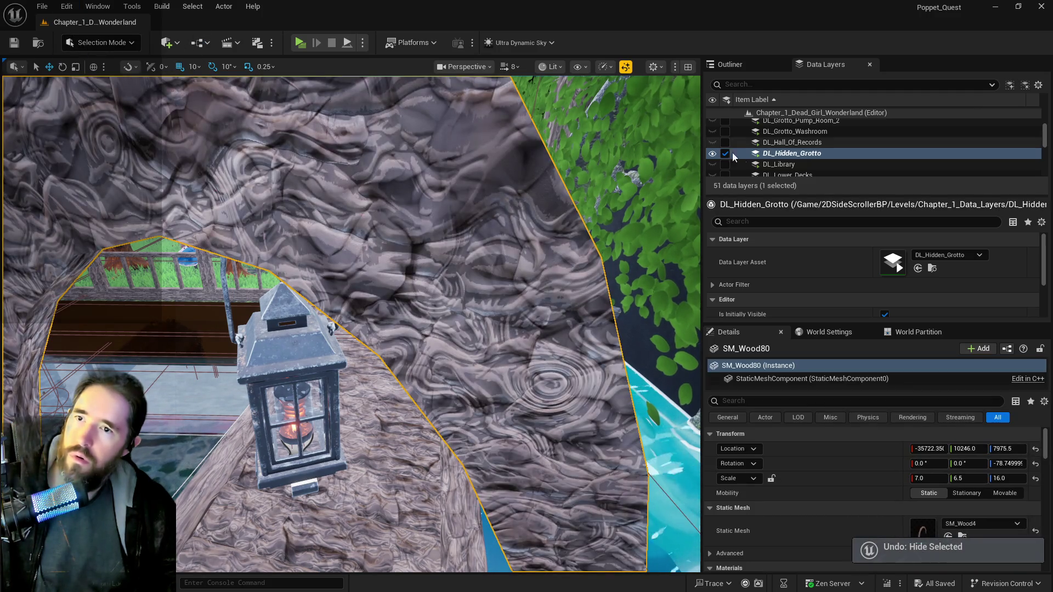
- Open SM_Wood80's actor options in the Outliner and dismiss them without changes
click(749, 67)
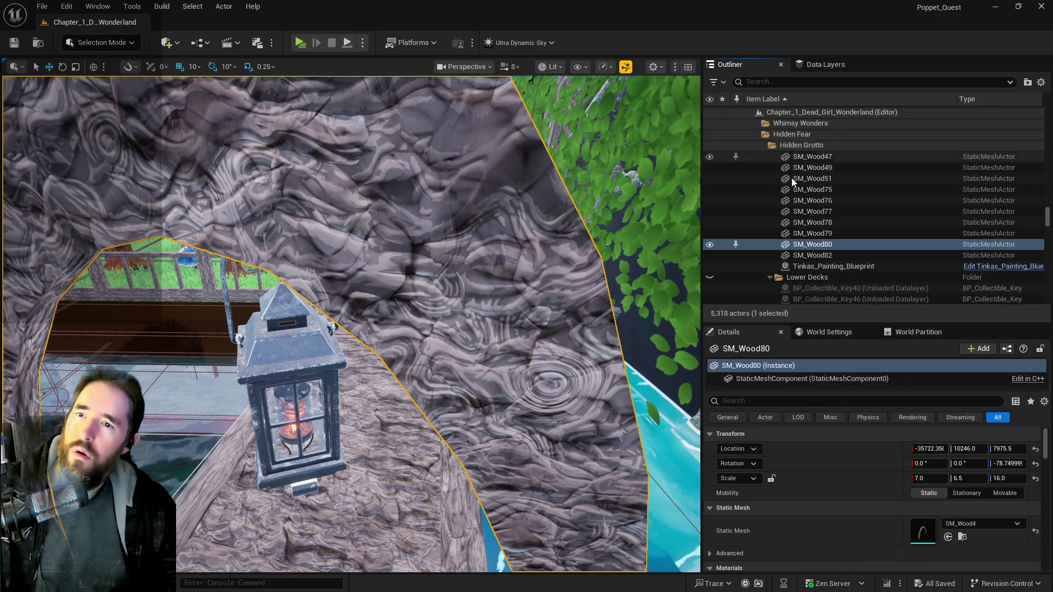
right_click(812, 245)
mouse_move(813, 247)
mouse_move(864, 355)
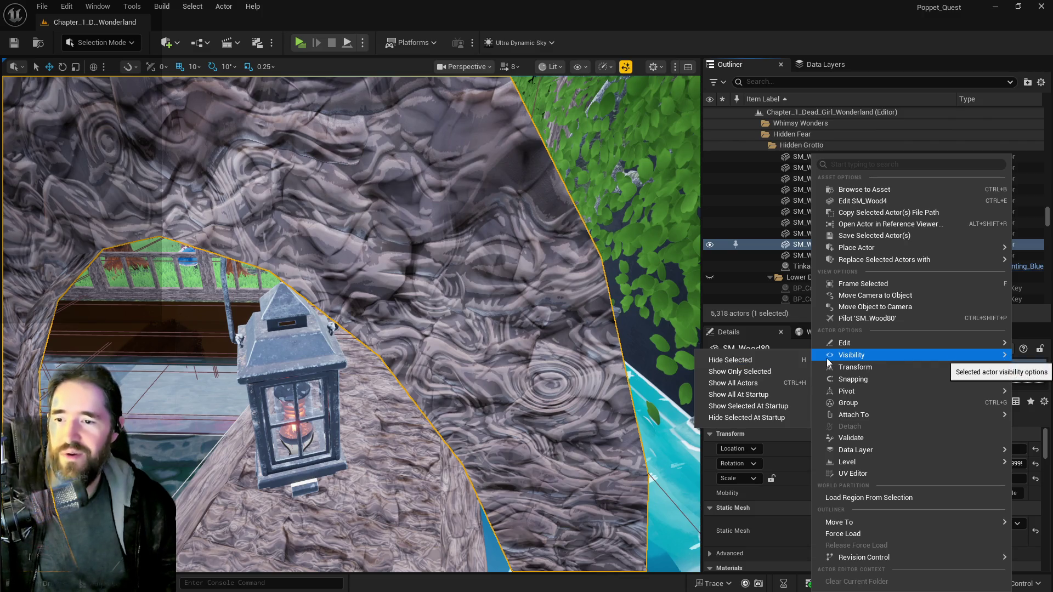
click(652, 5)
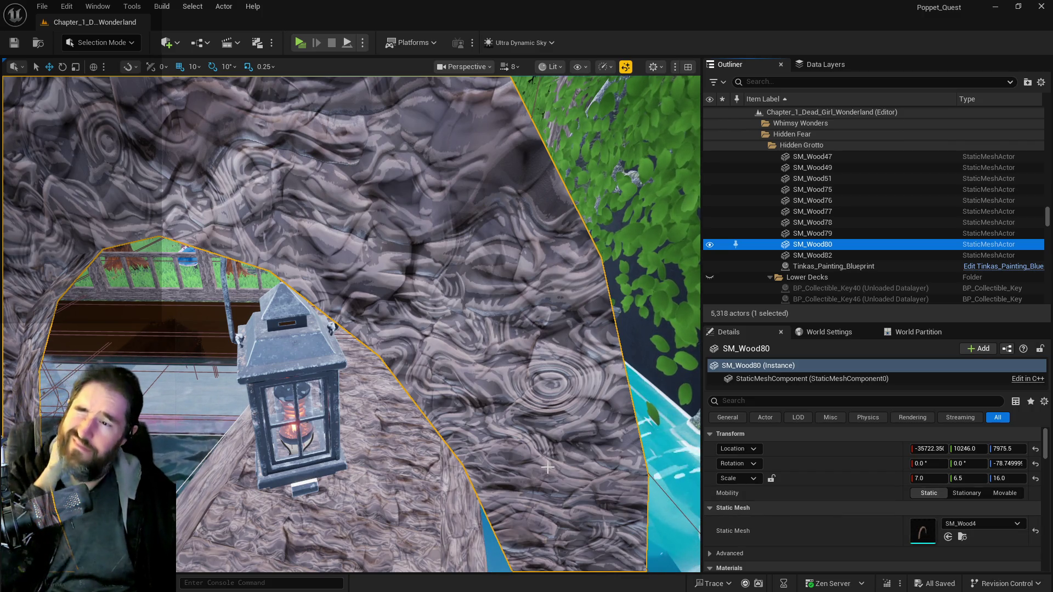
- Slide lantern BP_Gothic_Wall_Light63 left along X over the middle of the walkway
click(291, 395)
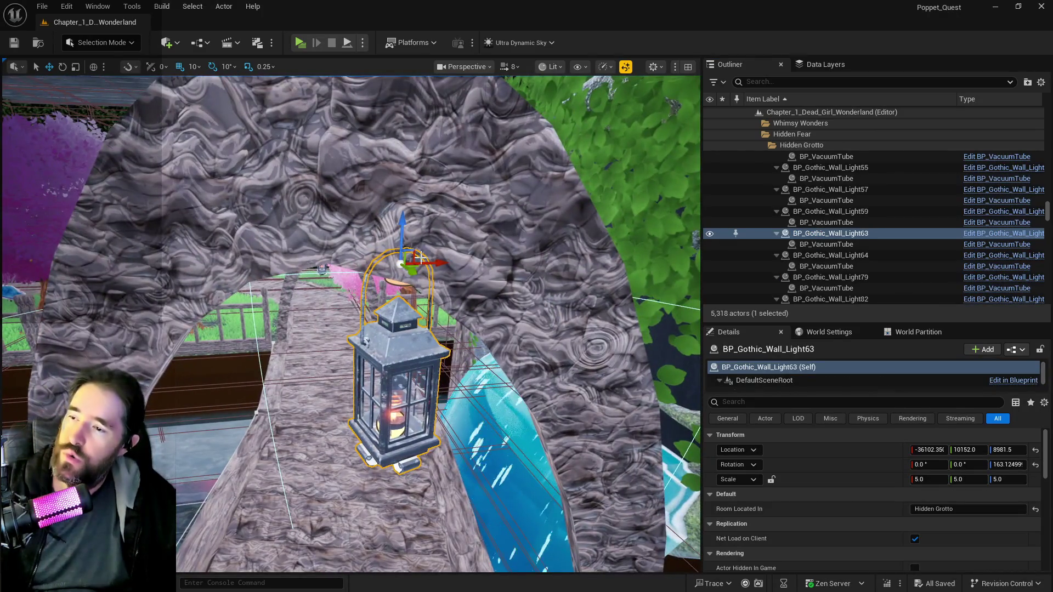
drag(421, 263, 351, 261)
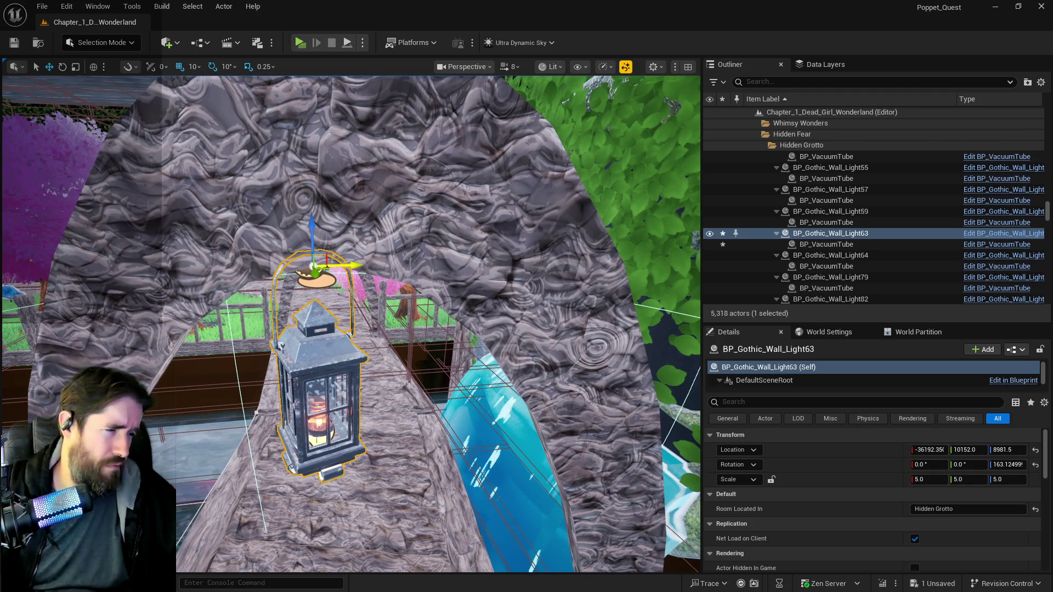
mouse_move(351, 330)
mouse_down()
mouse_move(329, 307)
mouse_move(307, 340)
mouse_move(362, 323)
mouse_move(329, 308)
mouse_move(340, 275)
mouse_move(373, 318)
mouse_move(373, 263)
mouse_up()
click(417, 340)
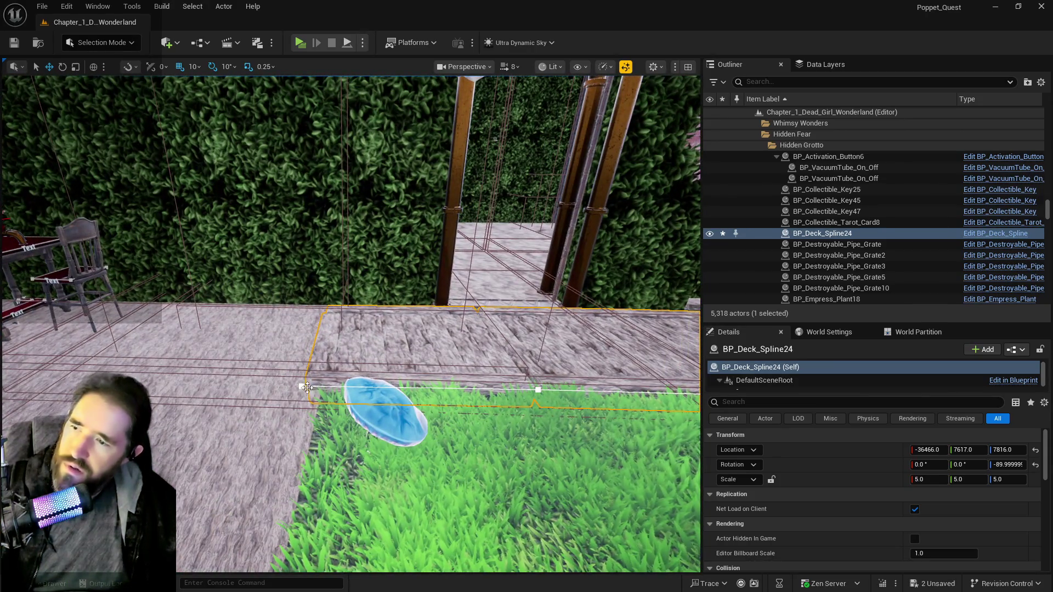
- Drag a corner spline point of BP_Deck_Spline24 to reshape the walkway's end
click(307, 388)
drag(332, 388, 351, 285)
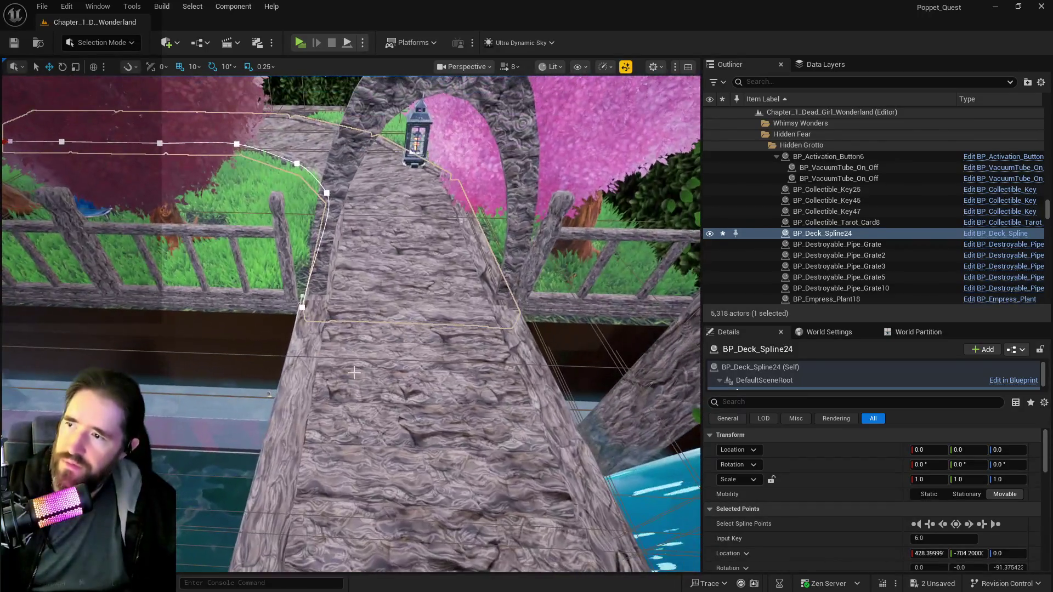
click(355, 244)
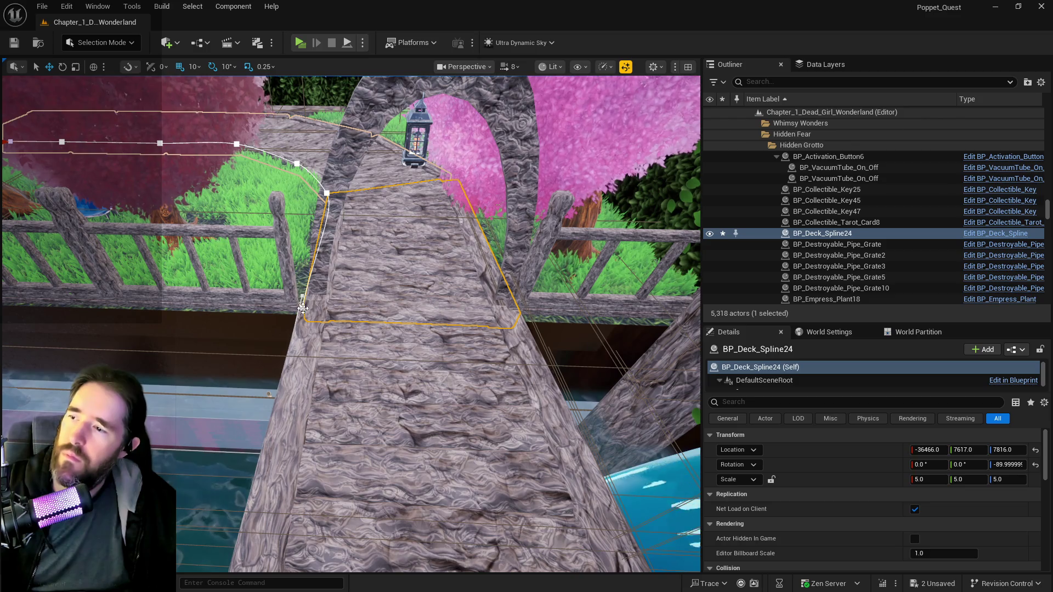
click(303, 308)
mouse_move(303, 308)
mouse_down()
mouse_move(366, 308)
mouse_move(406, 329)
mouse_move(425, 310)
mouse_move(394, 301)
mouse_move(391, 283)
mouse_up()
click(406, 329)
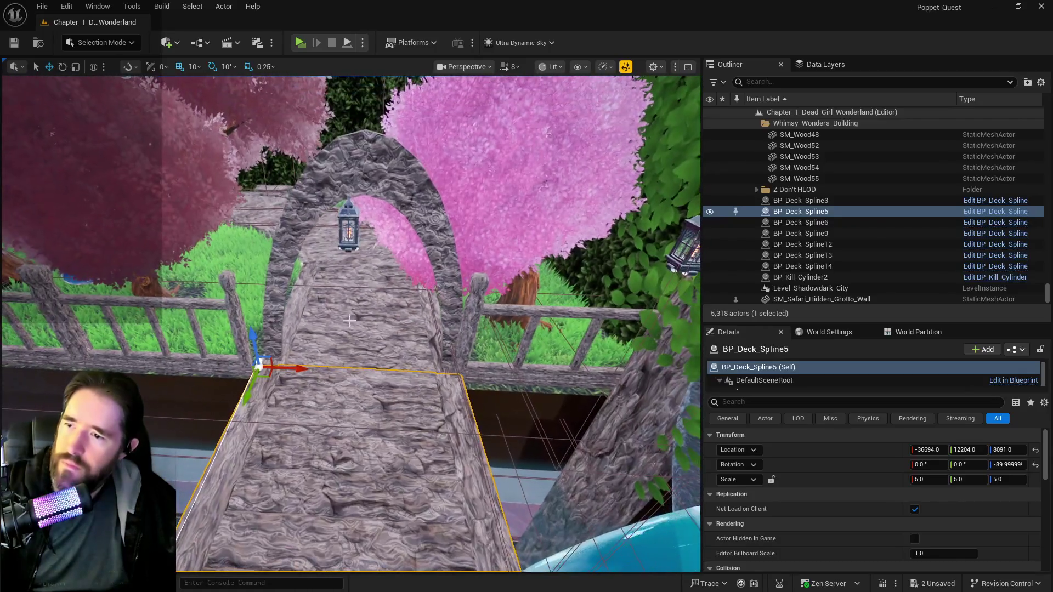
- Try nudging a corner point of the BP_Deck_Spline5 deck, then undo the trial move
click(450, 345)
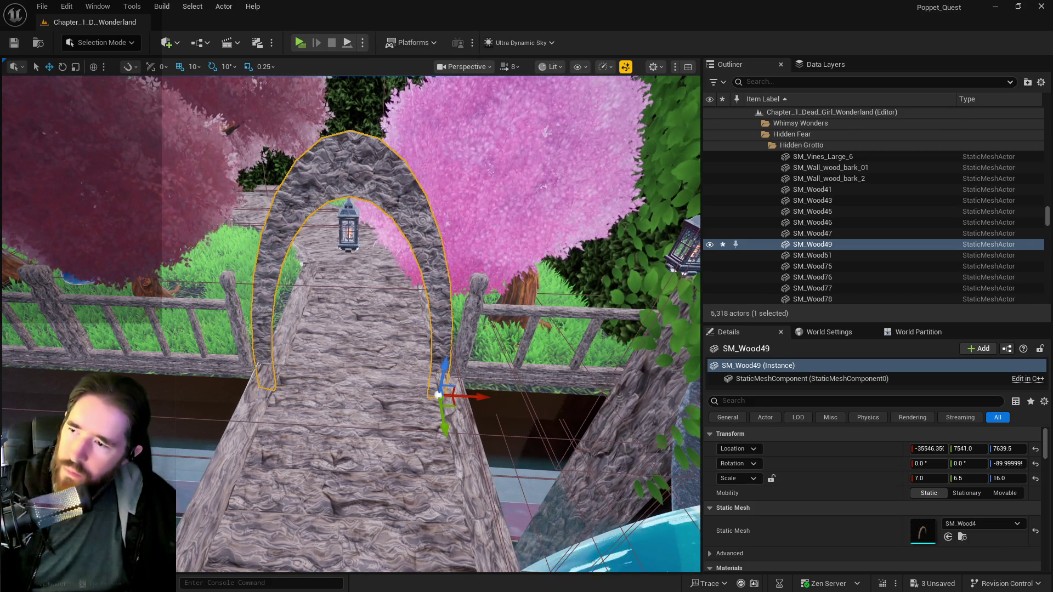
key(ctrl+z)
click(252, 294)
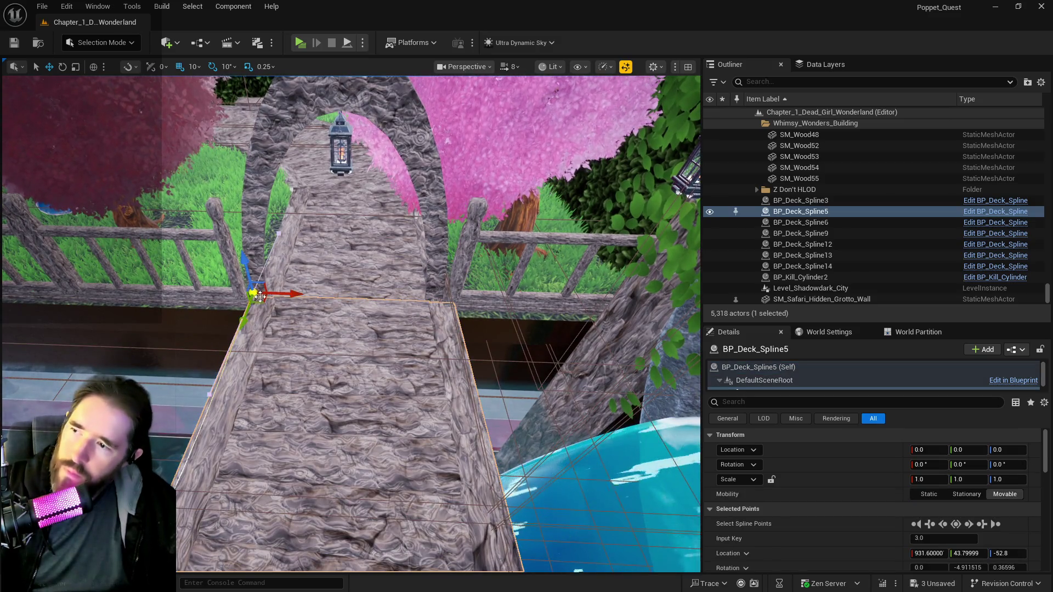
drag(287, 297, 294, 294)
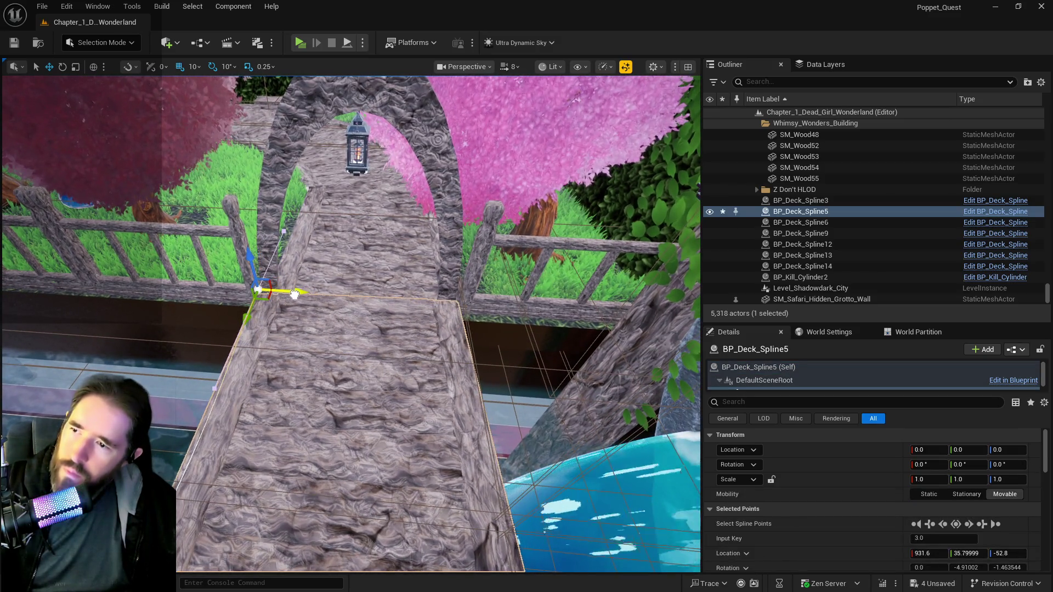
drag(395, 307, 413, 277)
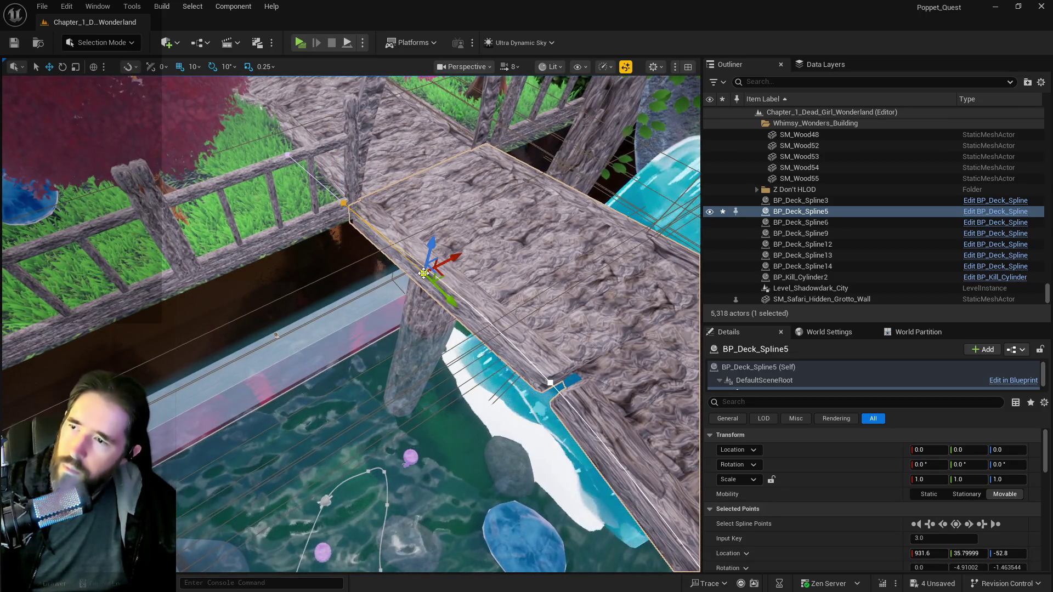
mouse_move(442, 264)
mouse_down()
mouse_move(462, 292)
mouse_move(472, 247)
mouse_up()
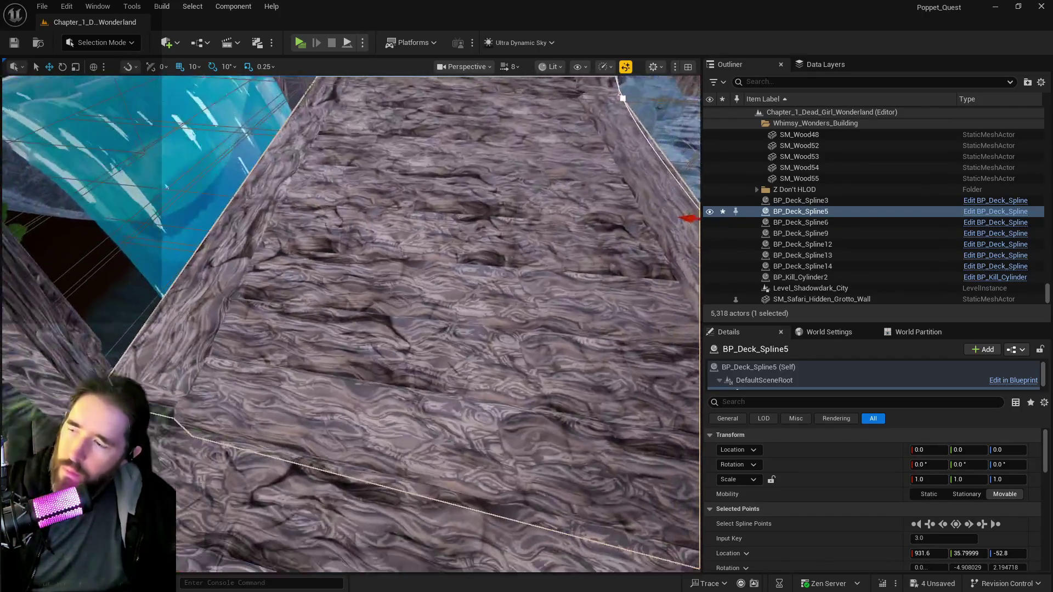
key(ctrl+z)
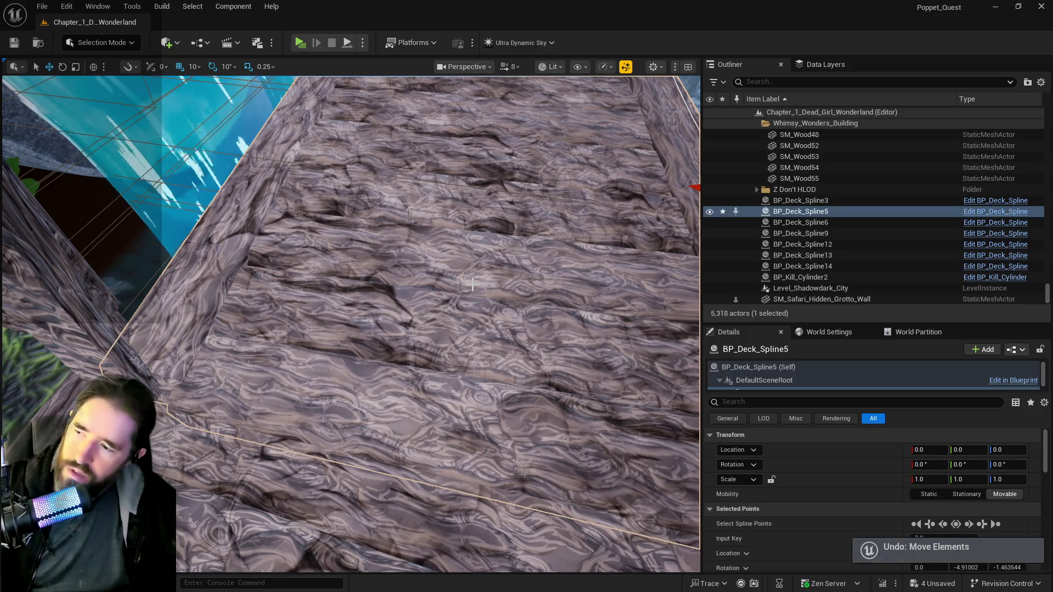
drag(472, 283, 464, 384)
- Stretch the deck's spline end farther out along Y and lower it slightly
drag(404, 342, 392, 338)
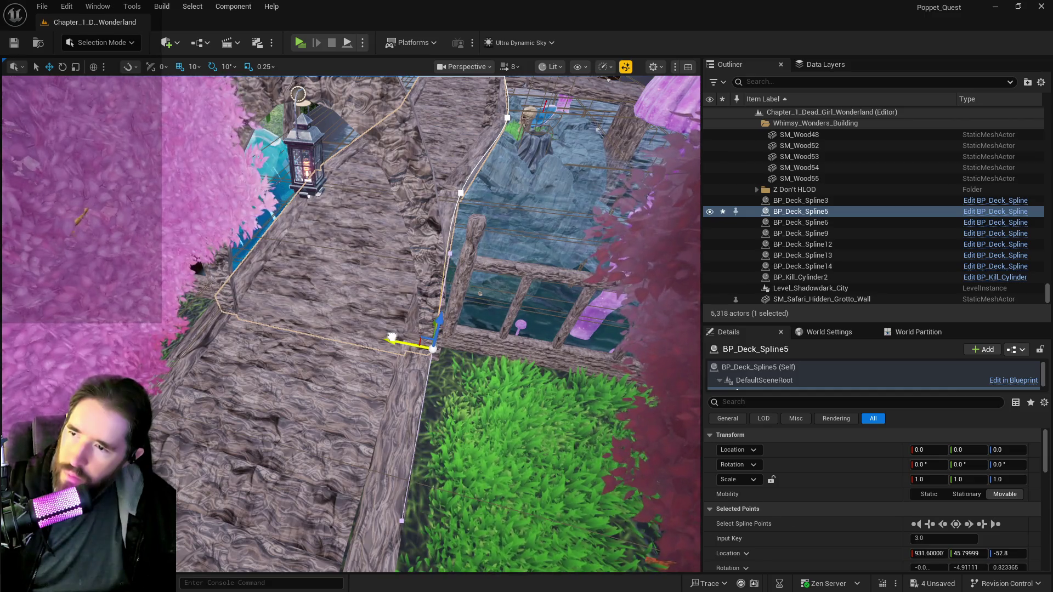
mouse_move(392, 338)
mouse_down()
mouse_move(387, 315)
mouse_move(384, 323)
mouse_move(456, 314)
mouse_up()
click(483, 274)
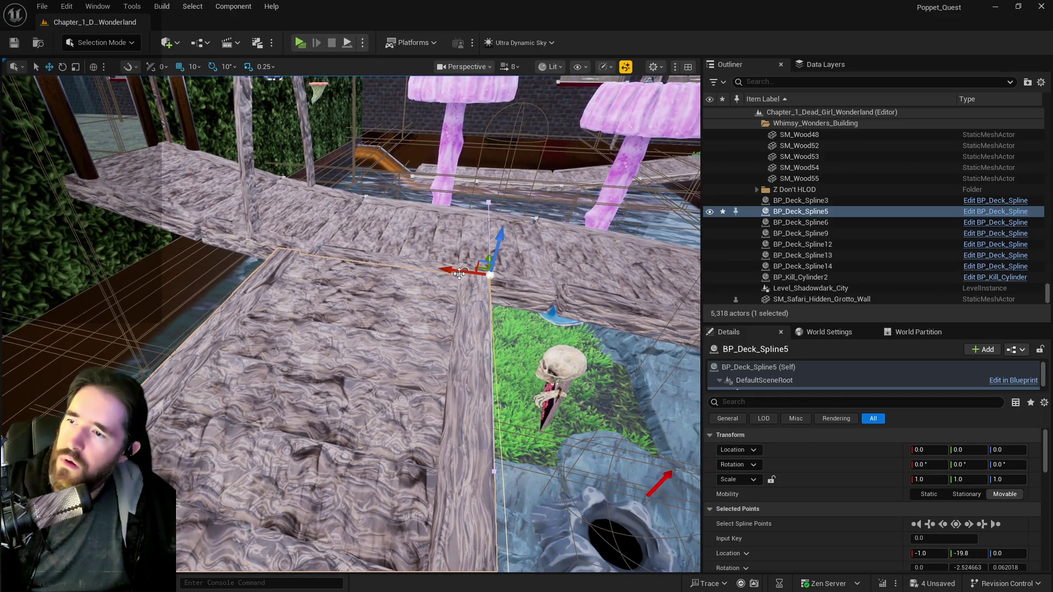
drag(459, 273, 475, 276)
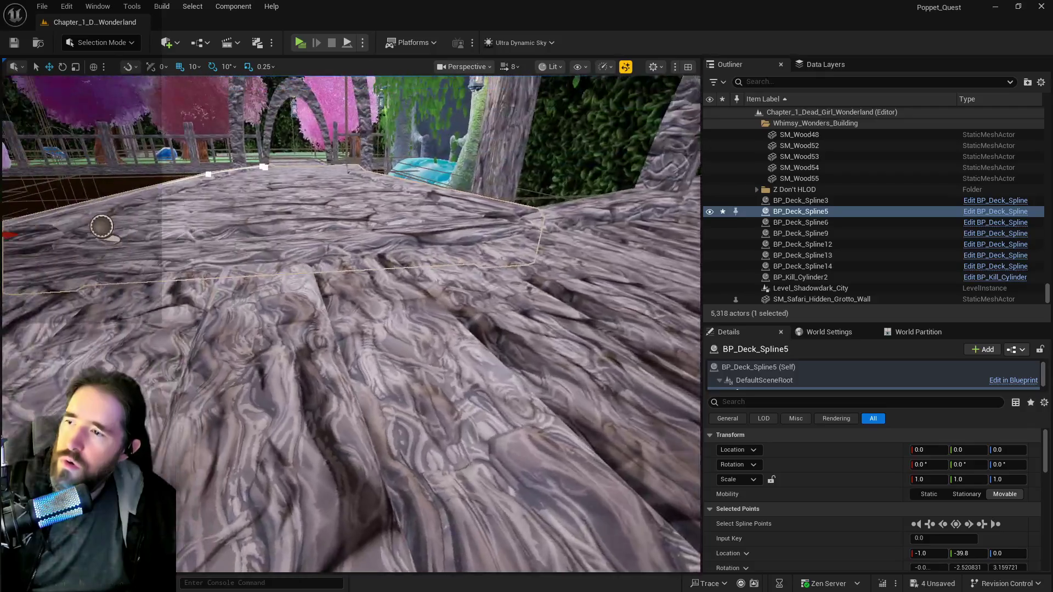
scroll(351, 324, down, 3)
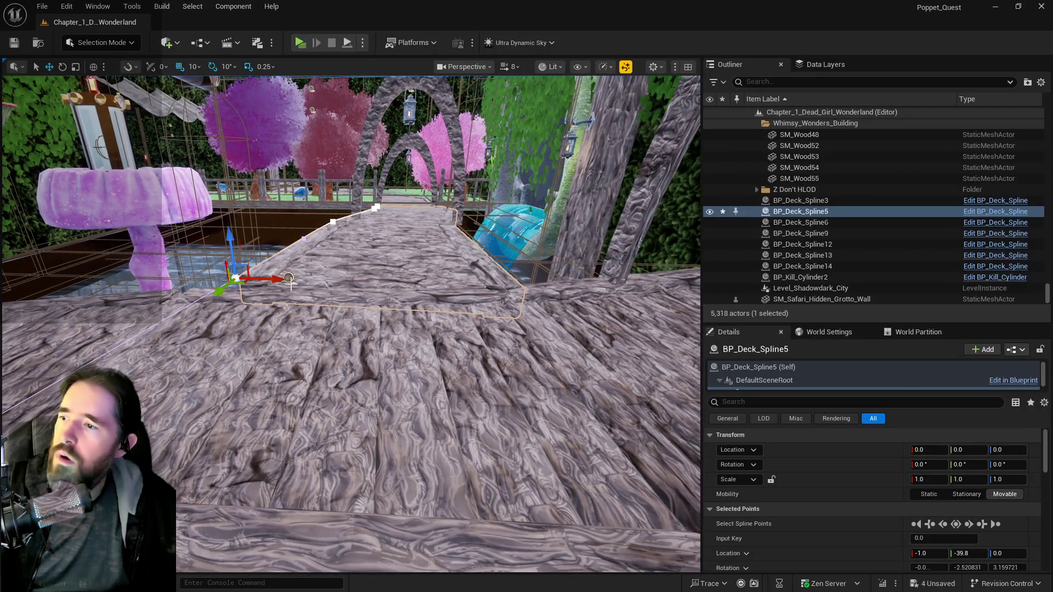
mouse_move(239, 253)
mouse_down()
mouse_move(270, 279)
mouse_move(604, 174)
mouse_move(450, 223)
mouse_move(489, 233)
mouse_up()
click(488, 233)
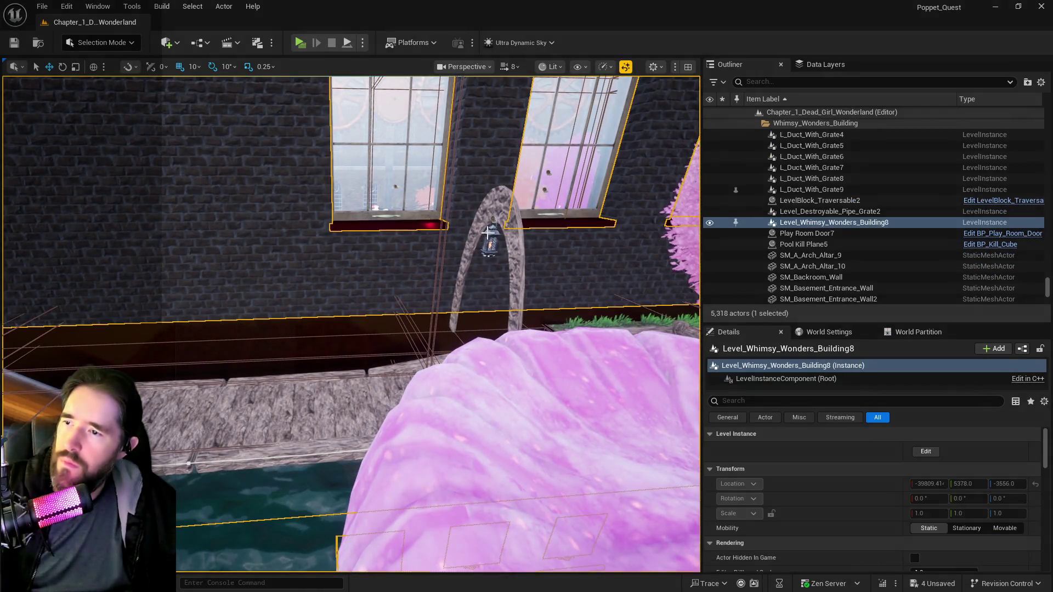
- Frame wooden post SM_Wood79 and rotate it to the right
click(489, 234)
ctrl+click(490, 235)
key(f)
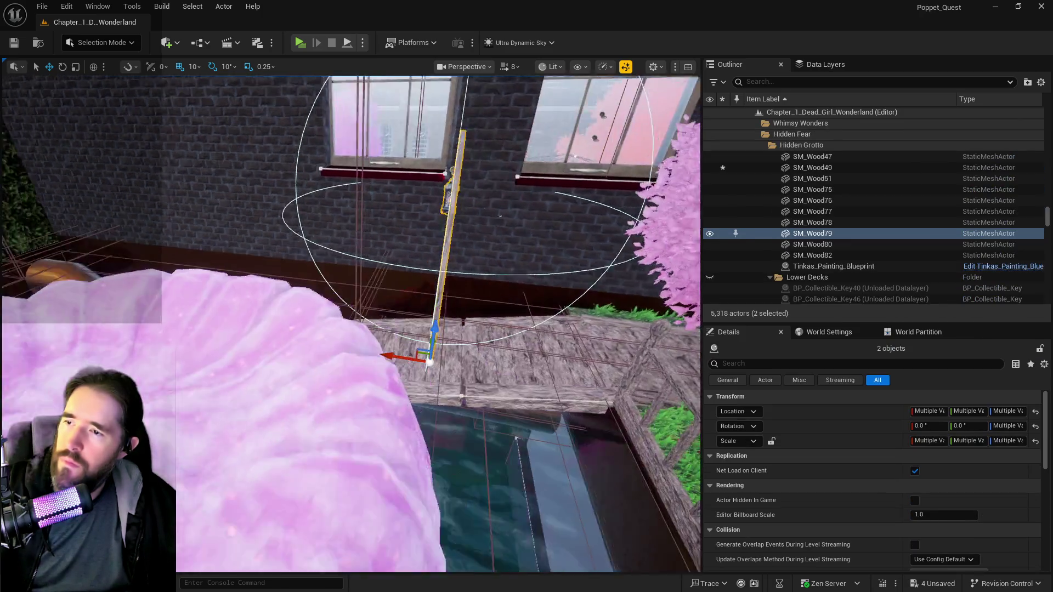
mouse_move(498, 260)
mouse_down()
mouse_move(565, 352)
mouse_move(515, 348)
mouse_move(525, 308)
mouse_move(473, 344)
mouse_move(543, 384)
mouse_move(535, 356)
mouse_up()
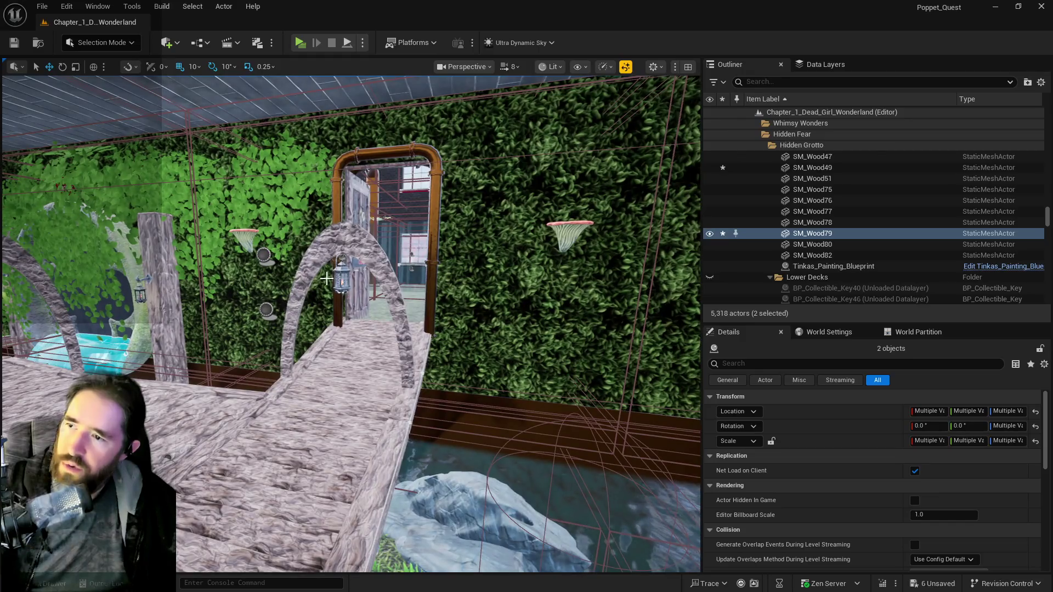
- Delete stone arch SM_Wood75 together with its hanging lantern
click(326, 279)
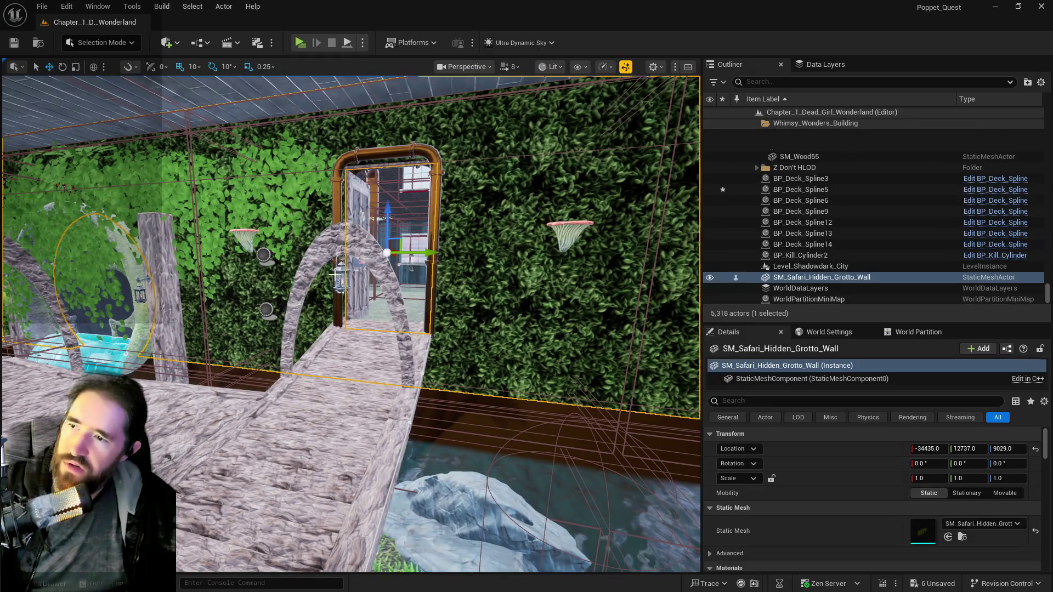
ctrl+click(329, 250)
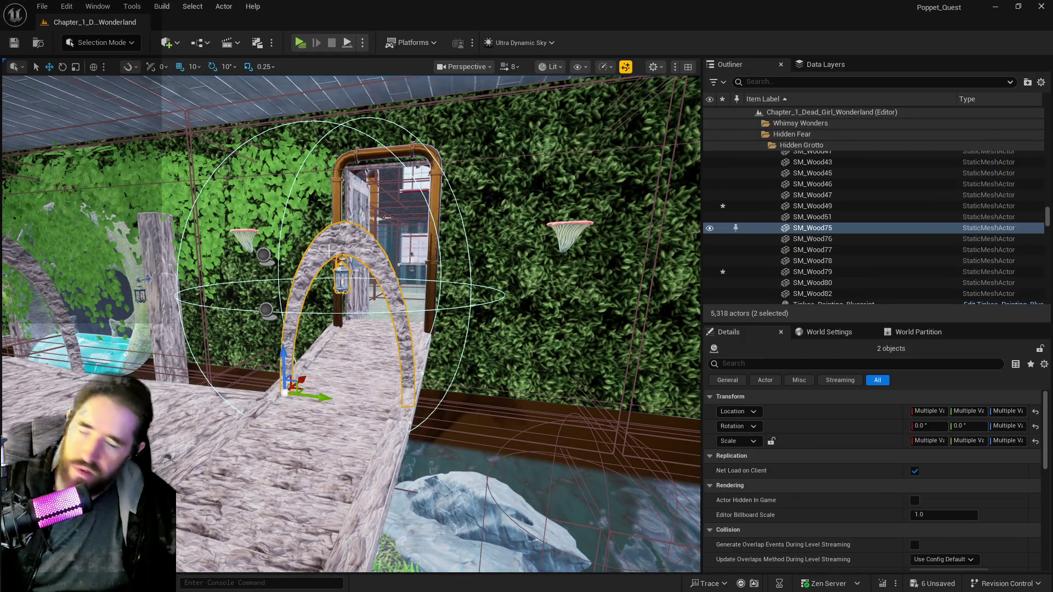
key(Delete)
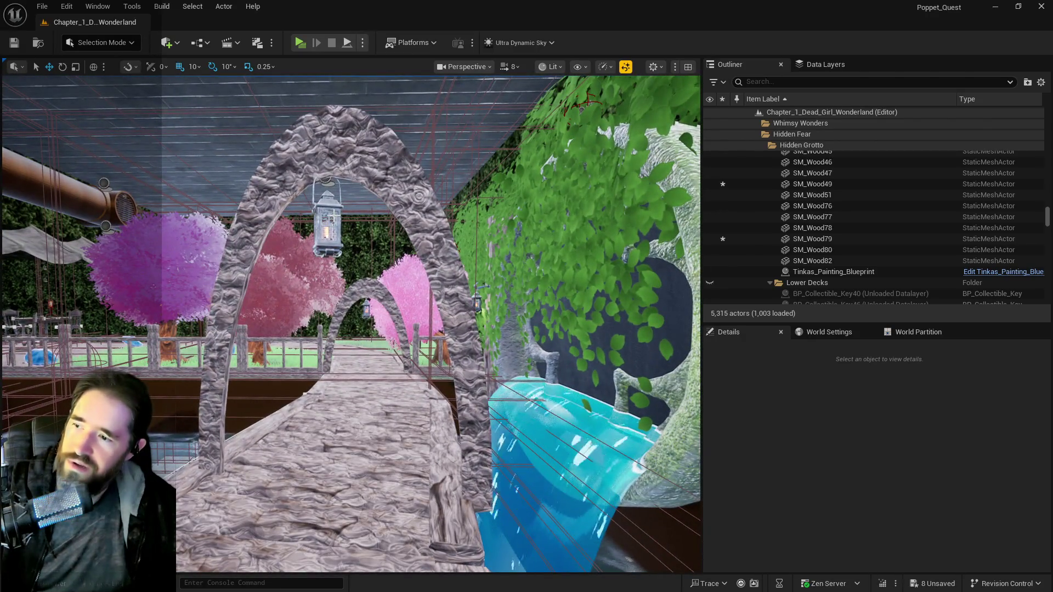
- Make arch SM_Wood76 taller by raising its Z scale to 22.75
click(328, 225)
click(426, 236)
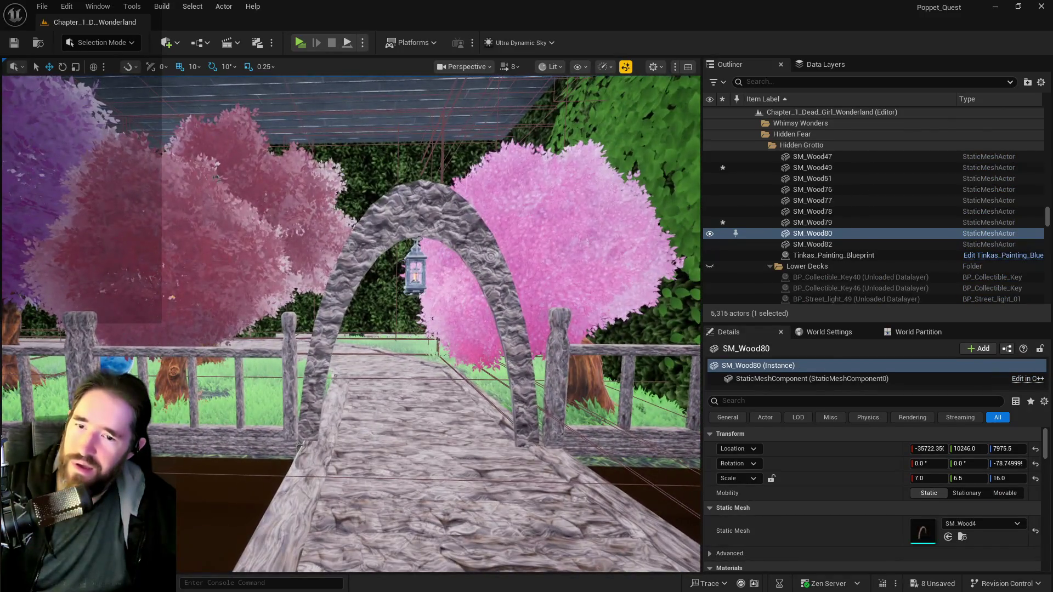
click(402, 230)
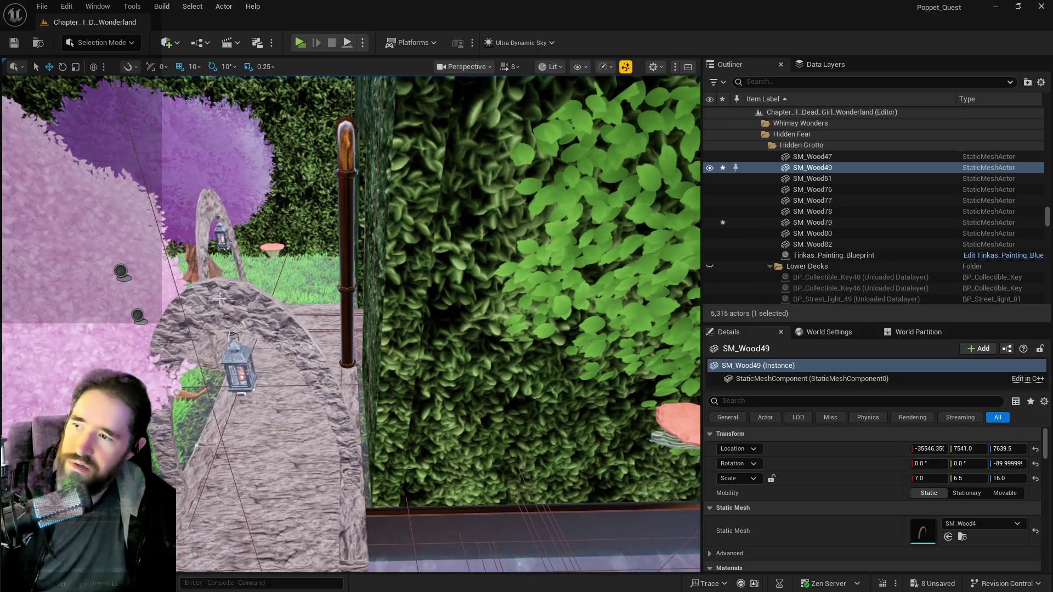
click(217, 300)
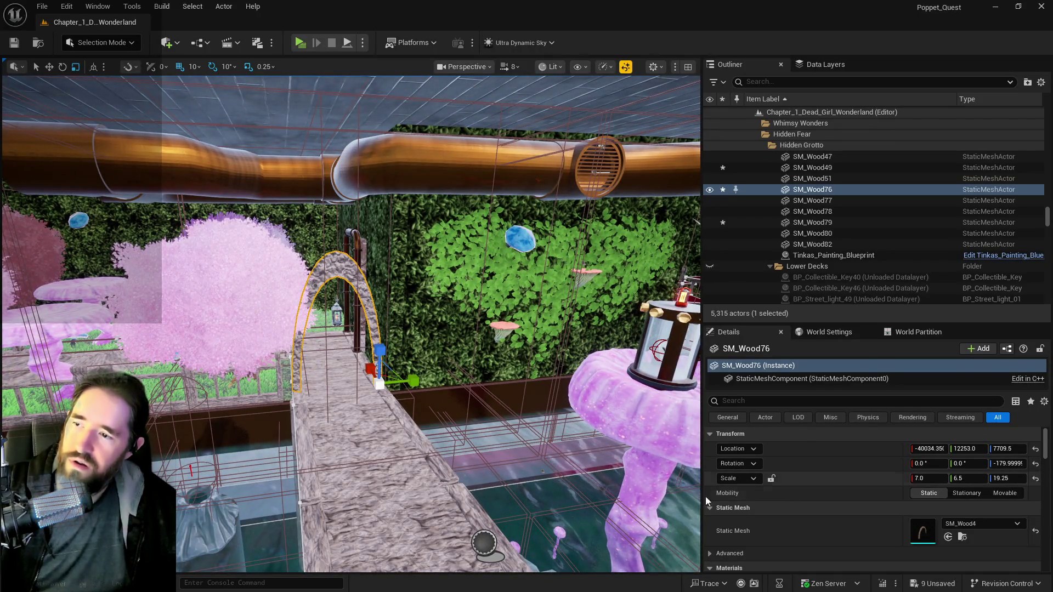
drag(379, 349, 379, 341)
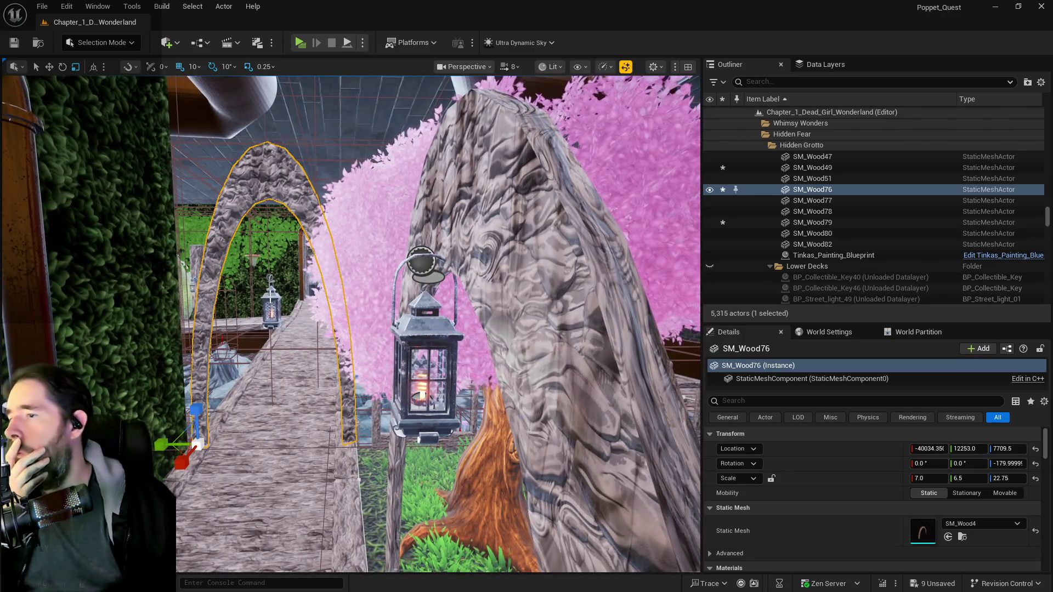
- Raise lantern BP_Gothic_Wall_Light57 higher on the Z axis
click(270, 310)
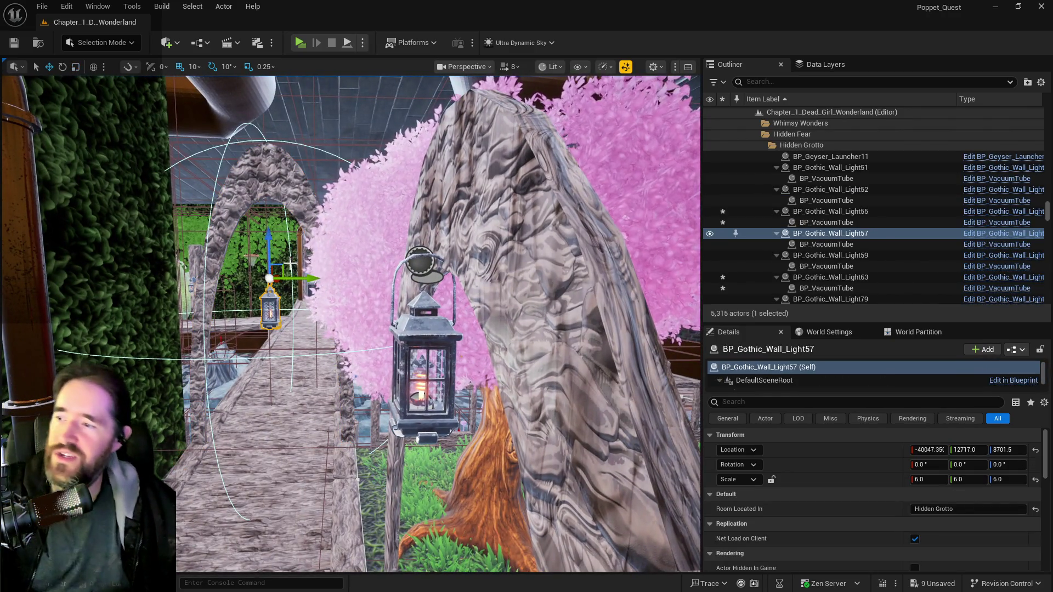
drag(265, 245, 268, 225)
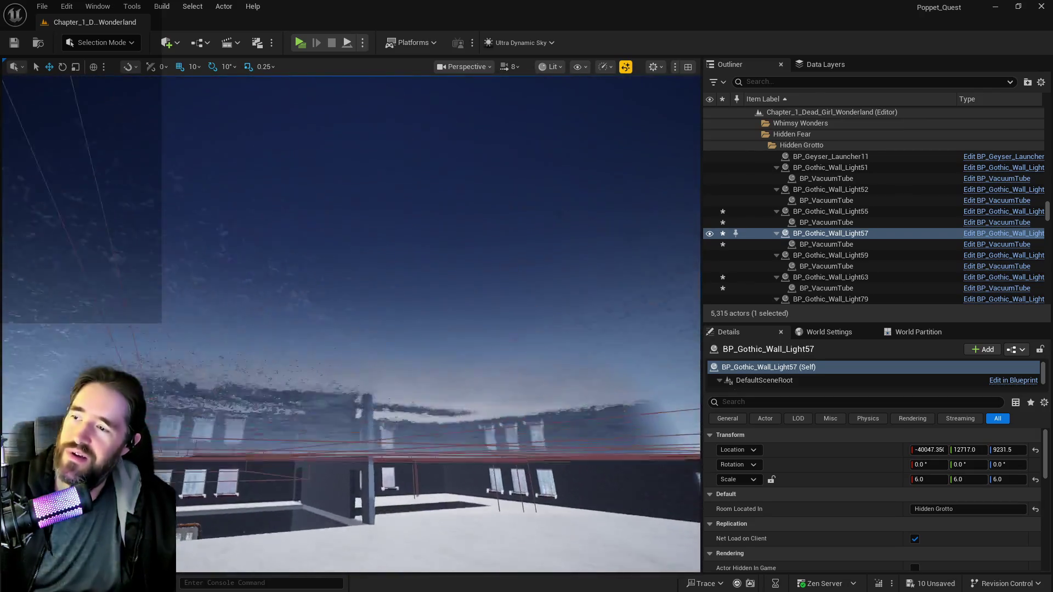
key(f)
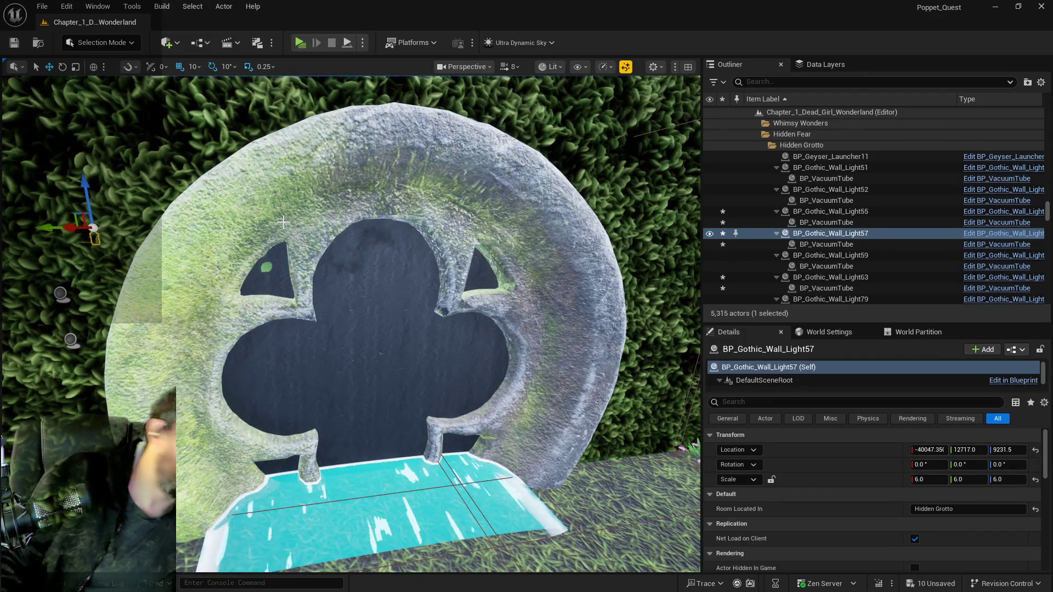
key(f)
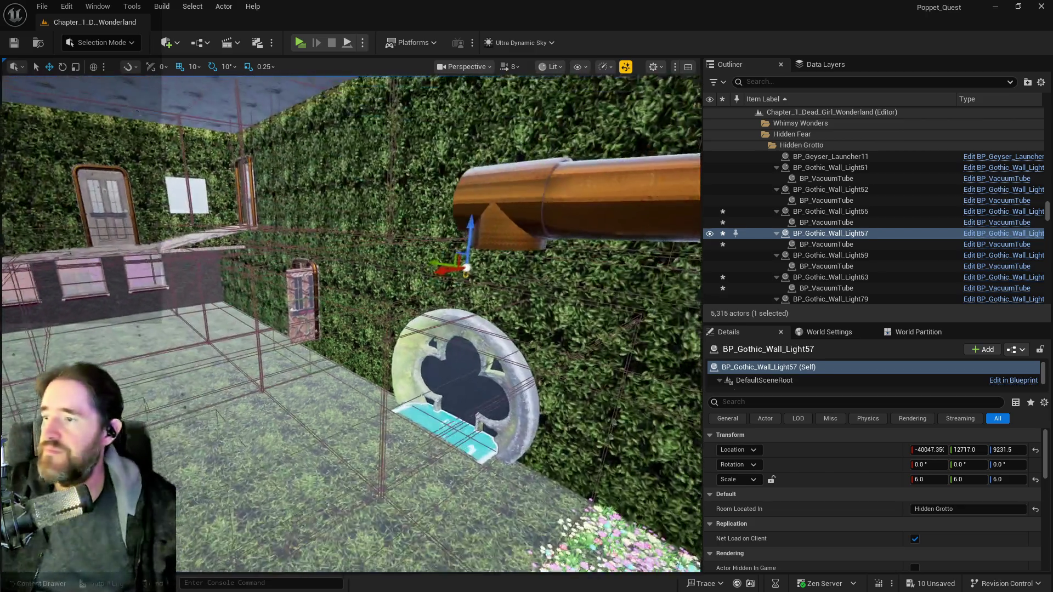
key(f)
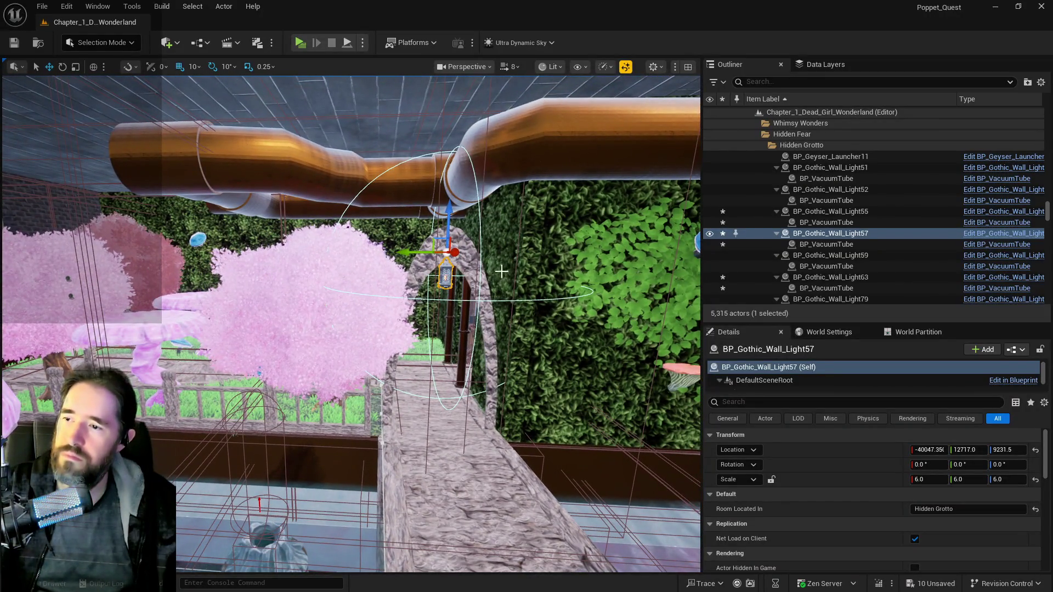
- Delete stone arch SM_Wood80 along with lantern BP_Gothic_Wall_Light63
click(409, 308)
key(f)
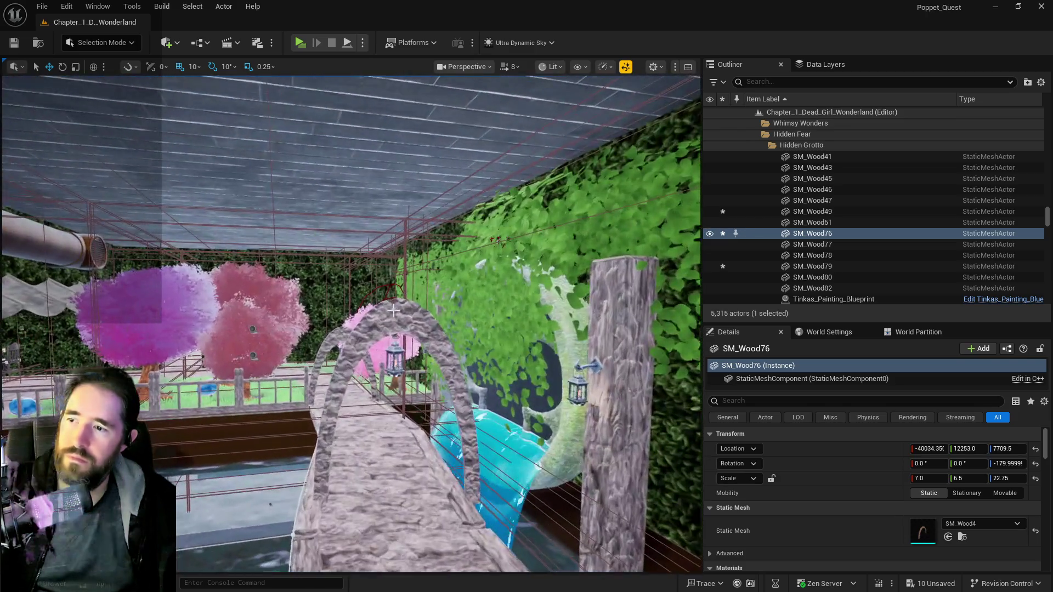
click(393, 310)
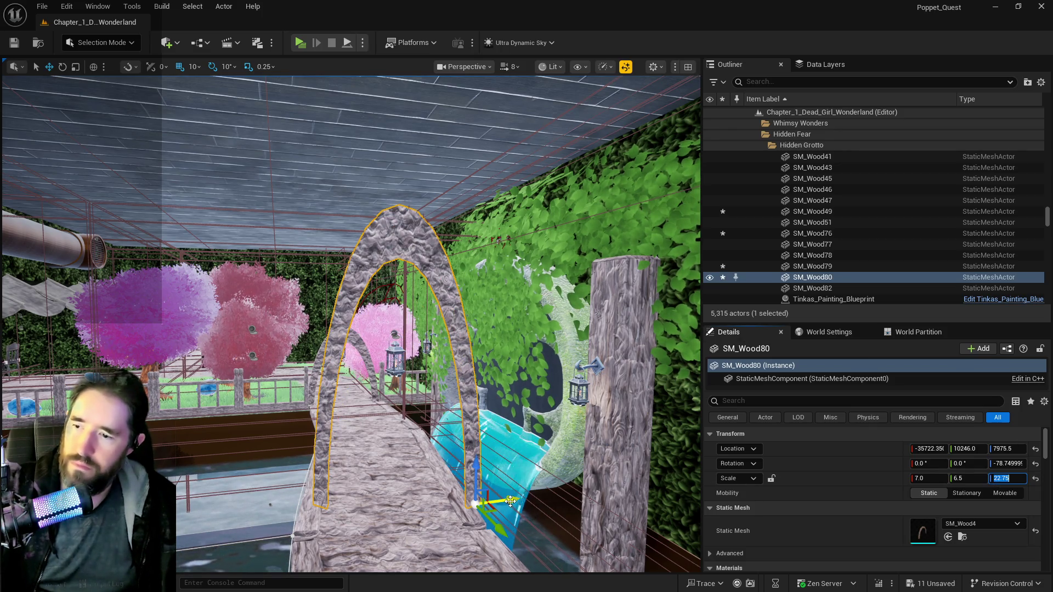
mouse_move(502, 500)
mouse_down()
mouse_move(603, 497)
mouse_move(494, 494)
mouse_up()
click(414, 331)
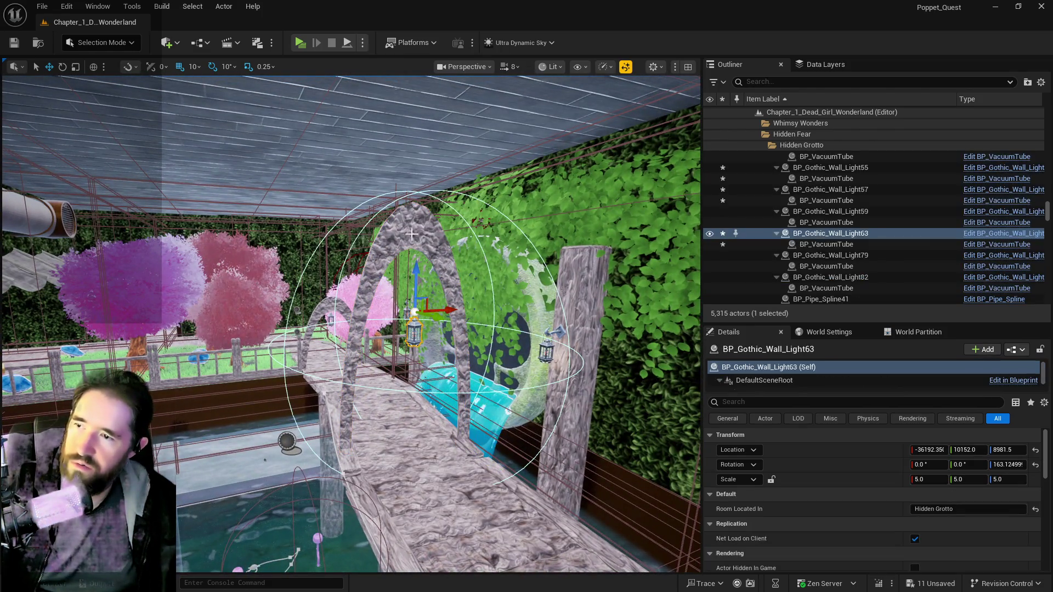
ctrl+click(411, 236)
key(Delete)
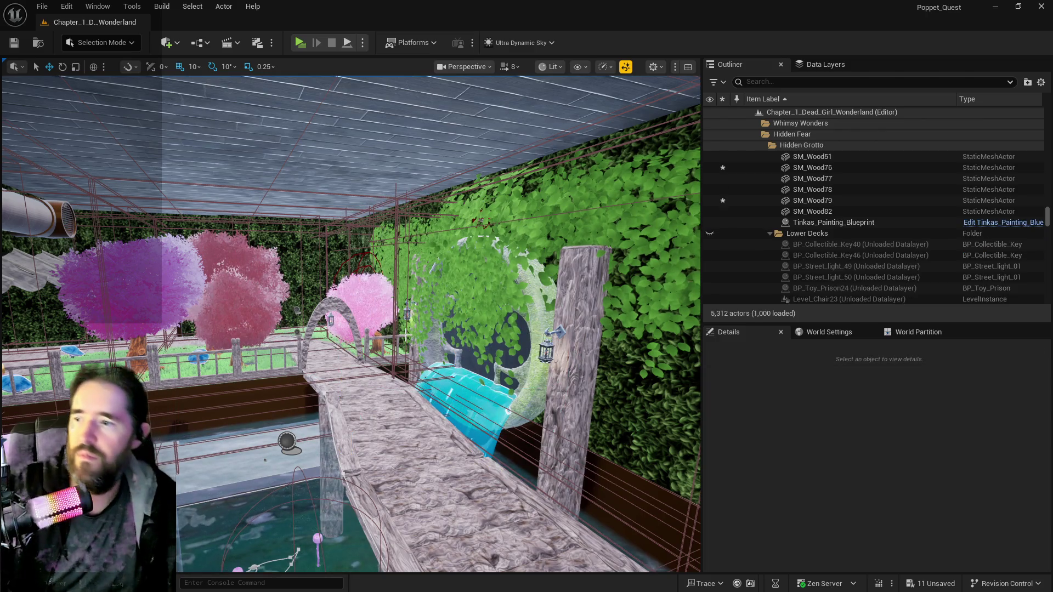
- Edit an arch's vertical scale value, then select and frame lantern BP_Gothic_Wall_Light59
scroll(406, 334, up, 5)
click(367, 384)
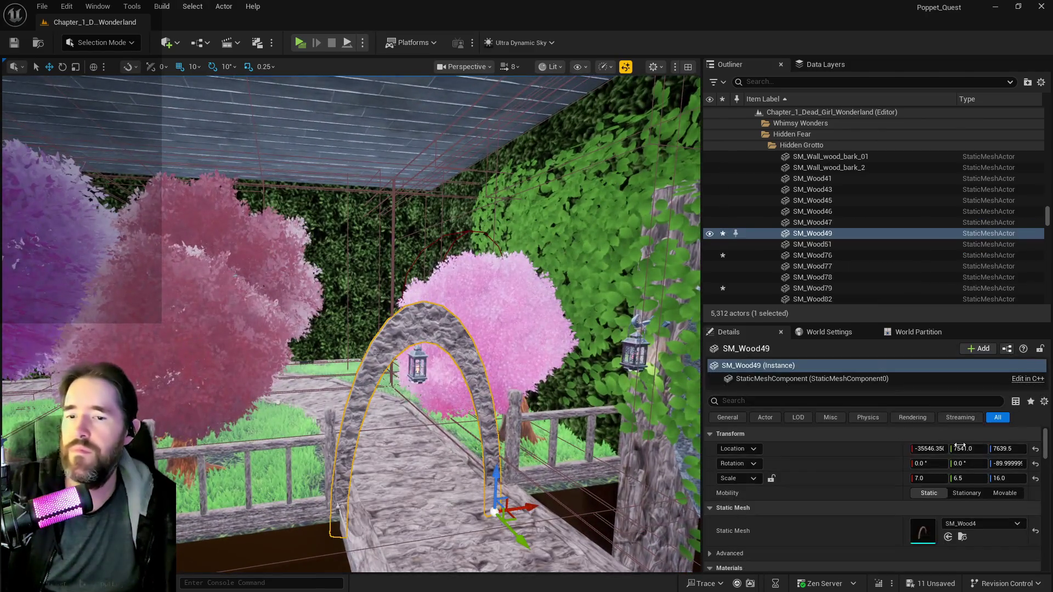
click(1007, 479)
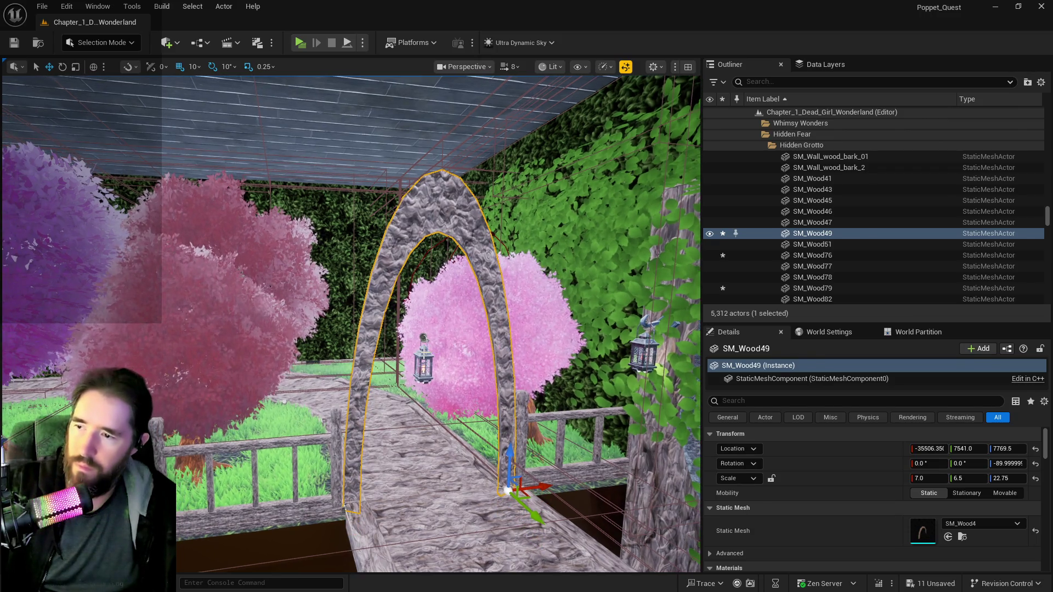
click(420, 362)
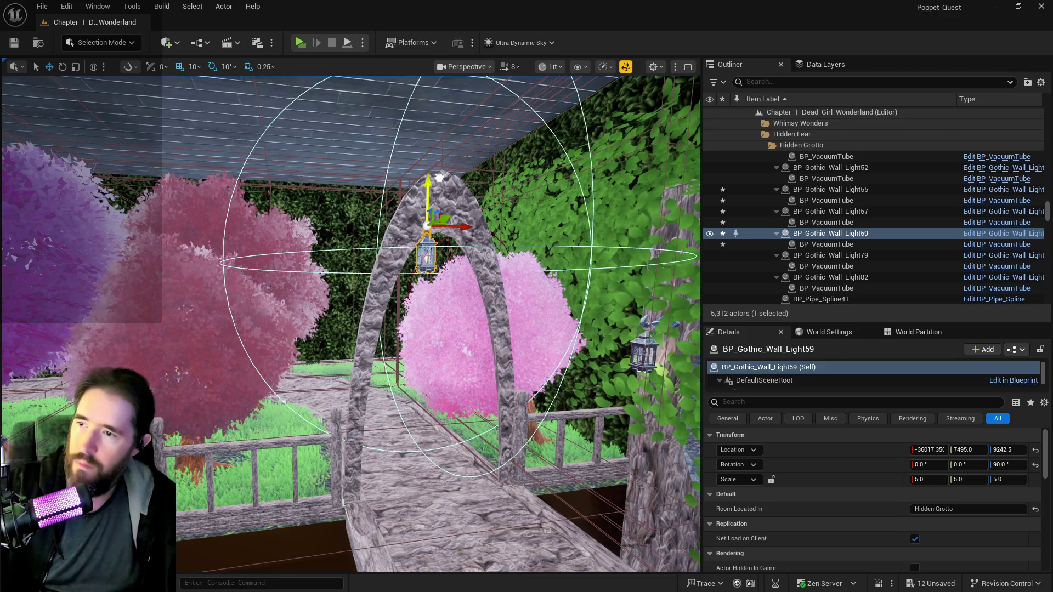
drag(469, 254, 476, 285)
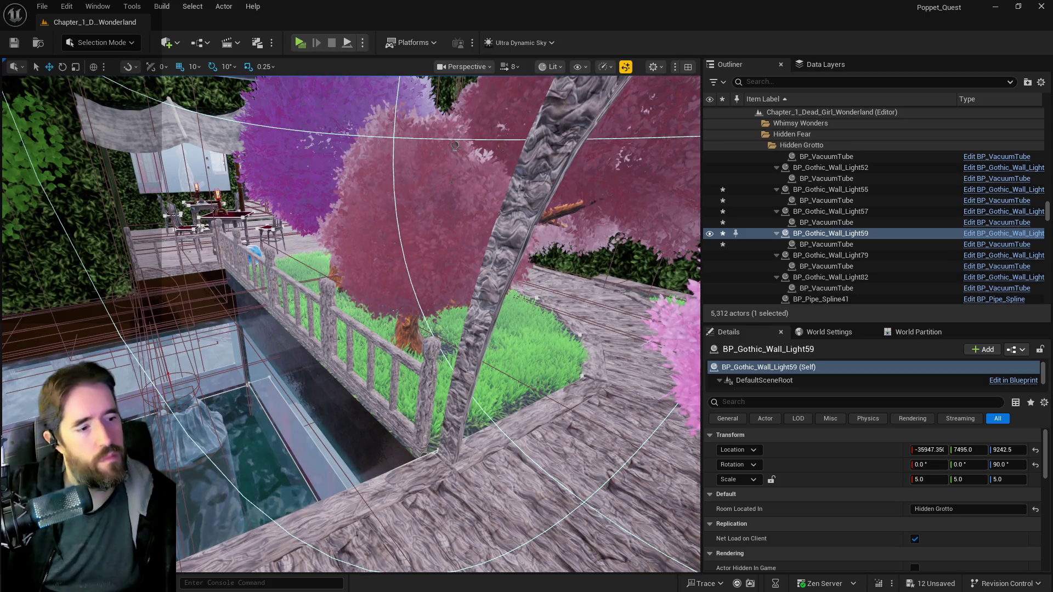
key(f)
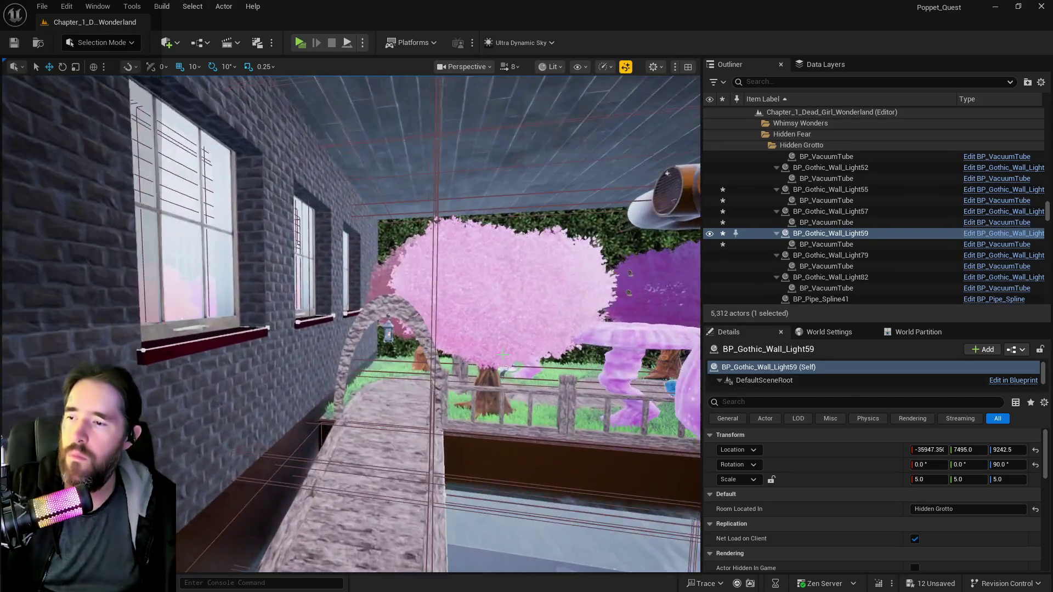
click(431, 341)
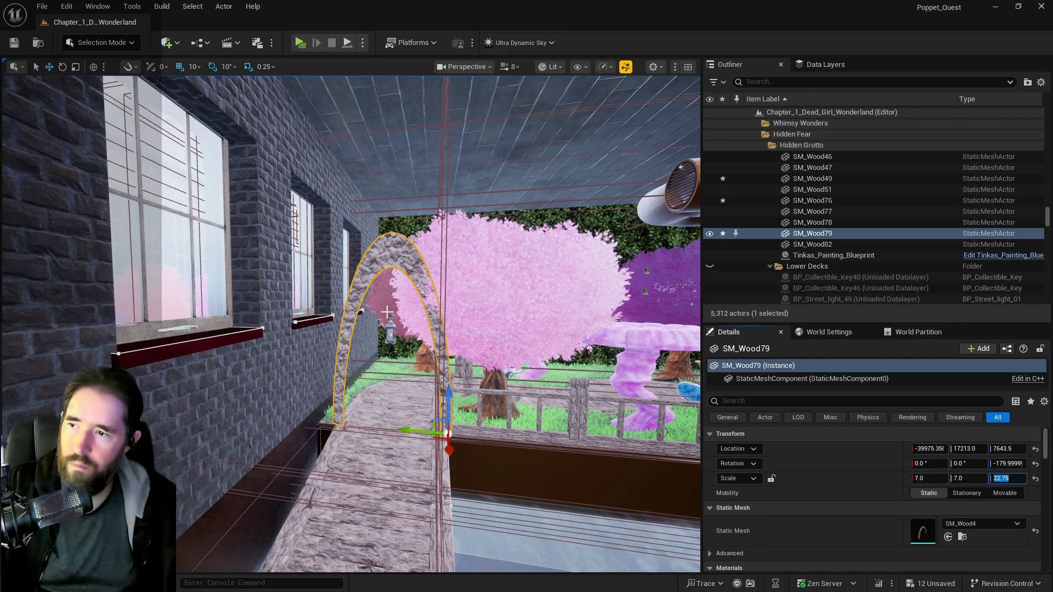
- Delete arch SM_Wood78 together with the lantern hanging inside it
click(391, 316)
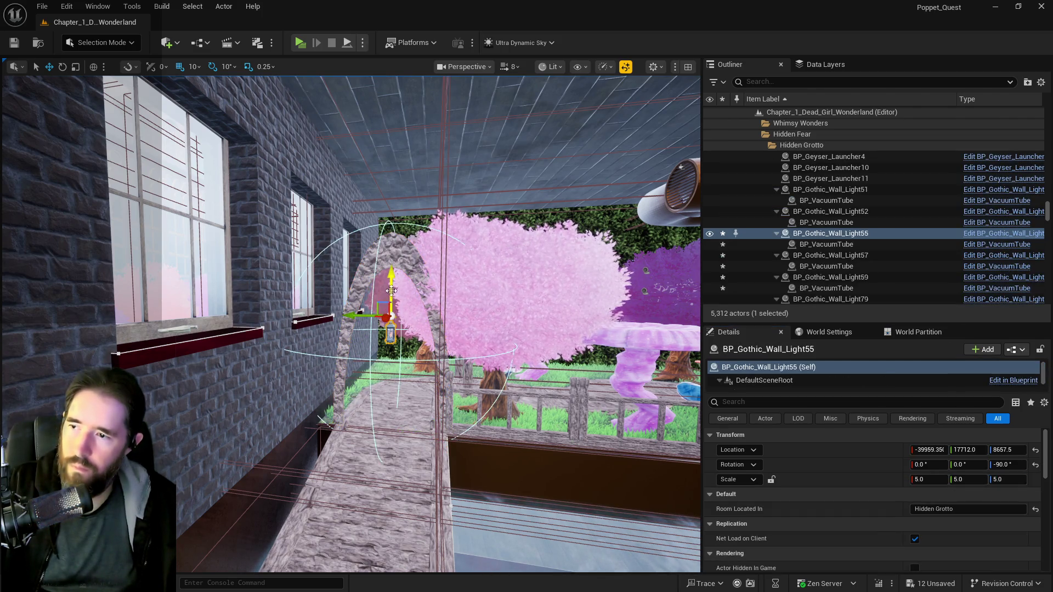
mouse_move(394, 230)
mouse_down()
mouse_move(330, 234)
mouse_move(334, 208)
mouse_up()
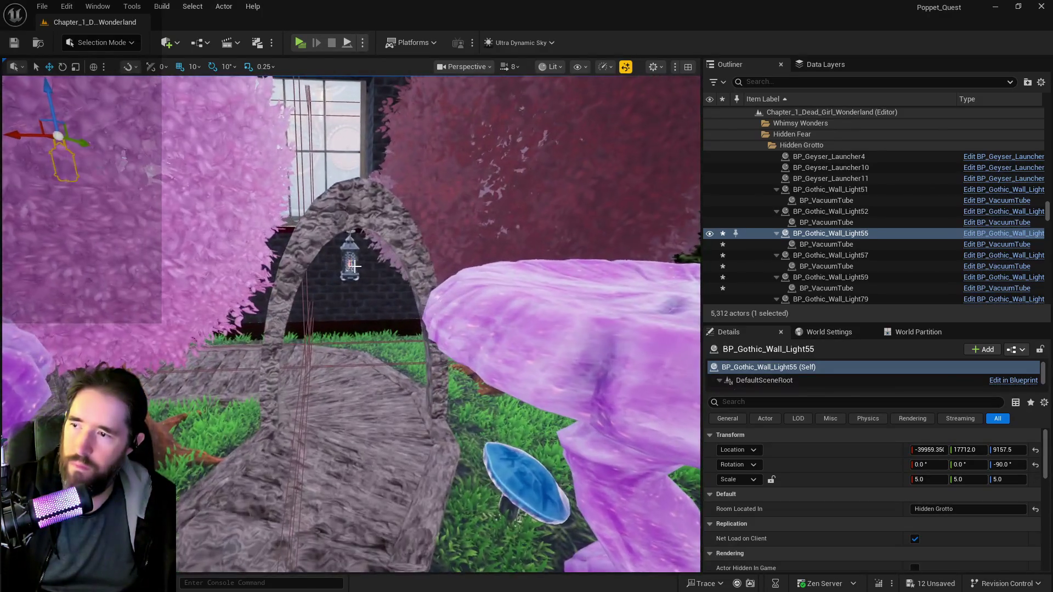
click(349, 256)
ctrl+click(337, 203)
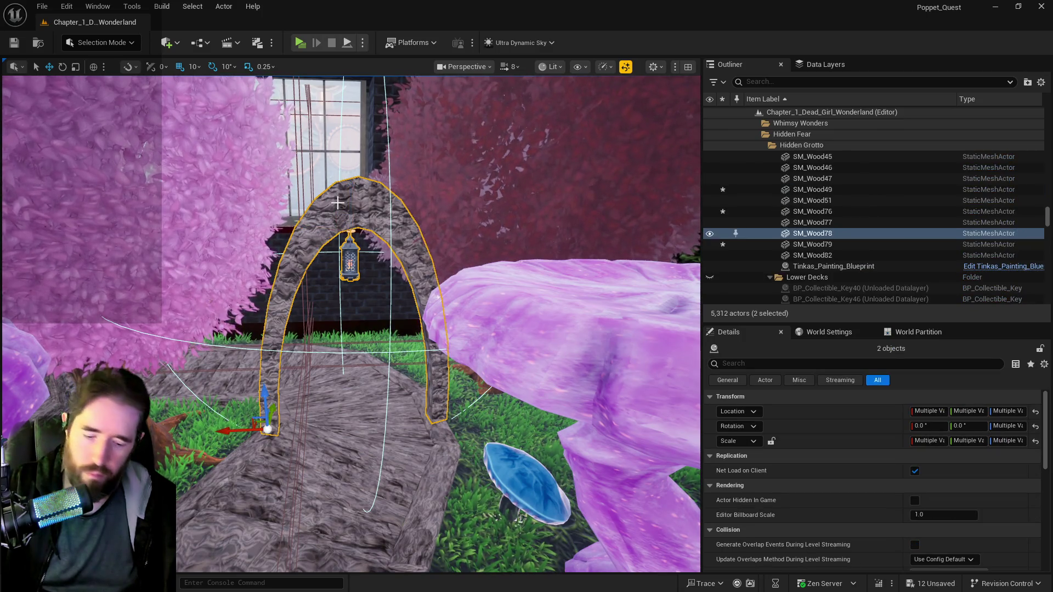
key(Delete)
drag(337, 203, 351, 253)
mouse_move(245, 296)
mouse_down()
mouse_move(236, 274)
mouse_move(245, 296)
mouse_up()
click(295, 307)
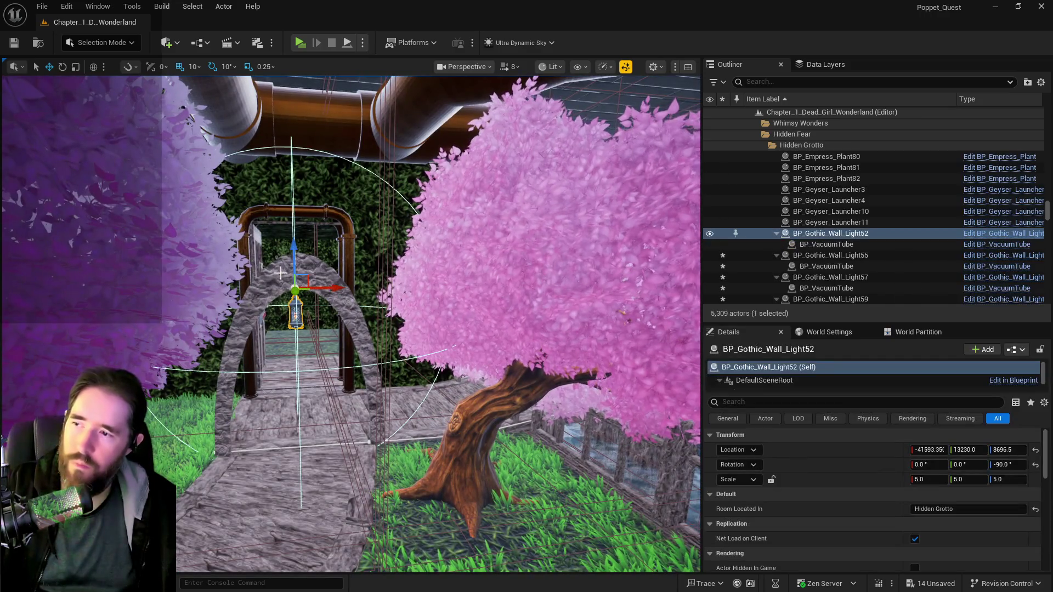
- Delete arch SM_Wood77 with lantern BP_Gothic_Wall_Light52, then select walkway deck BP_Deck_Spline3
ctrl+click(268, 266)
key(Delete)
drag(268, 266, 190, 354)
mouse_move(343, 336)
mouse_down()
mouse_move(384, 353)
mouse_move(358, 341)
mouse_up()
click(358, 341)
drag(286, 157, 286, 157)
scroll(332, 203, up, 3)
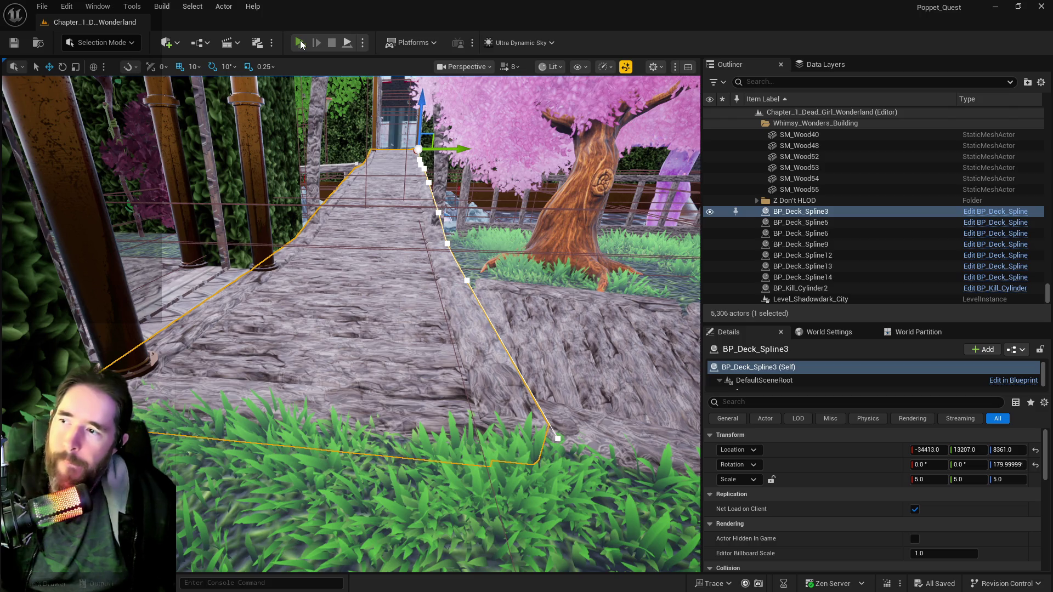
- Launch a standalone game preview and run the character along the walkways through the doorway
click(300, 43)
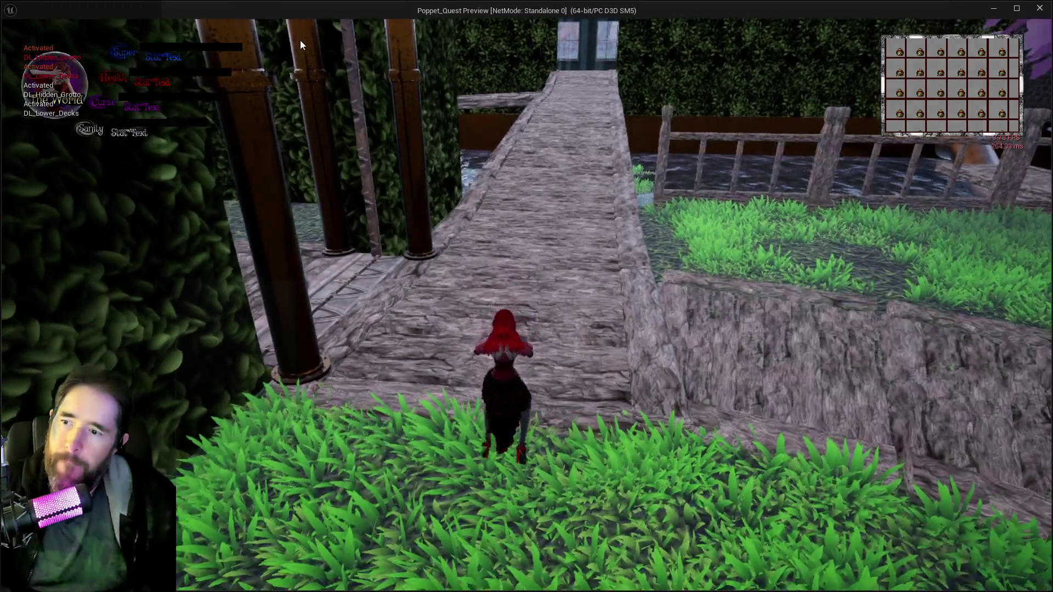
key(w)
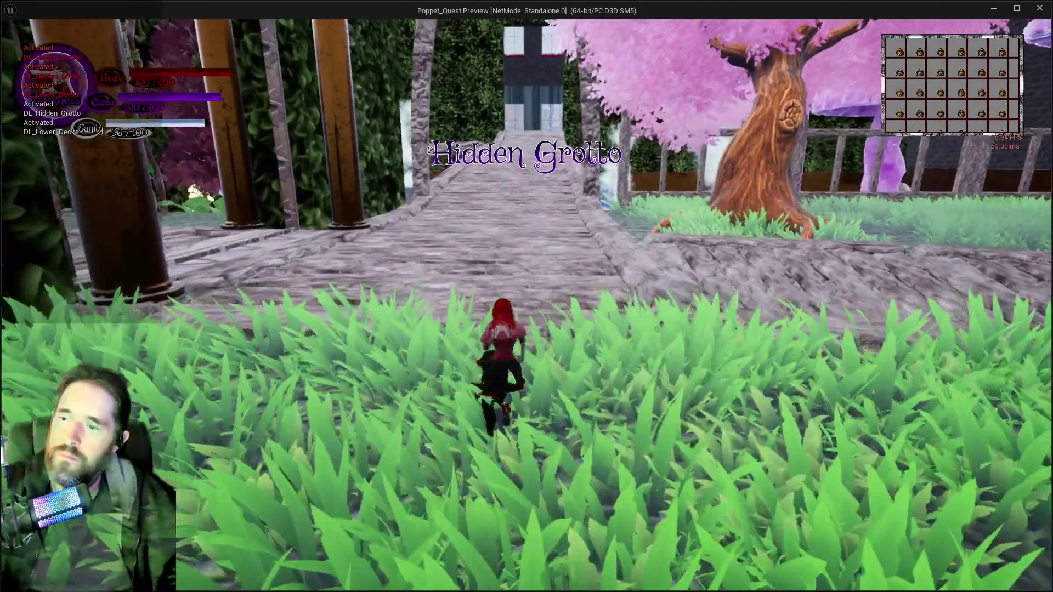
key(w)
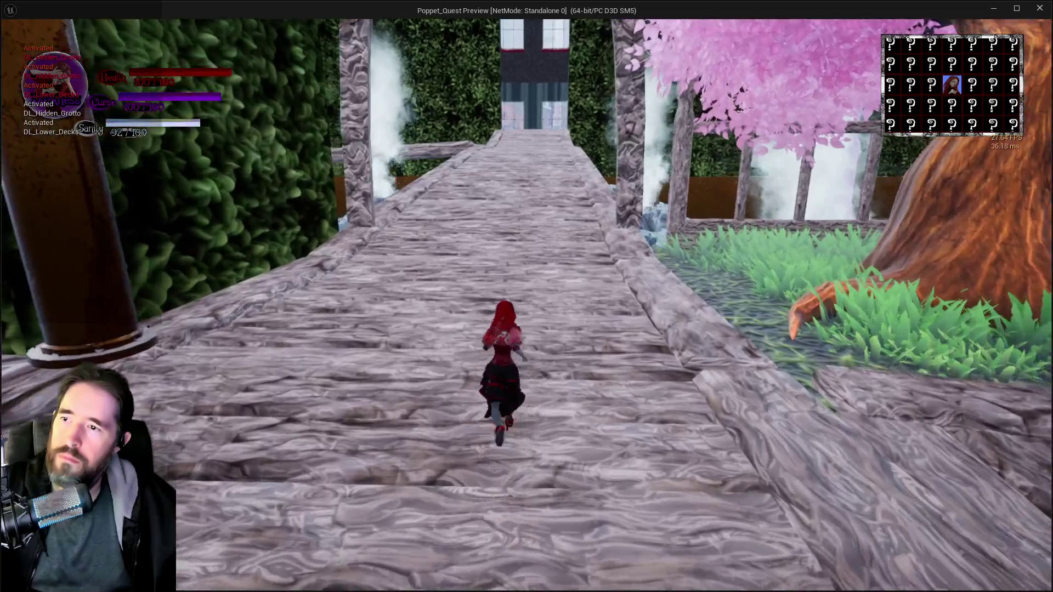
key(w)
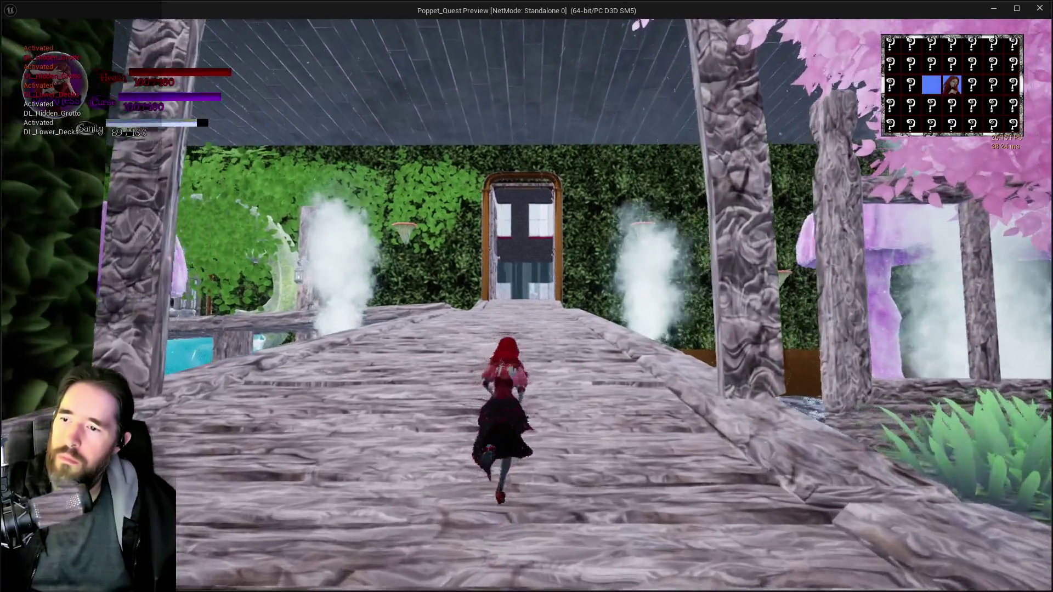
key(w)
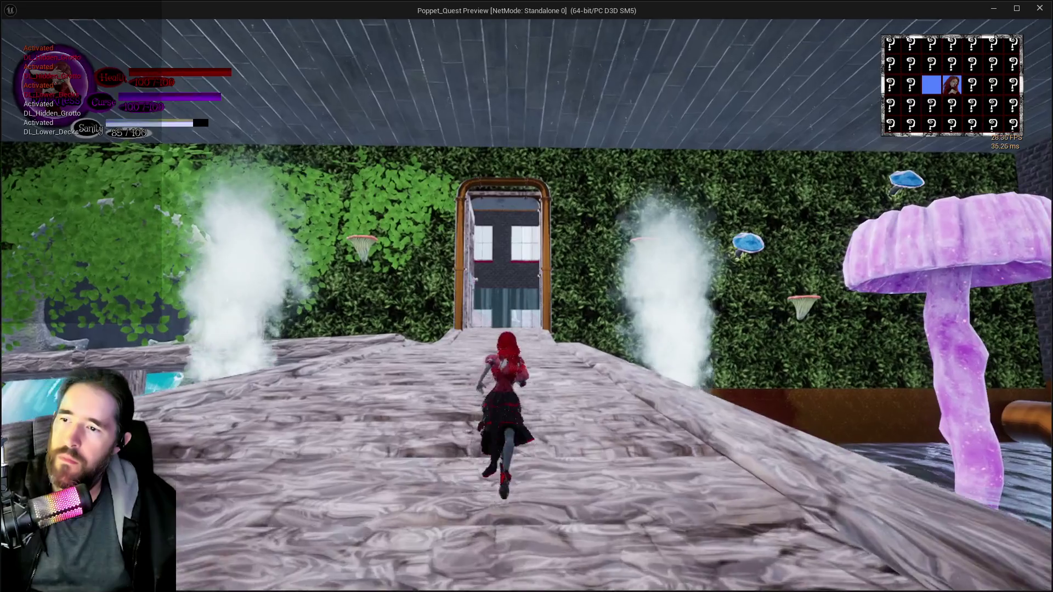
key(w)
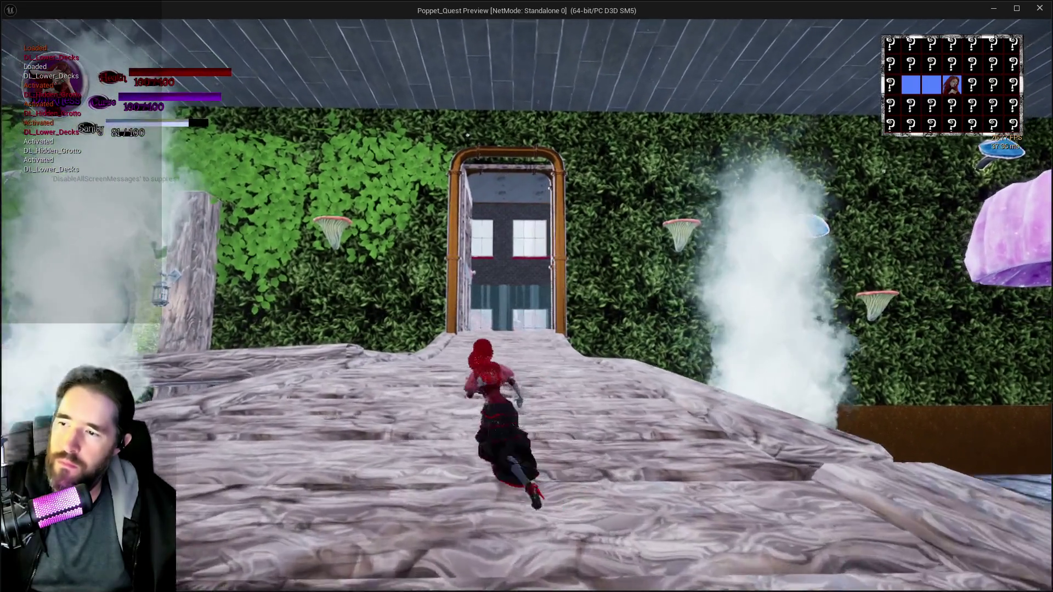
key(w)
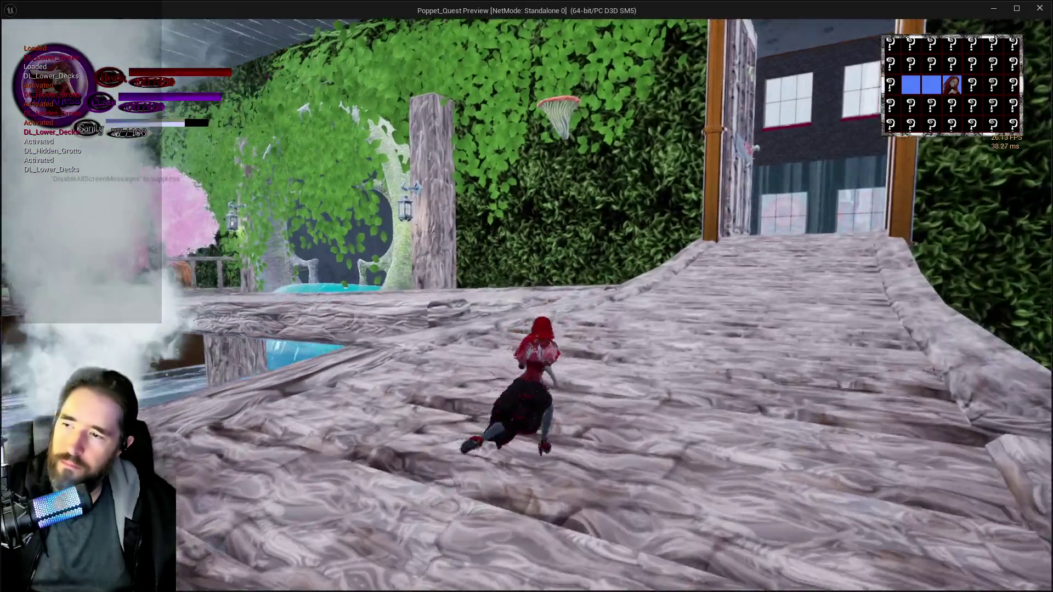
key(w)
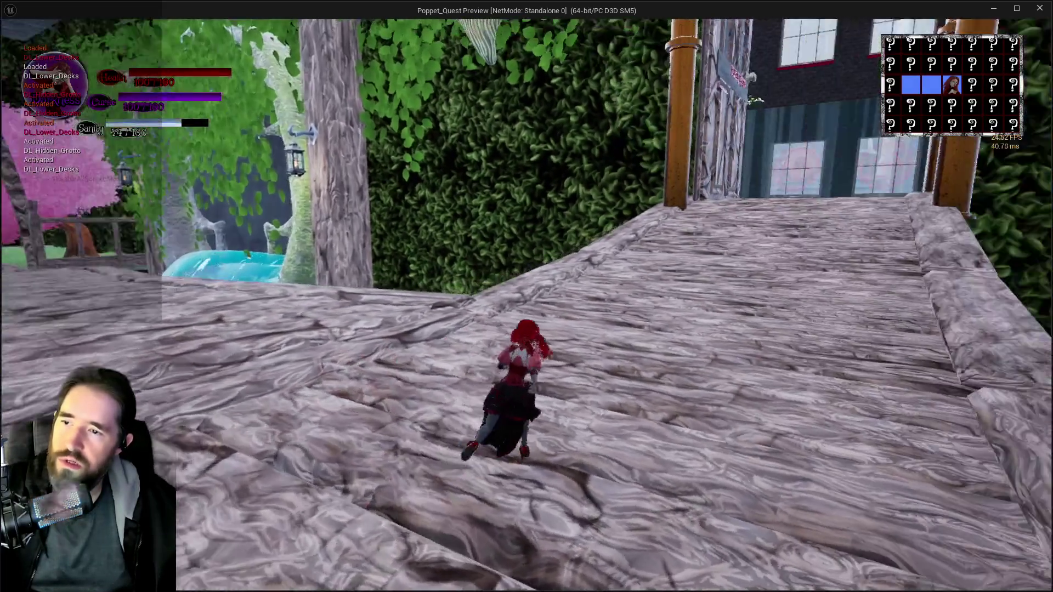
key(w)
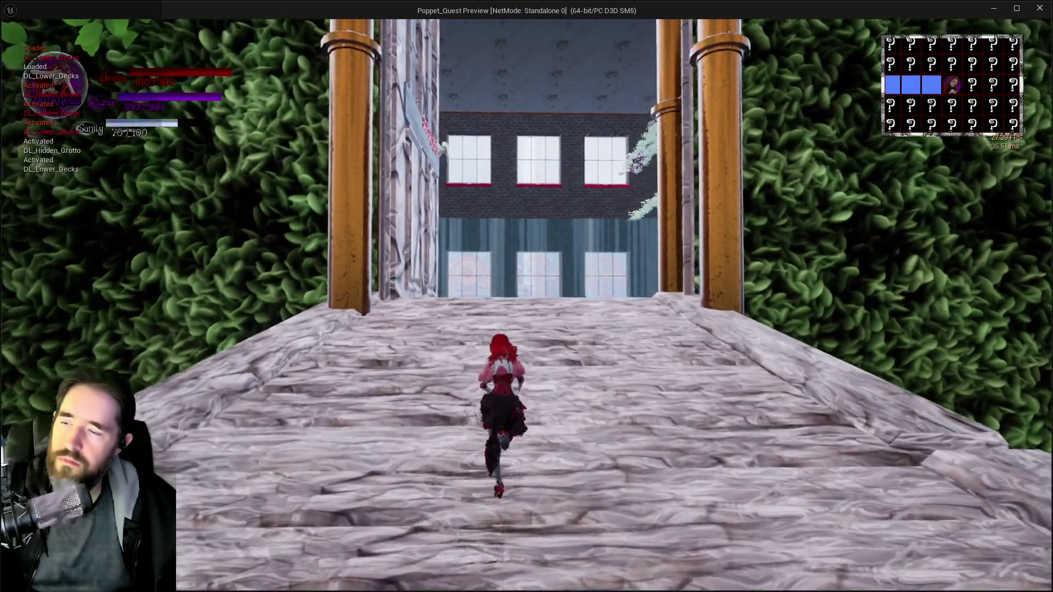
key(w)
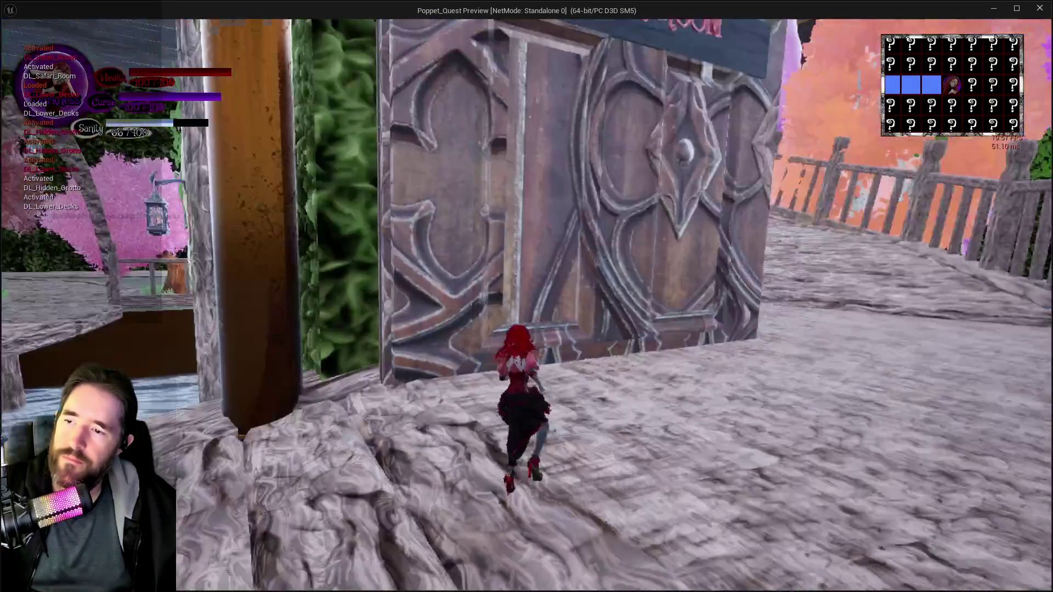
key(w)
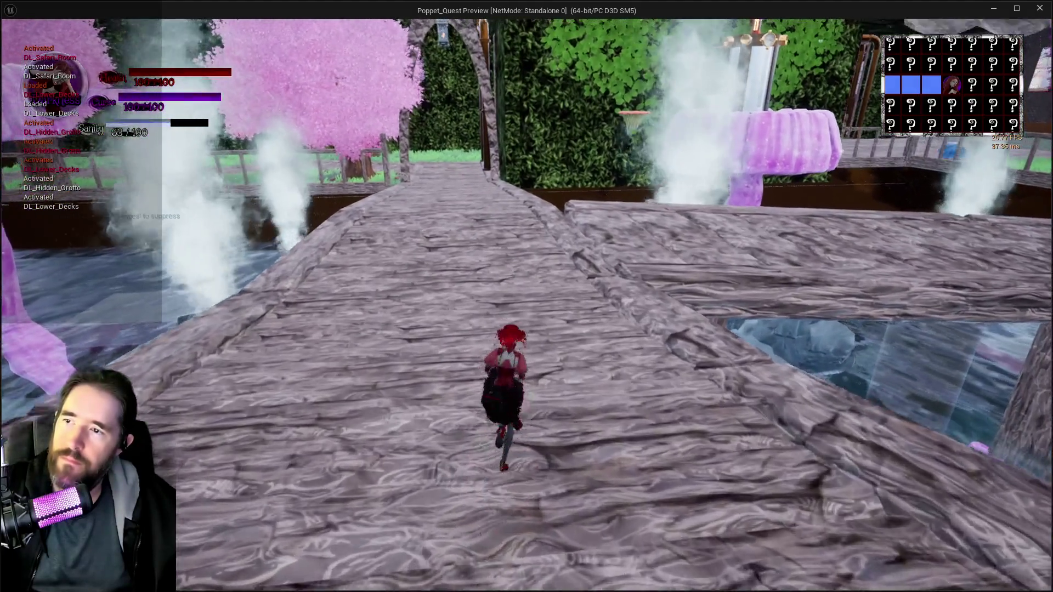
key(w)
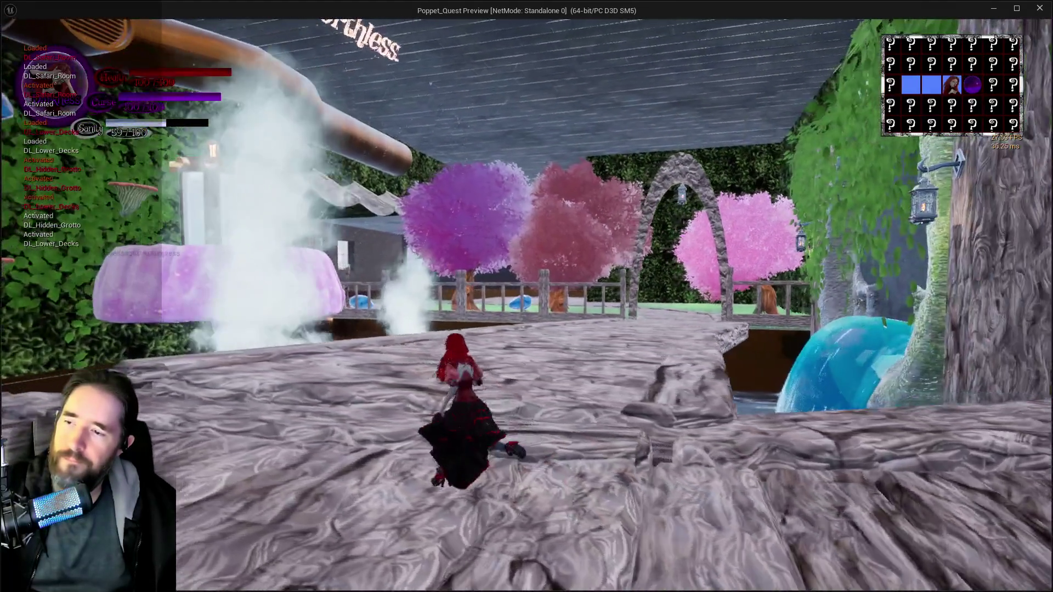
key(w)
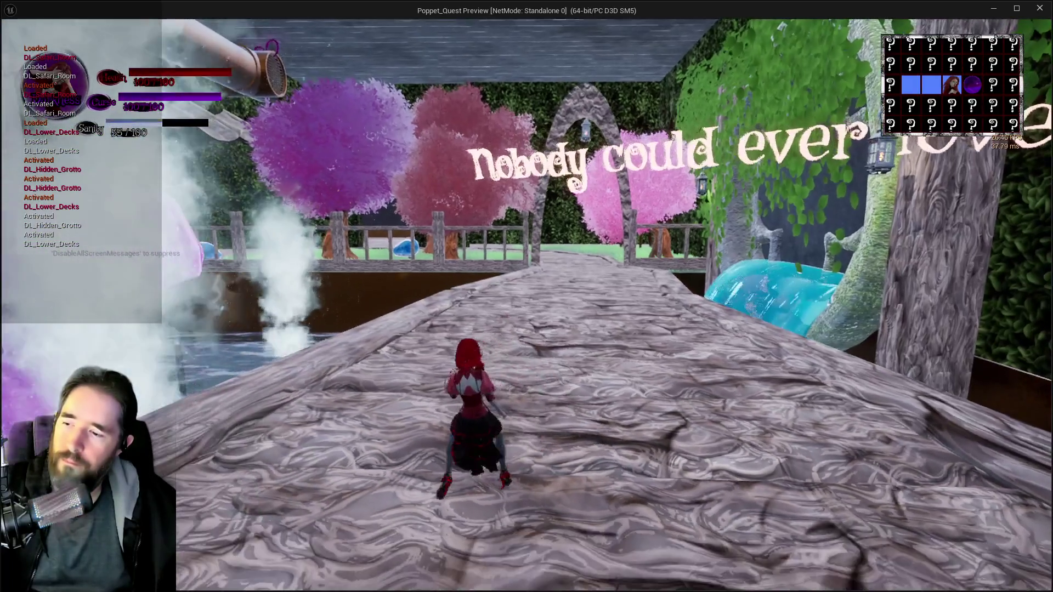
key(w)
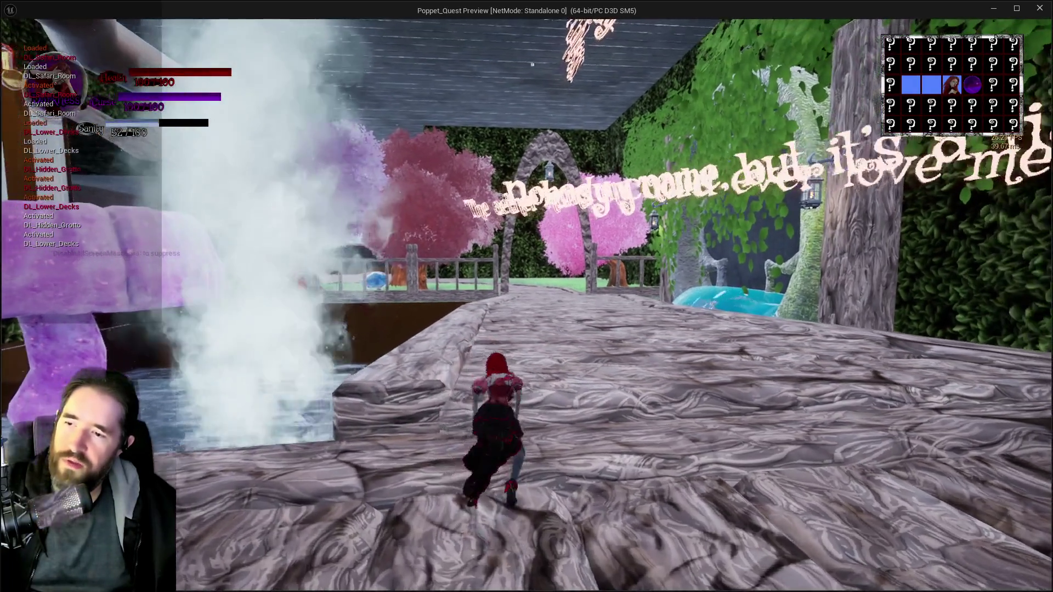
- Exit the game preview, stop the play session, and open the Build menu
key(alt+Tab)
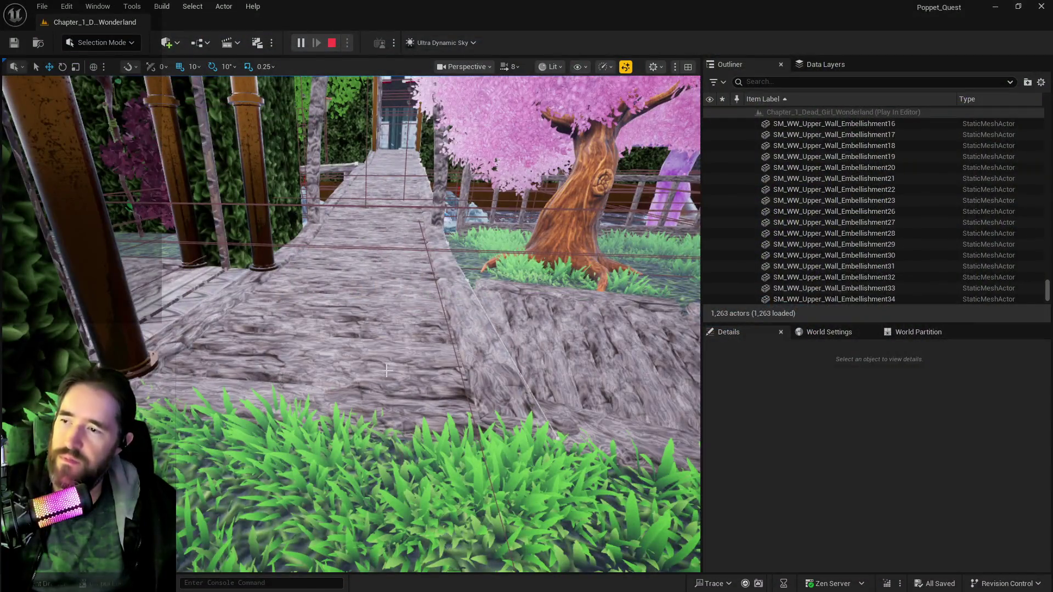
key(Escape)
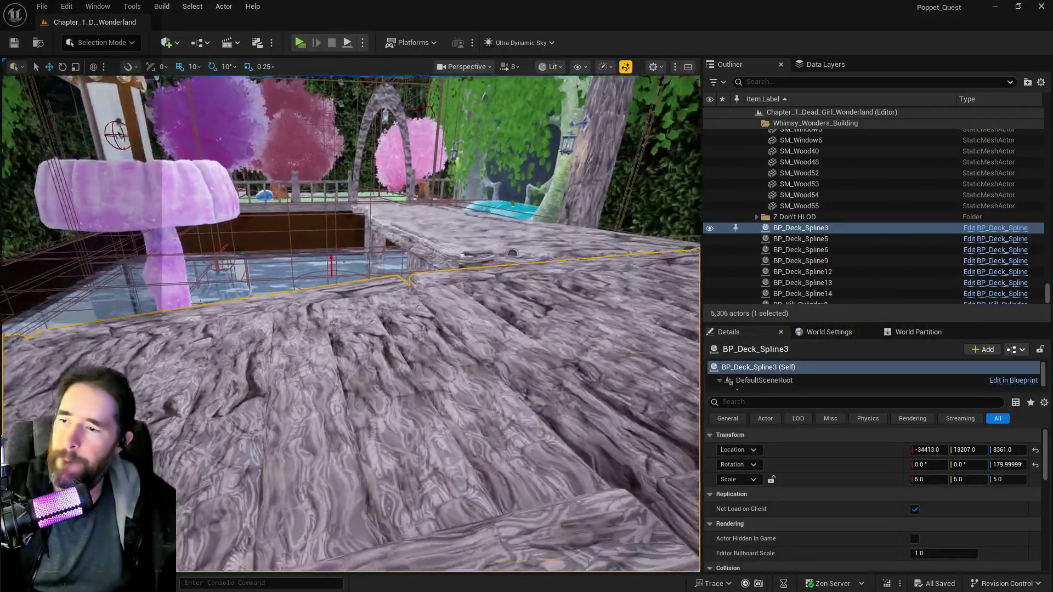
scroll(368, 99, down, 5)
click(165, 8)
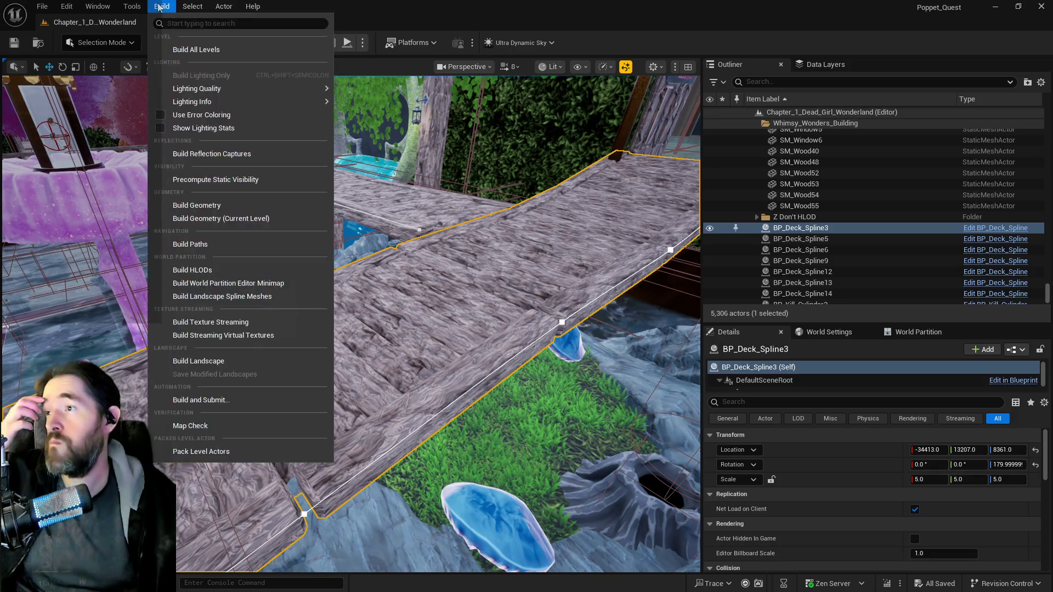